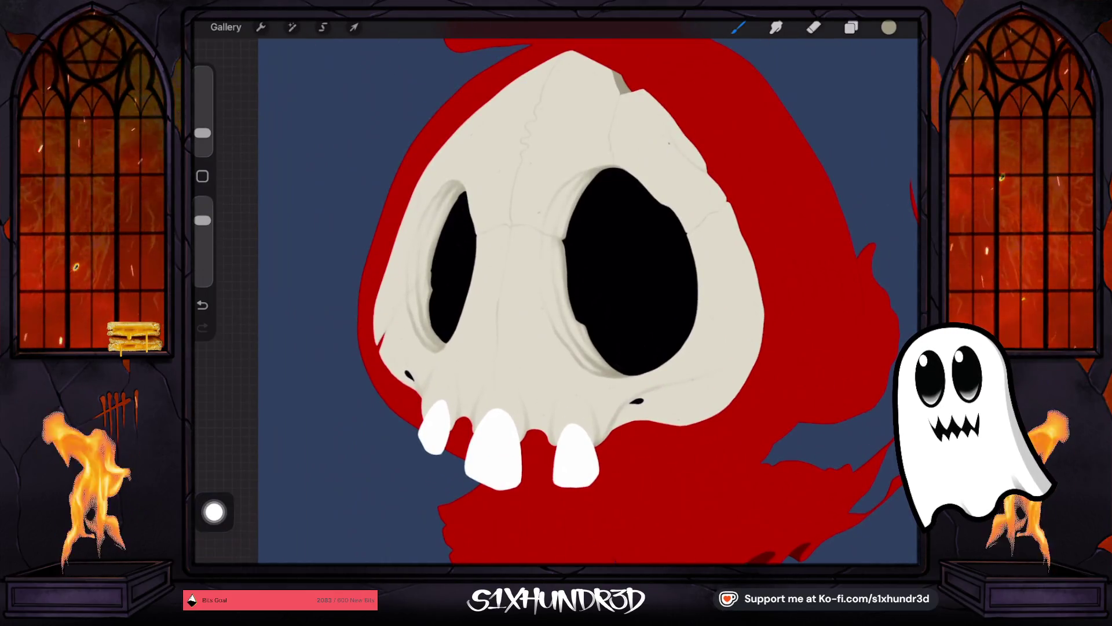
Step: Pick a brush from the library, lower its opacity and trim its size, undoing a stray stroke
left_click(738, 27)
left_click_drag(202, 221, 203, 246)
left_click_drag(203, 133, 203, 129)
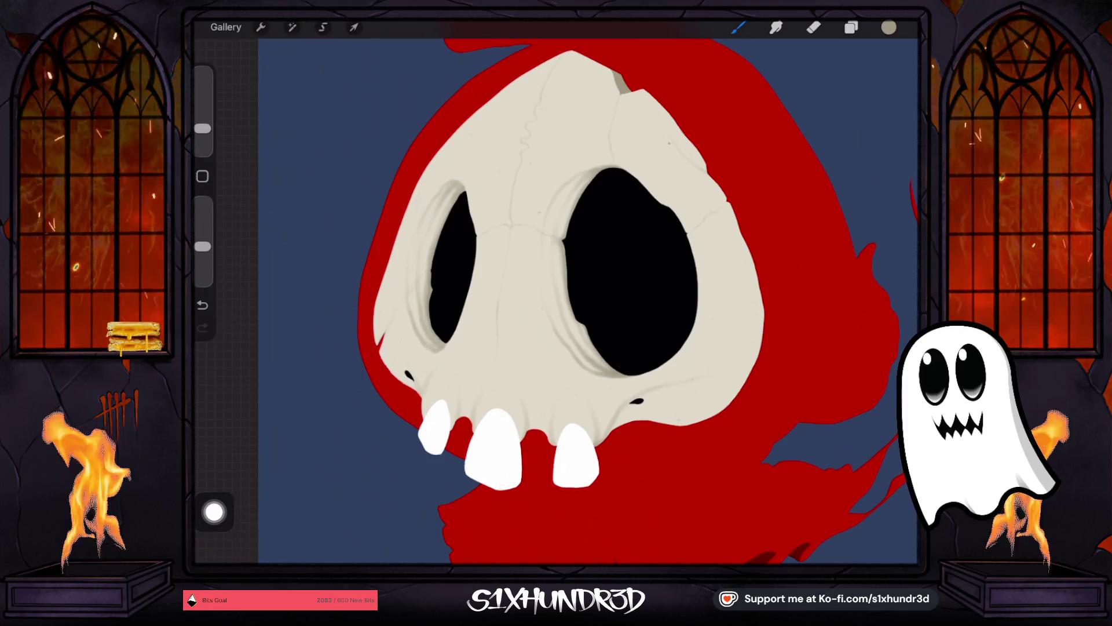
key("ctrl+z")
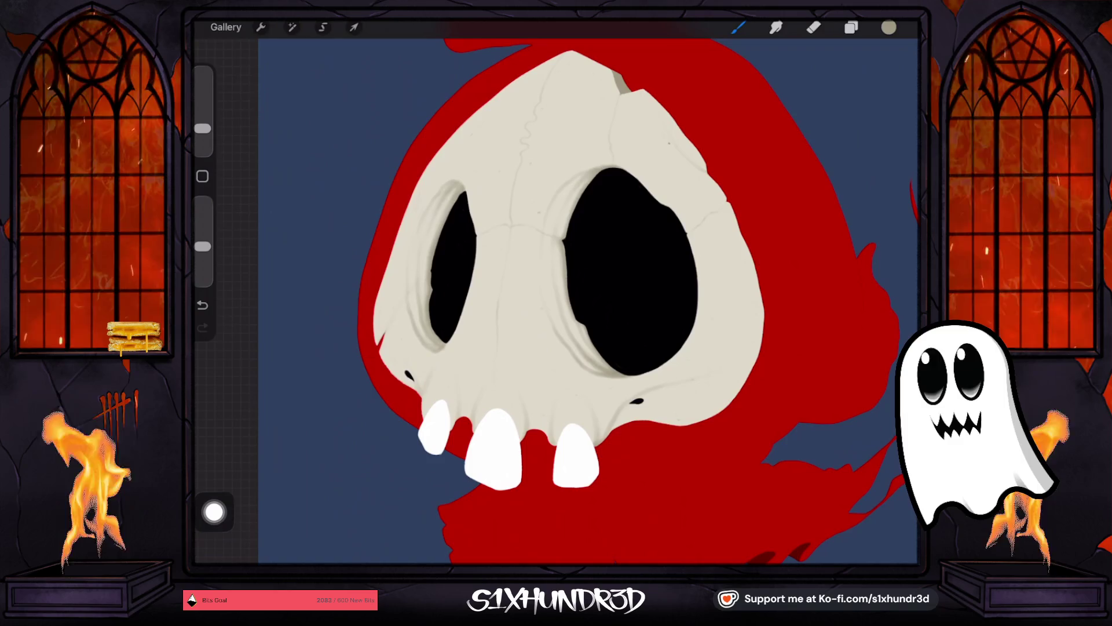
left_click_drag(202, 128, 202, 135)
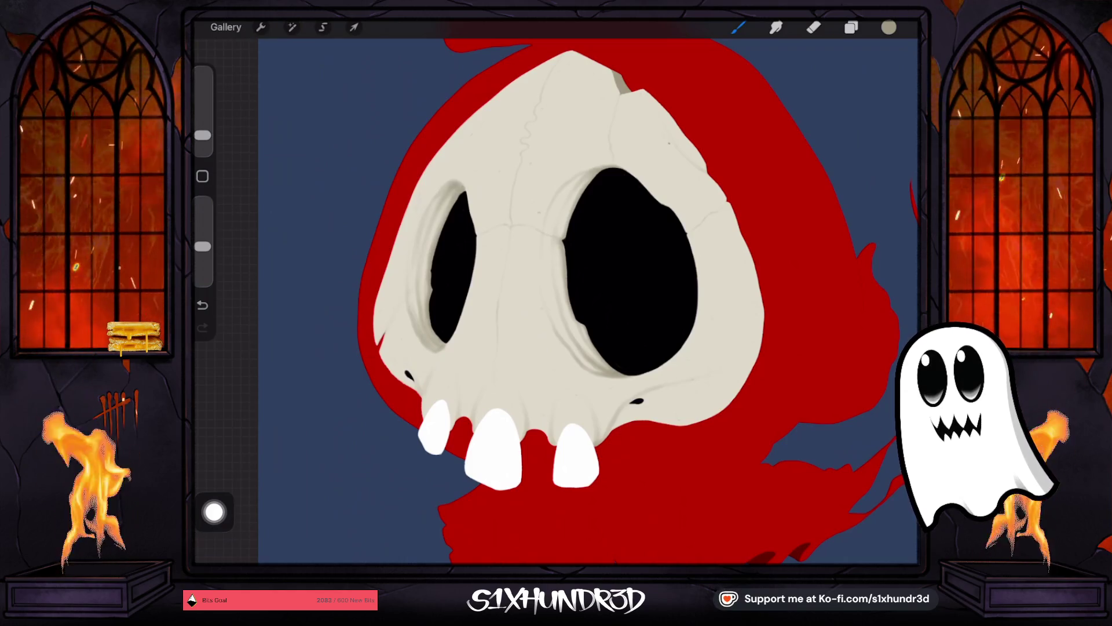
scroll(407, 210, "up", 5)
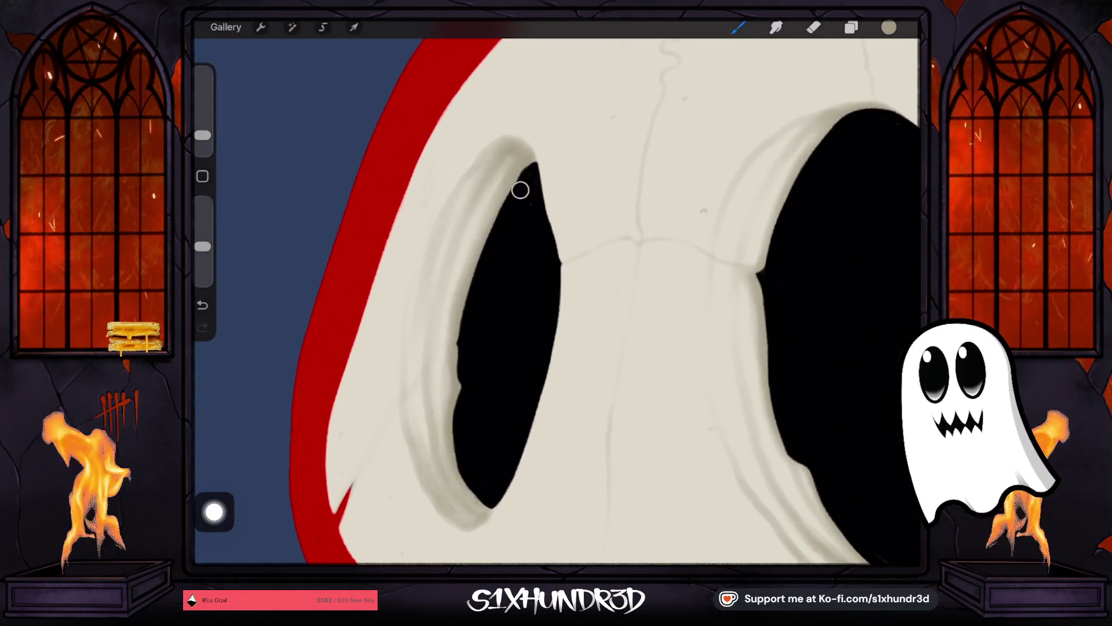
Step: Set brush opacity to 75% and paint a grey shading stroke on the left socket rim
left_click_drag(203, 246, 203, 209)
left_click_drag(203, 135, 203, 139)
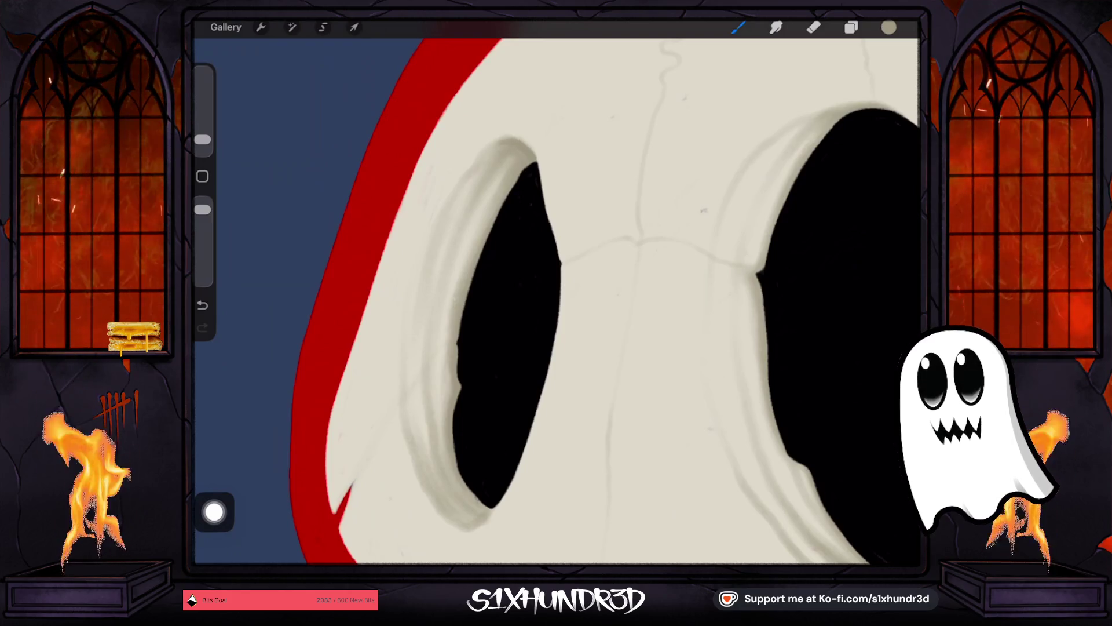
left_click_drag(203, 139, 203, 138)
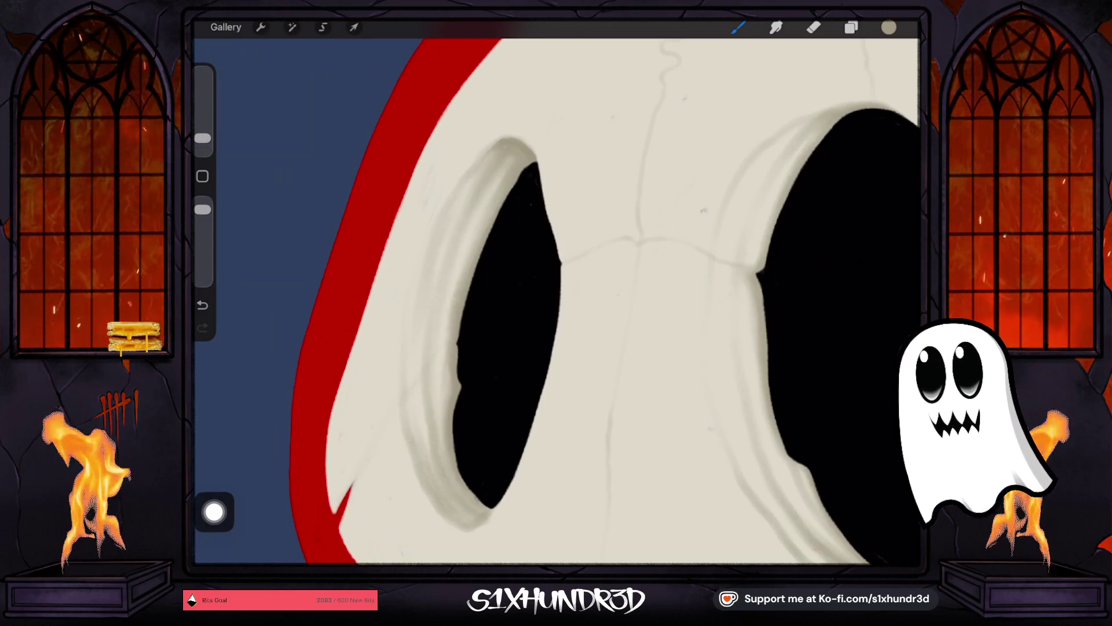
left_click_drag(203, 138, 203, 142)
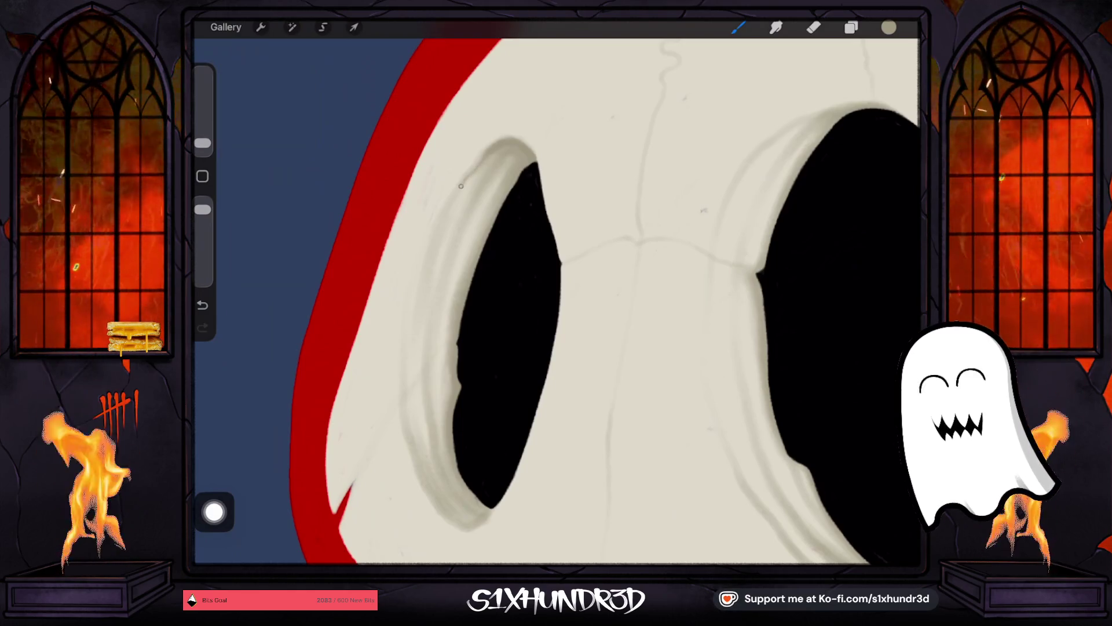
left_click_drag(202, 144, 202, 140)
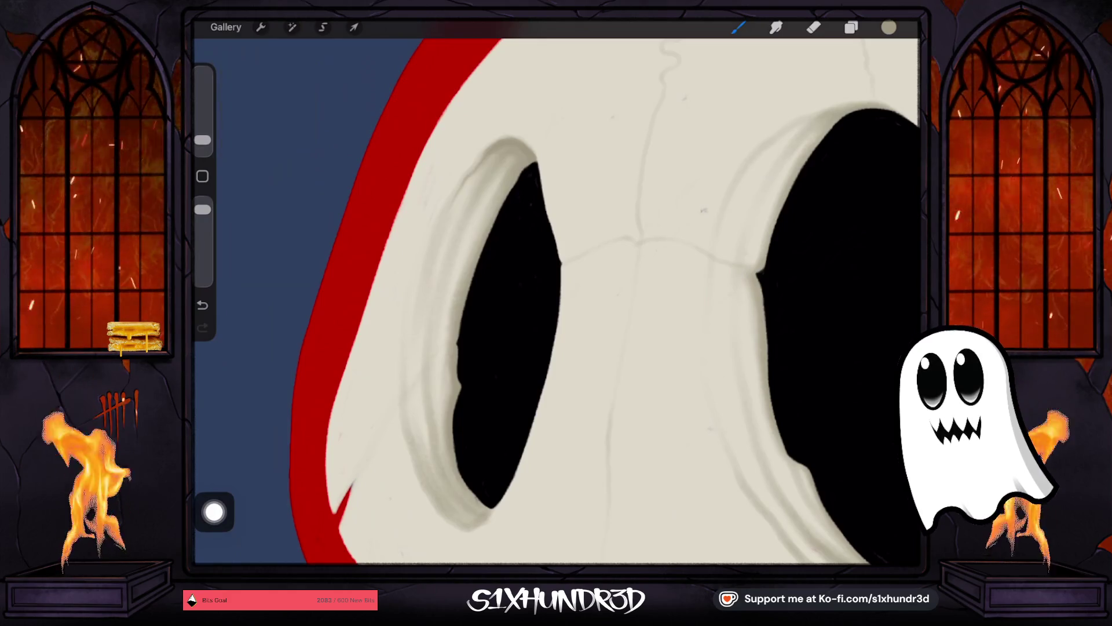
left_click(202, 305)
left_click_drag(470, 176, 461, 191)
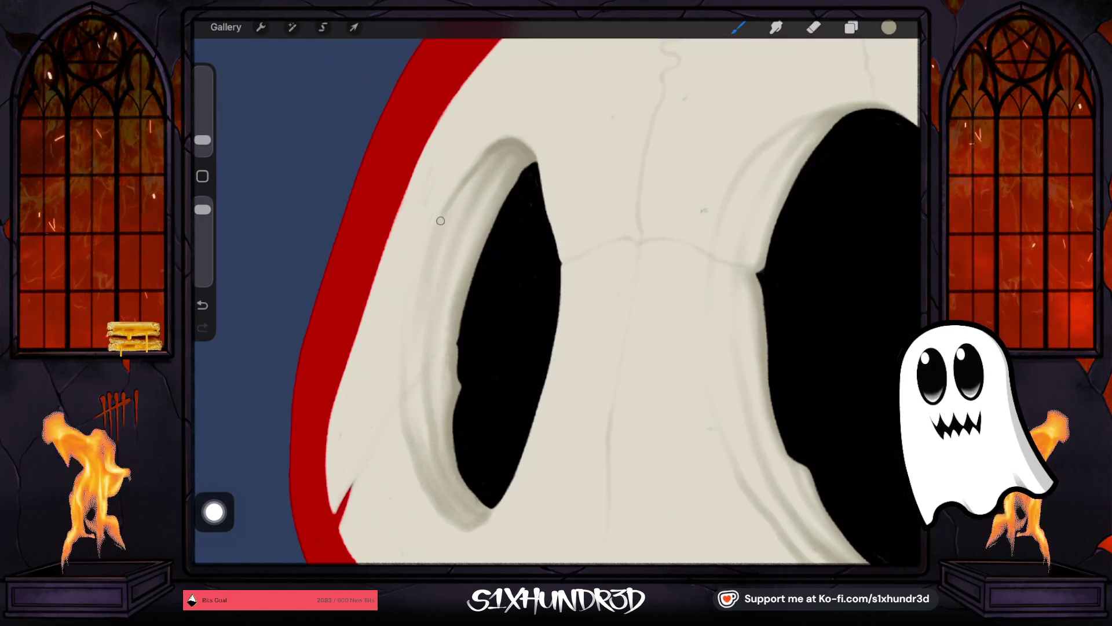
Step: Fine-tune brush size and opacity while redoing and undoing shading strokes on the rim
left_click_drag(203, 140, 203, 144)
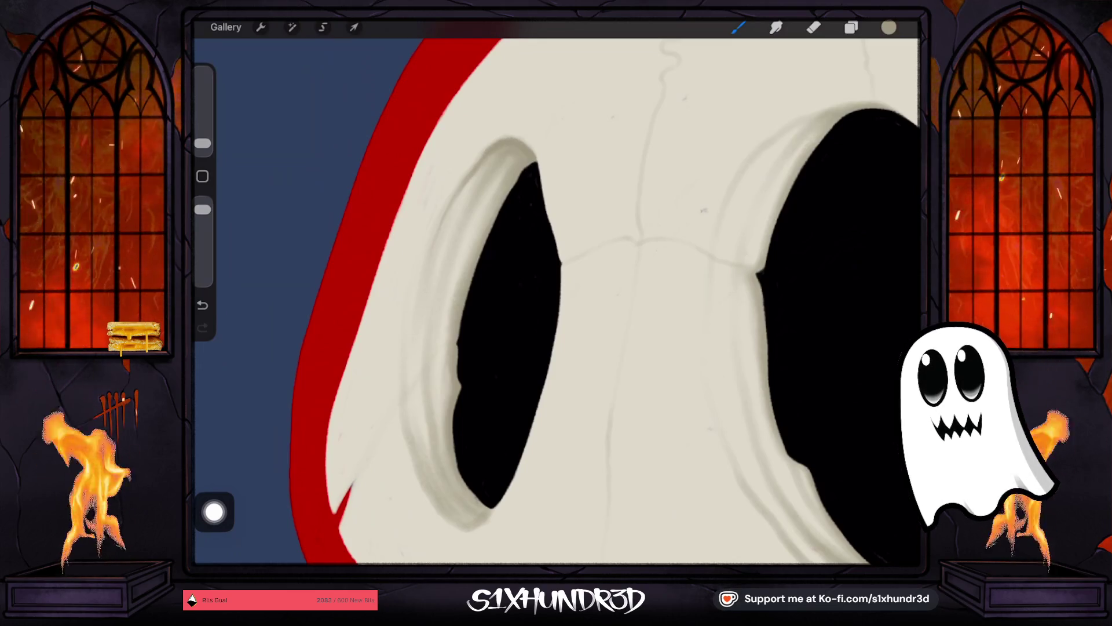
left_click_drag(203, 143, 202, 141)
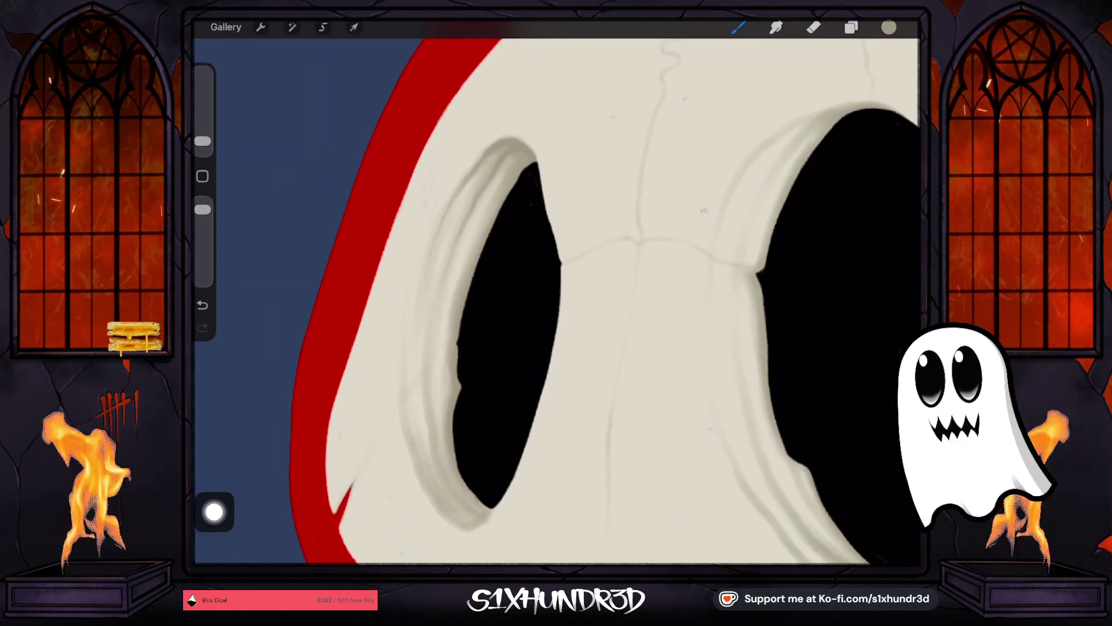
left_click_drag(203, 209, 203, 222)
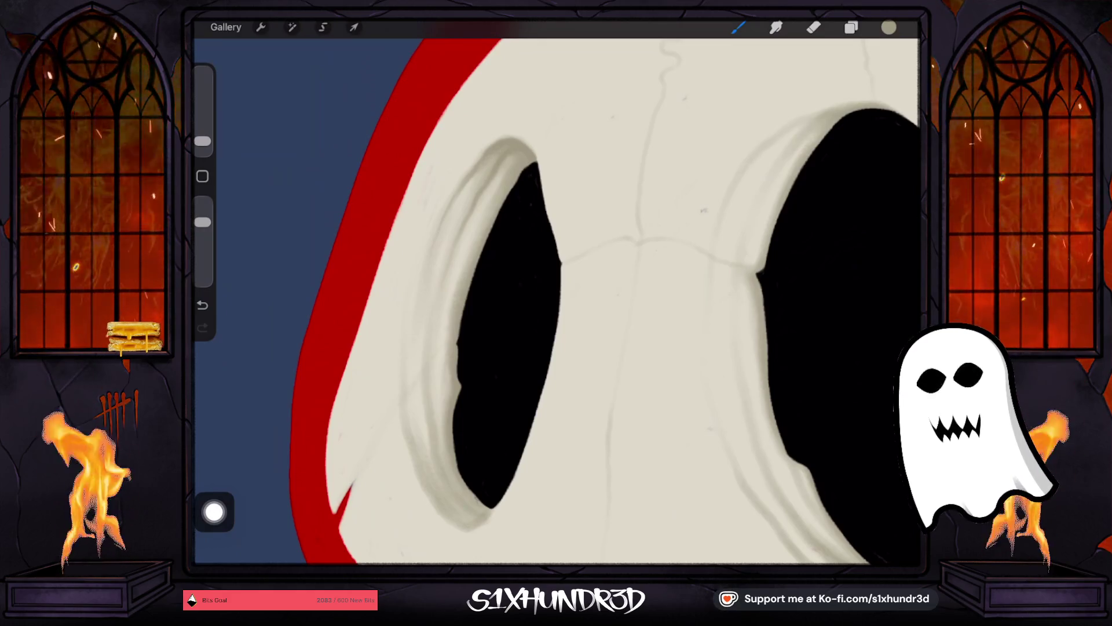
left_click_drag(203, 141, 203, 139)
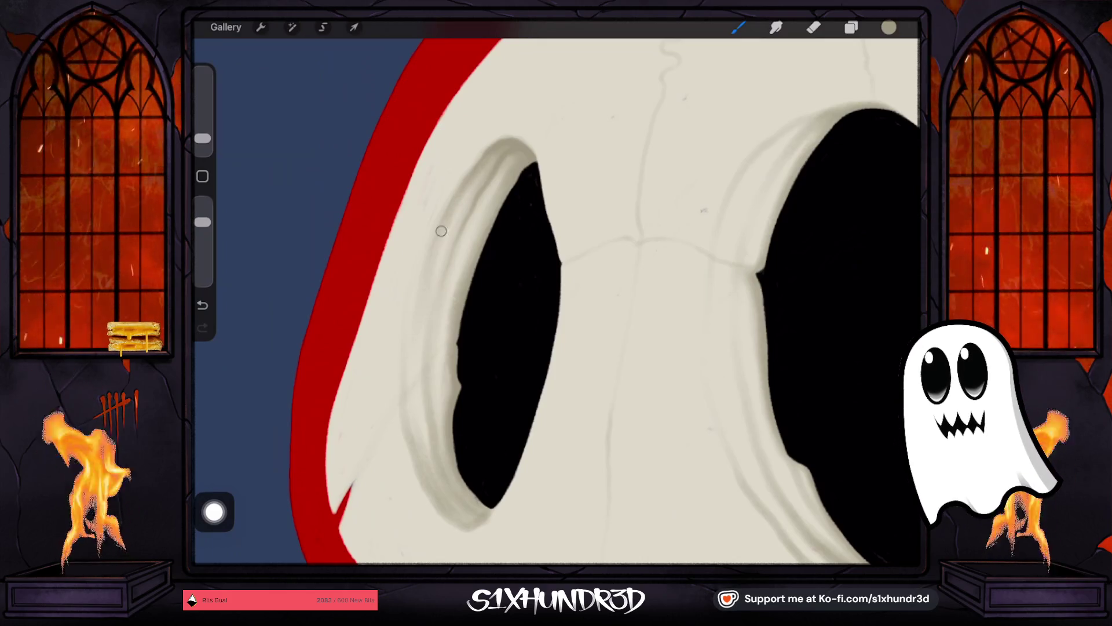
left_click_drag(202, 139, 203, 144)
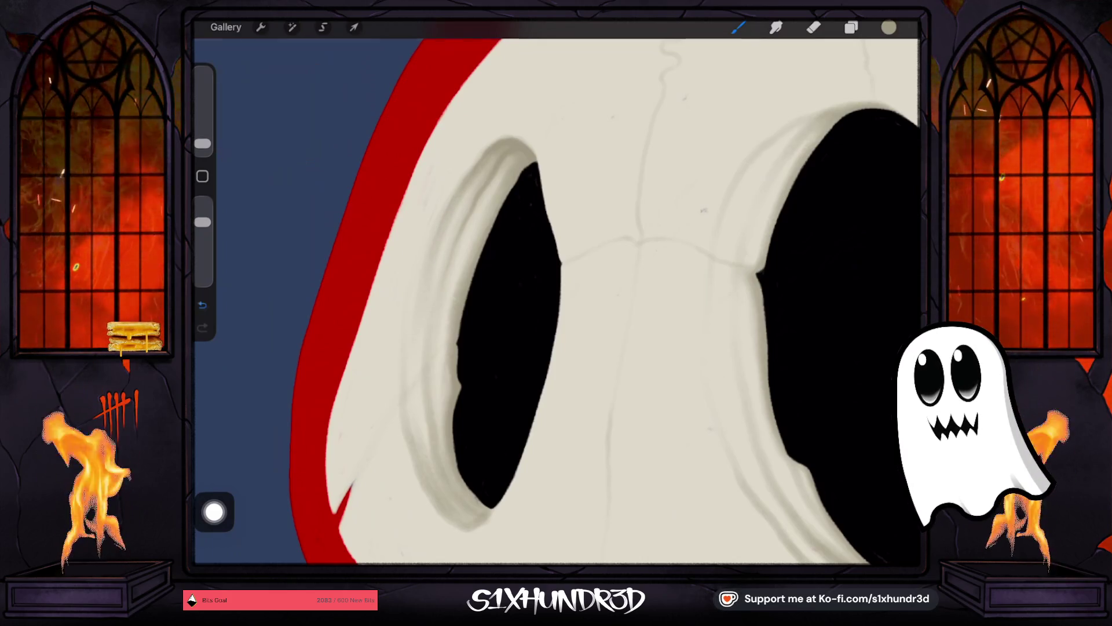
left_click(203, 305)
left_click(202, 328)
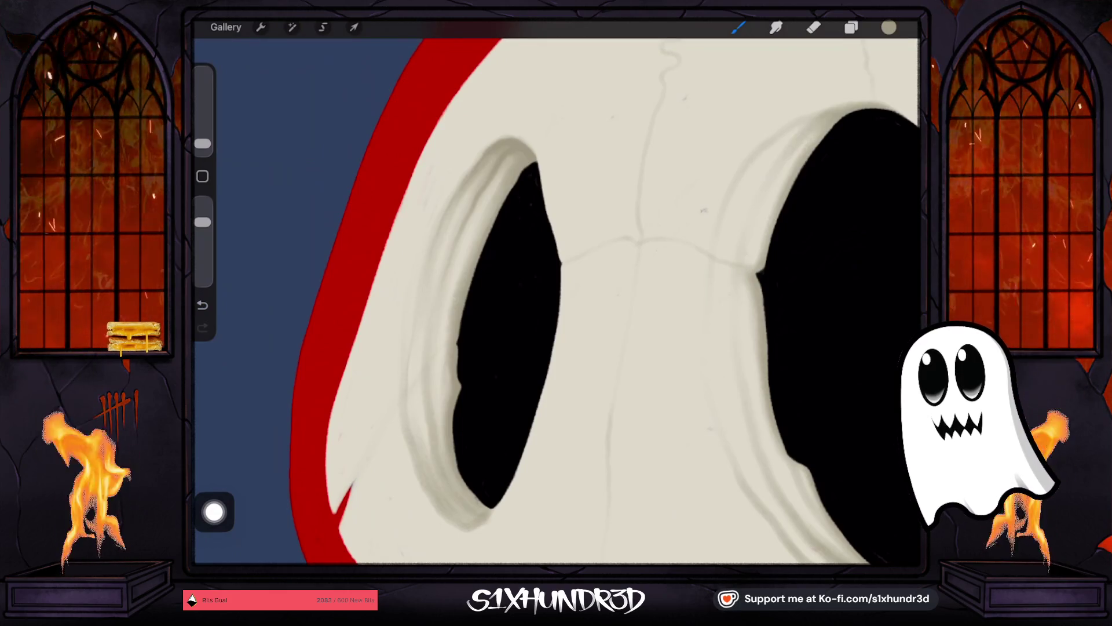
key("ctrl+z")
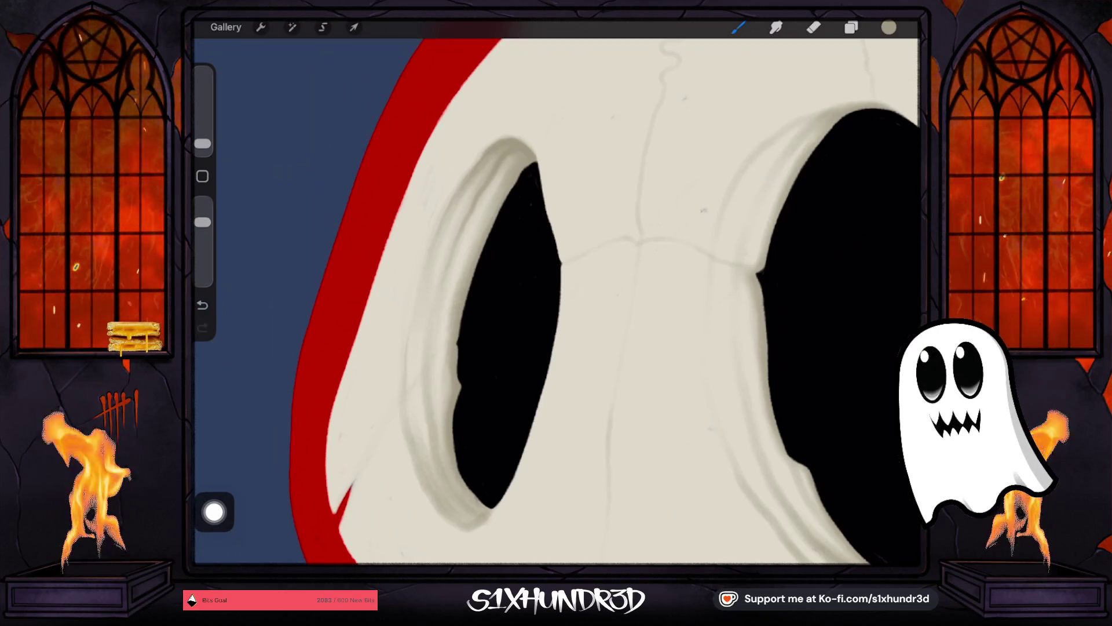
key("e")
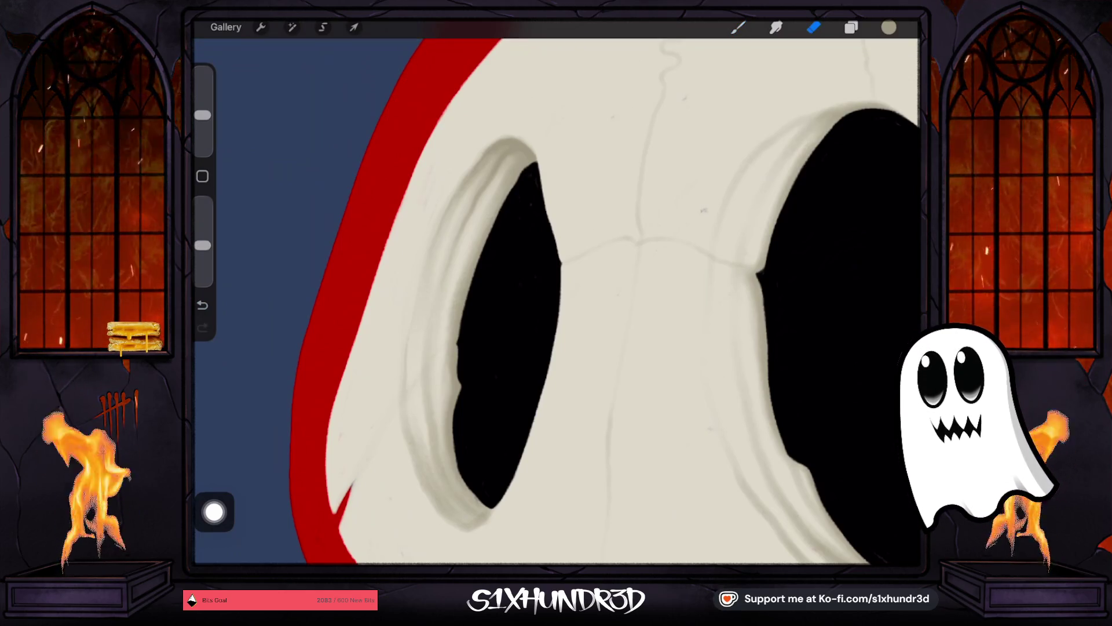
key("b")
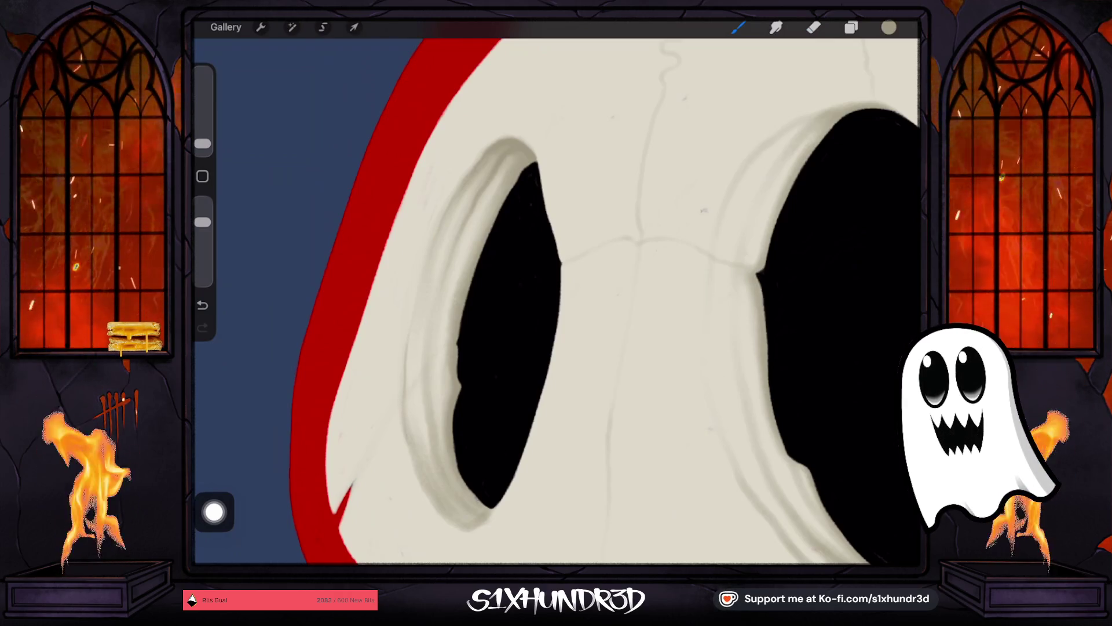
scroll(556, 301, "down", 3)
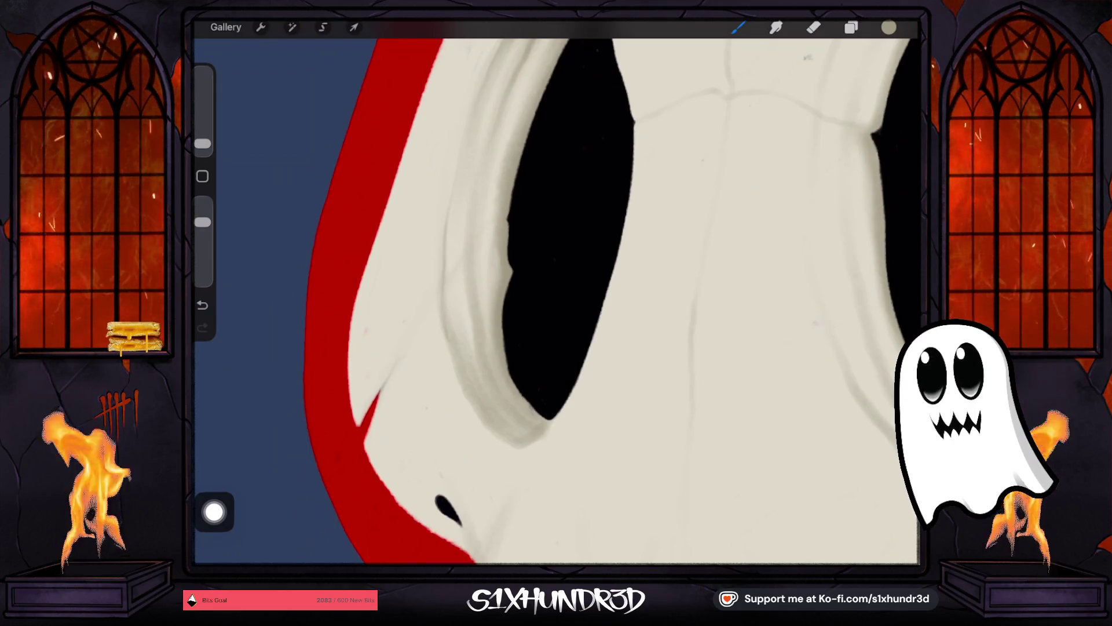
Step: Draw a thin crack beside the left eye socket and shade its rim, removing a stray mark
left_click_drag(406, 341, 464, 256)
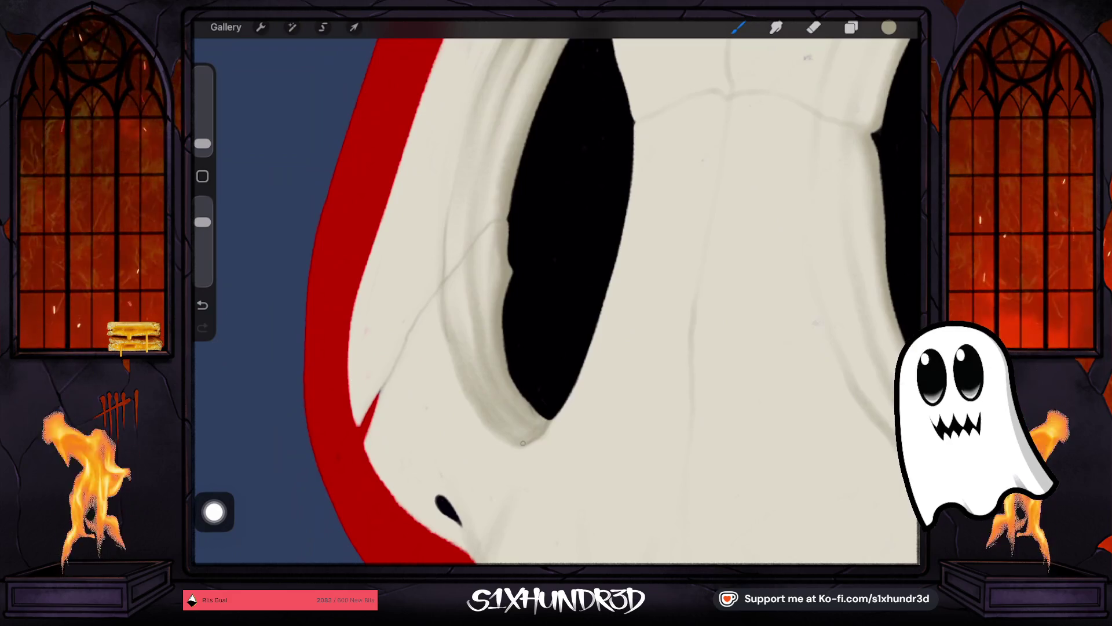
left_click_drag(507, 440, 464, 377)
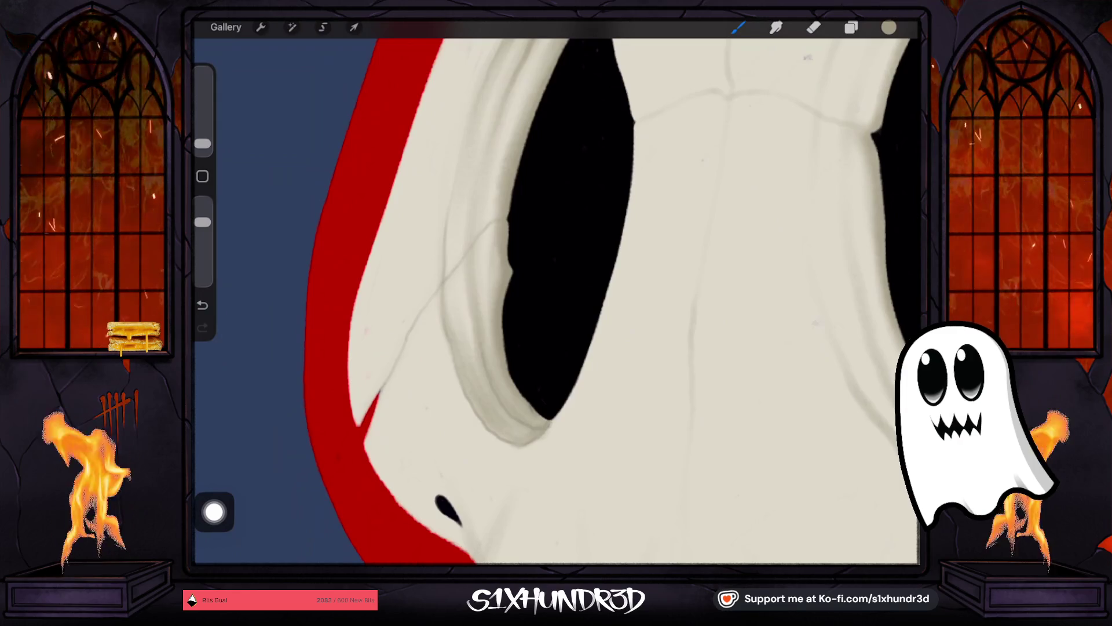
scroll(557, 412, "down", 5)
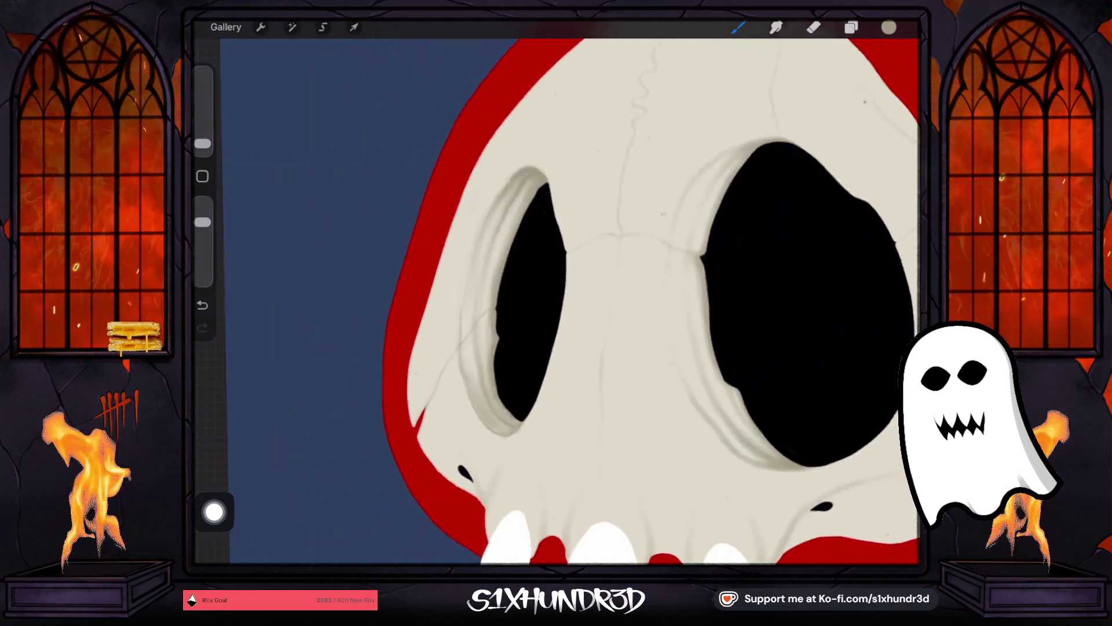
scroll(556, 301, "down", 1)
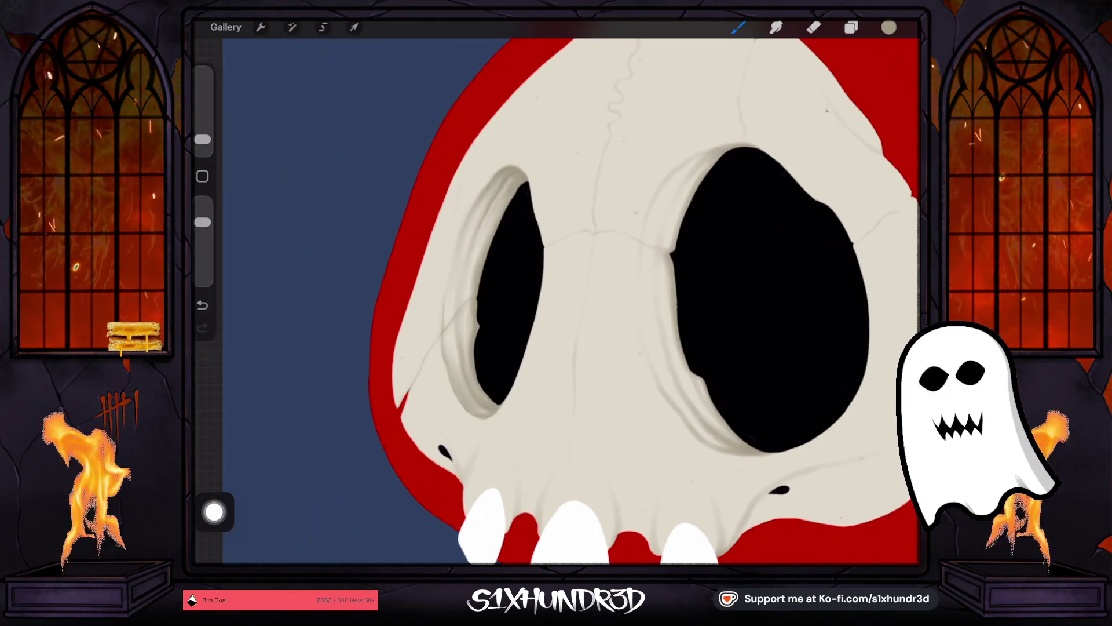
key("ctrl+z")
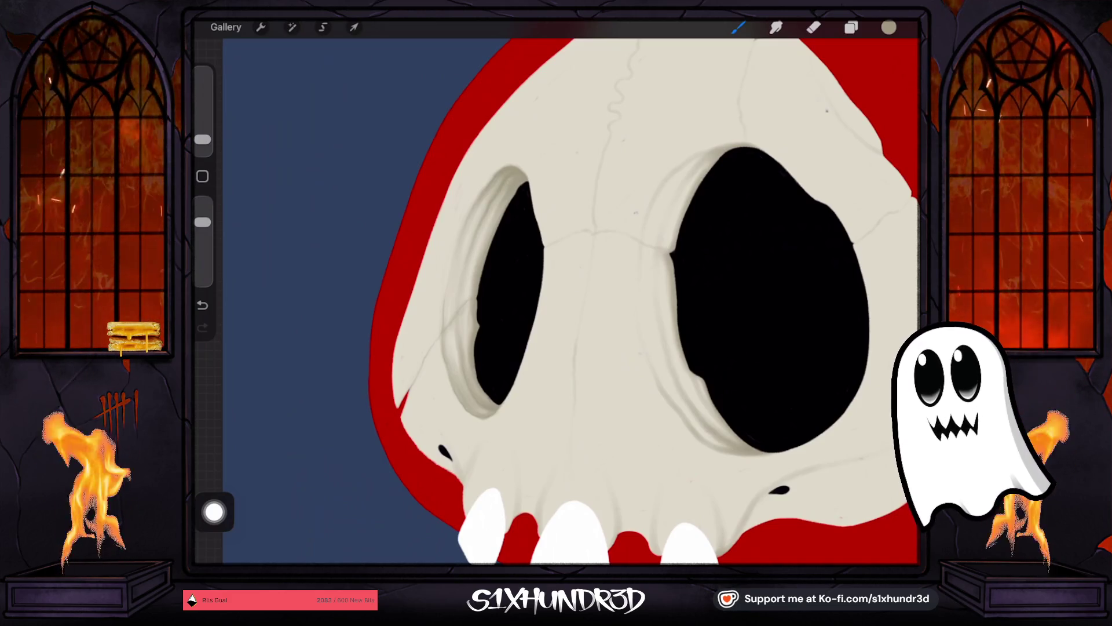
left_click_drag(637, 348, 672, 278)
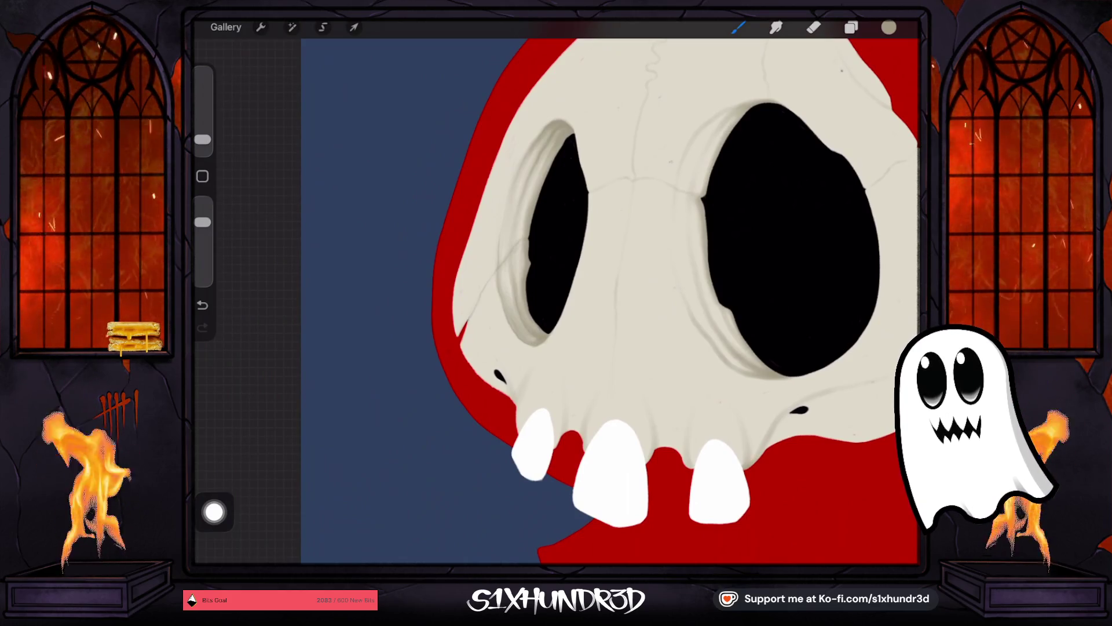
Step: Set a fine brush around 4% size and paint a faint grey stroke along the socket rim
mouse_move(571, 229)
left_mouse_down()
mouse_move(472, 285)
mouse_move(408, 281)
left_mouse_up()
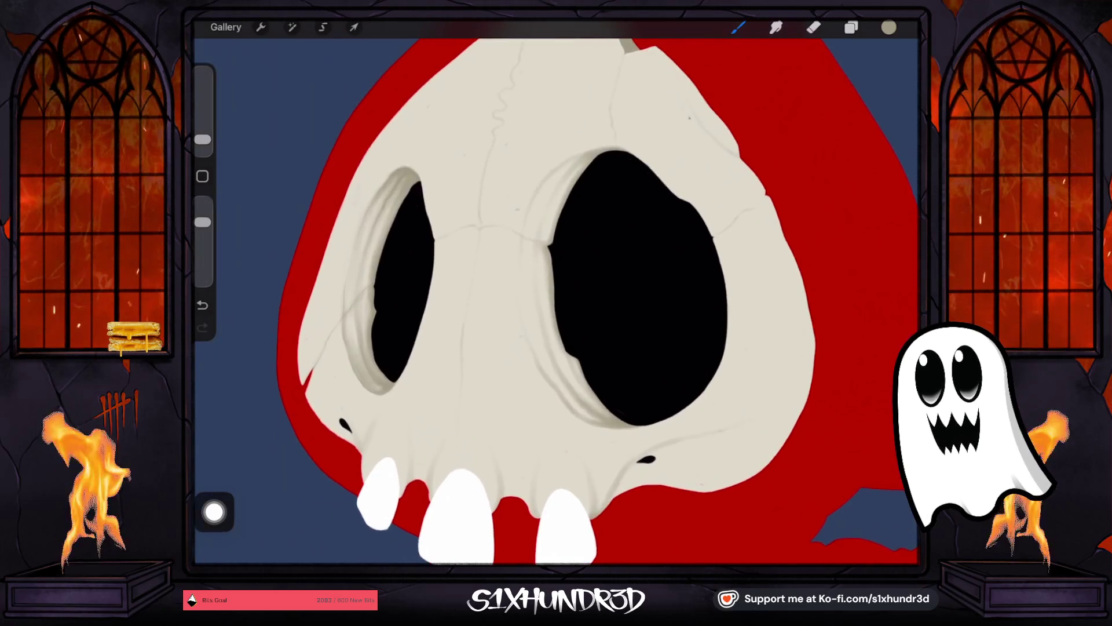
left_click_drag(203, 140, 203, 133)
scroll(673, 444, "up", 3)
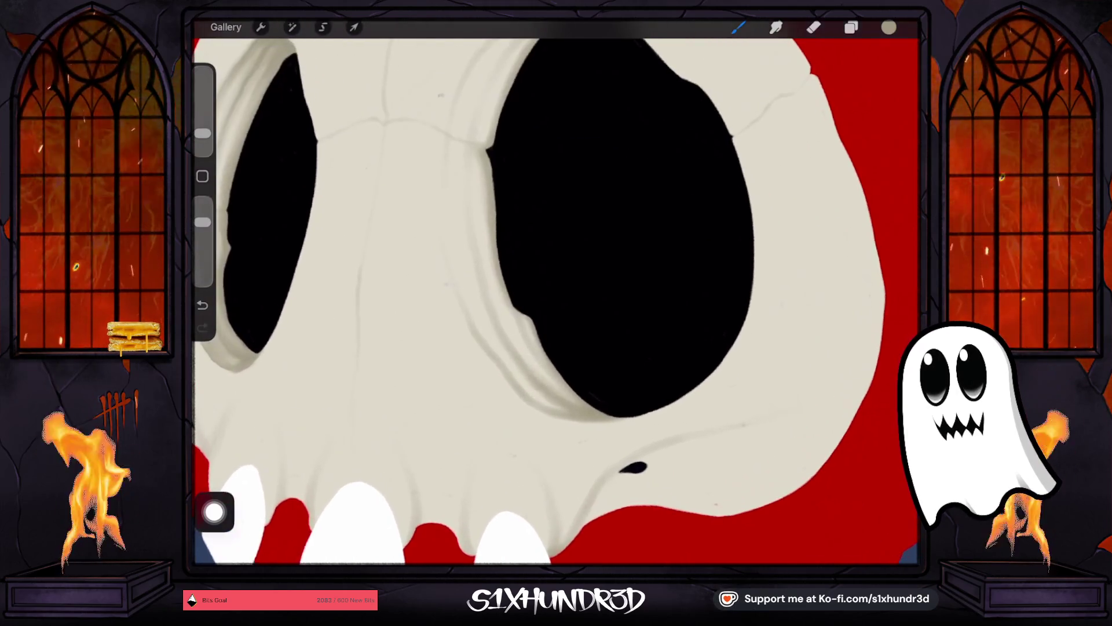
left_click_drag(203, 133, 203, 137)
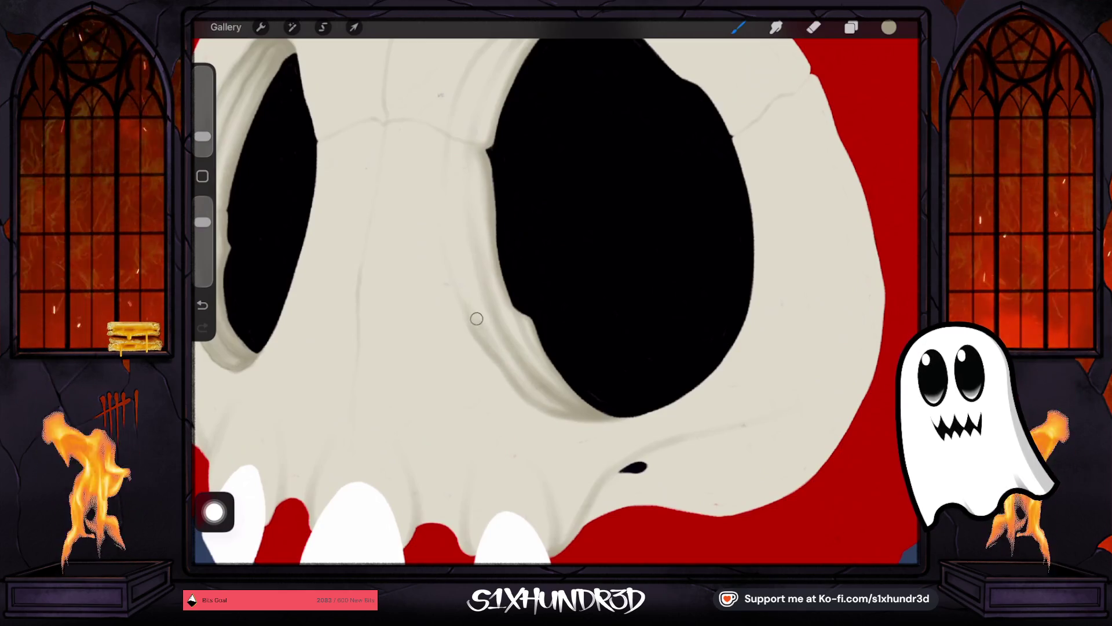
key("ctrl+z")
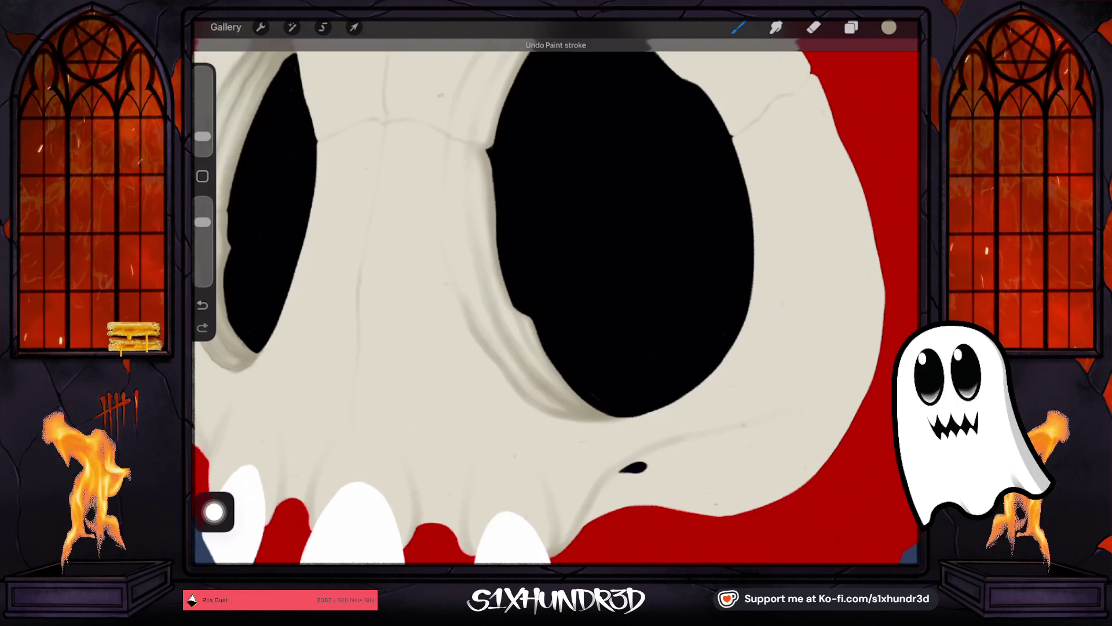
left_click_drag(490, 344, 560, 409)
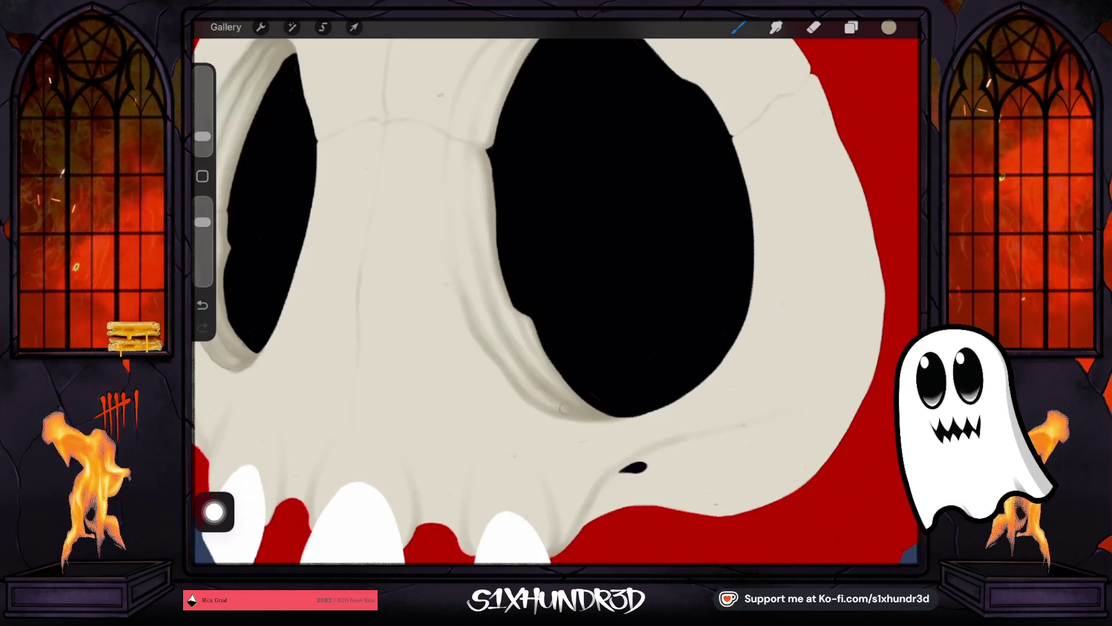
scroll(556, 301, "down", 5)
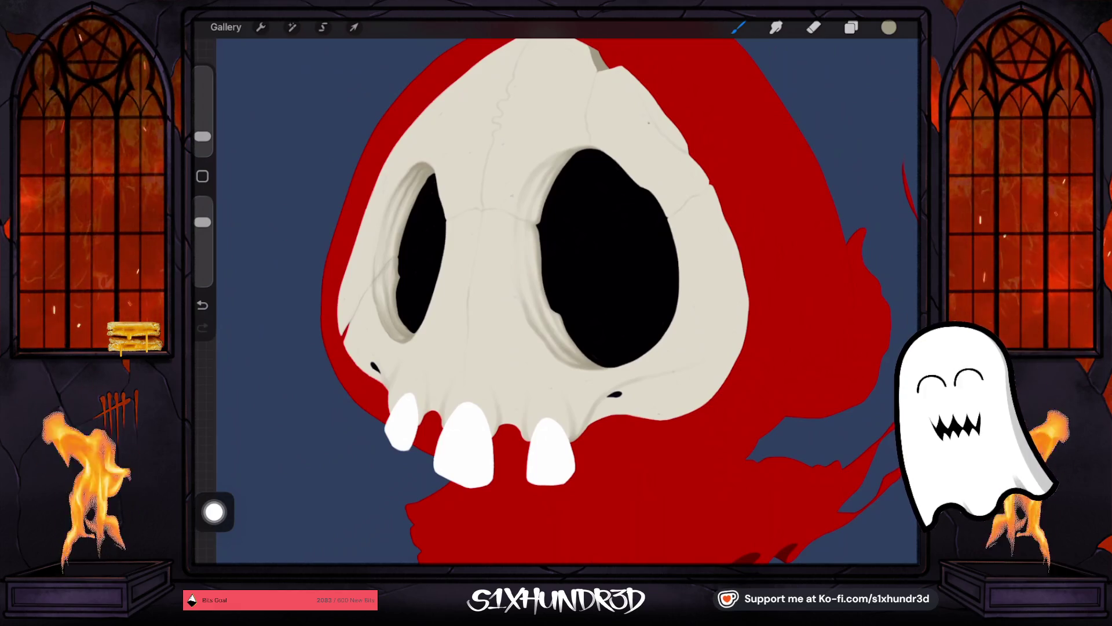
left_click(202, 136)
Step: Tweak the brush size, then undo and restore a shading stroke on the socket rim
scroll(545, 184, "up", 5)
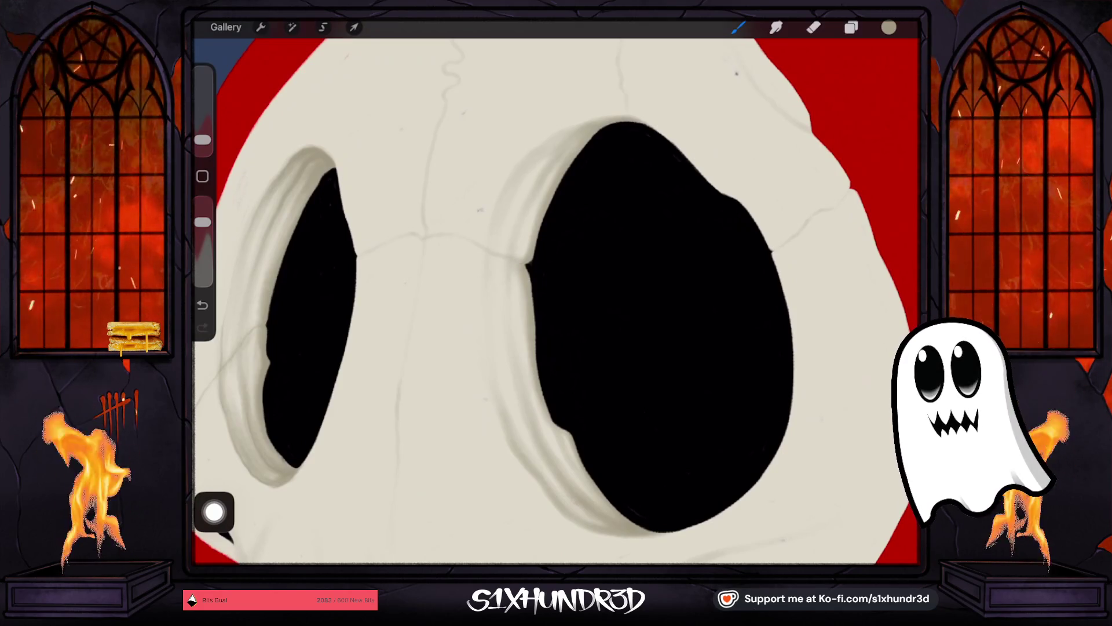
left_click_drag(203, 140, 203, 143)
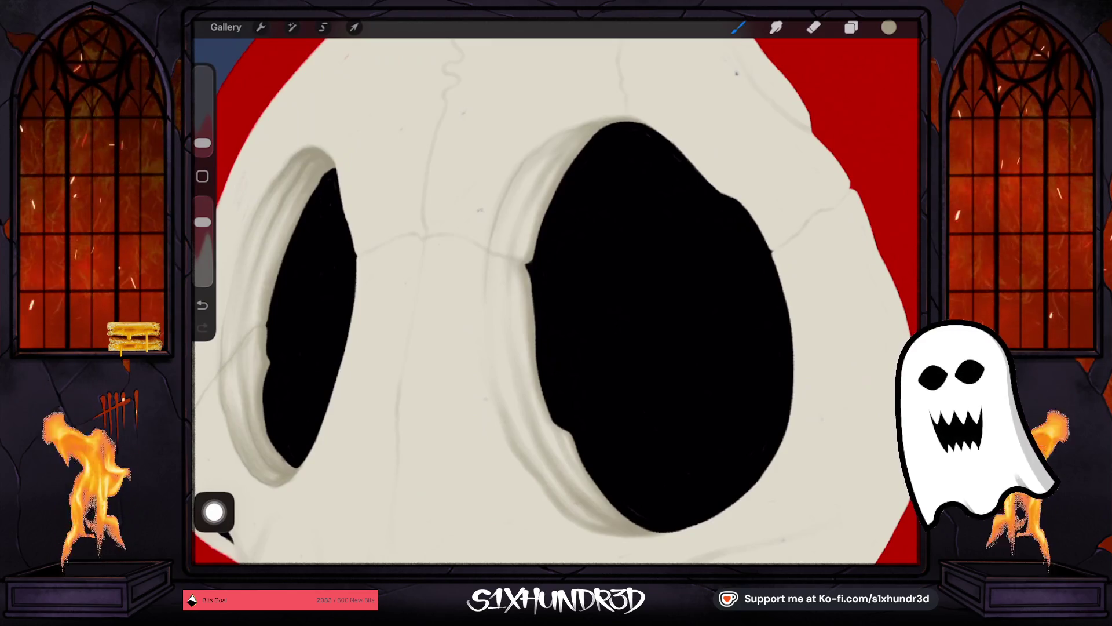
left_click_drag(203, 143, 203, 141)
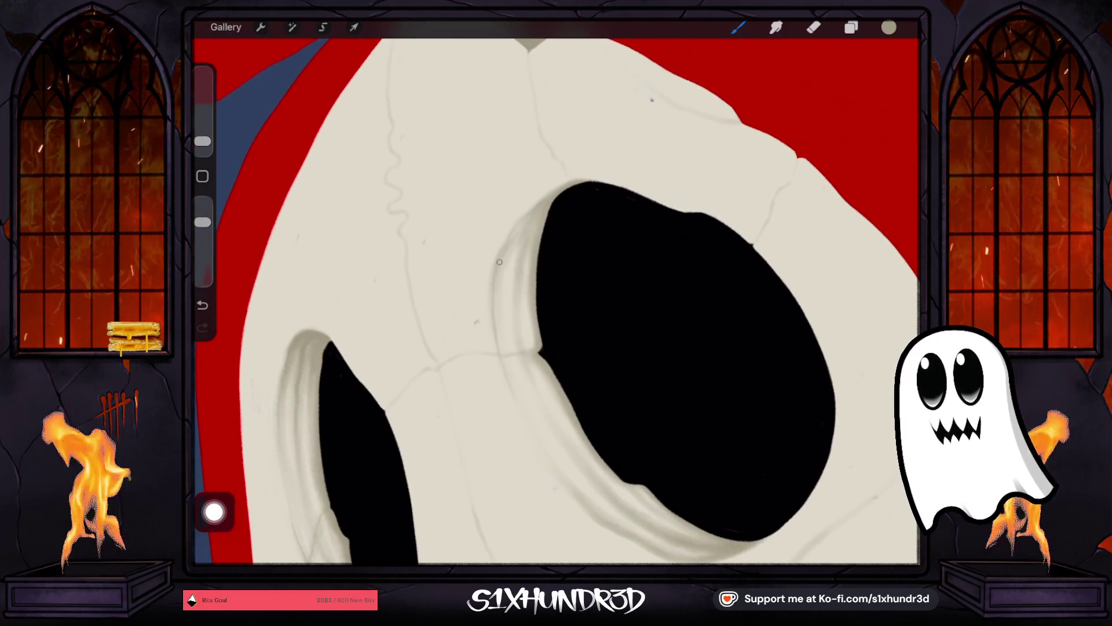
left_click(202, 305)
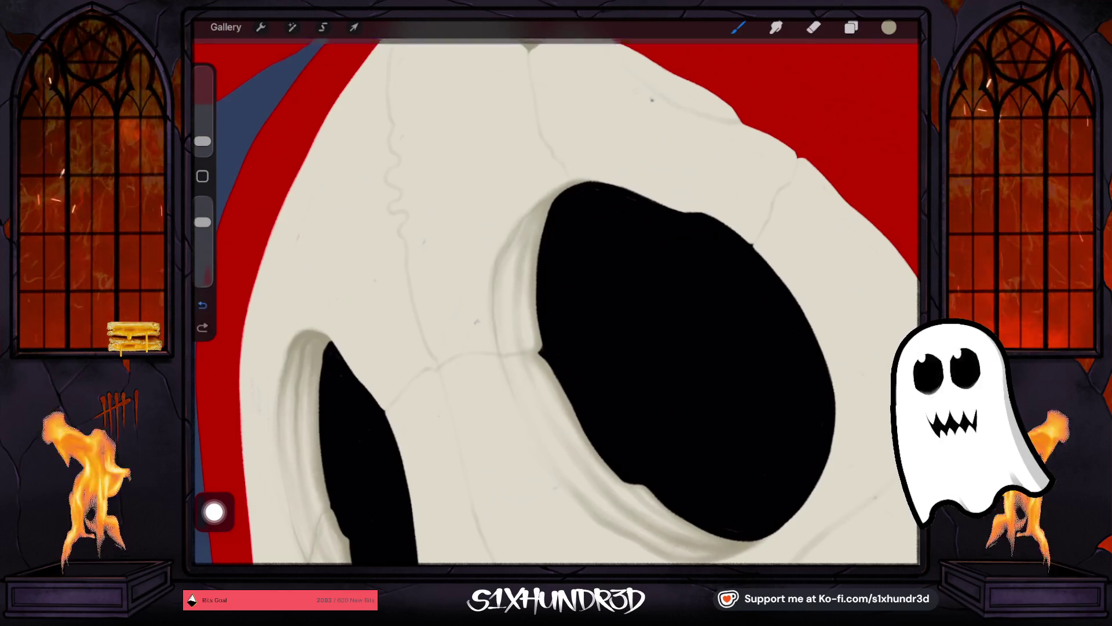
left_click(202, 328)
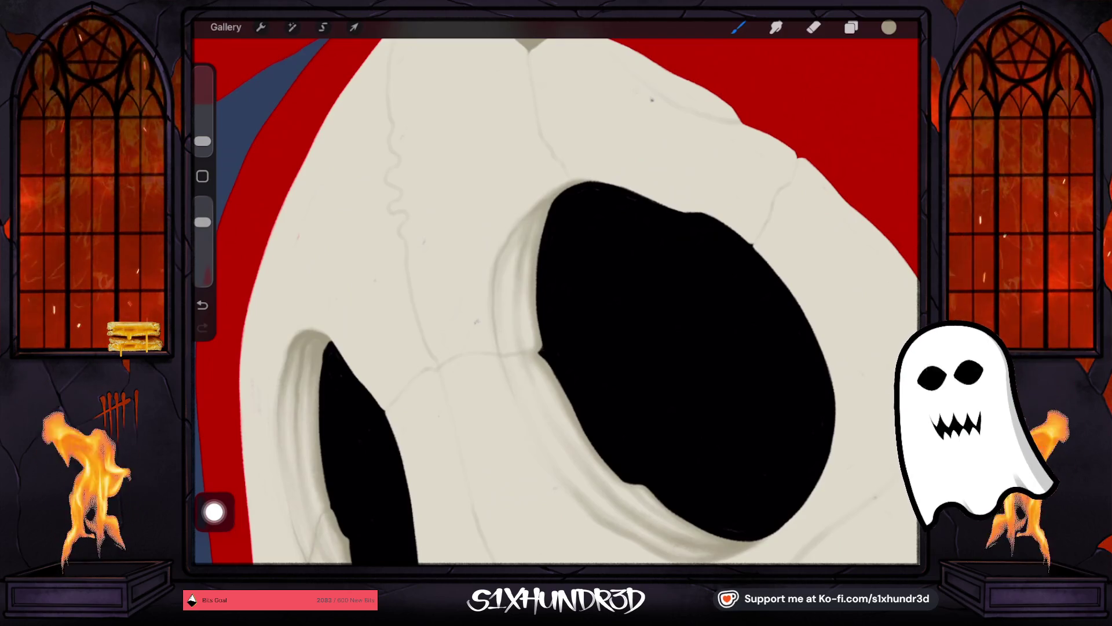
scroll(556, 302, "down", 10)
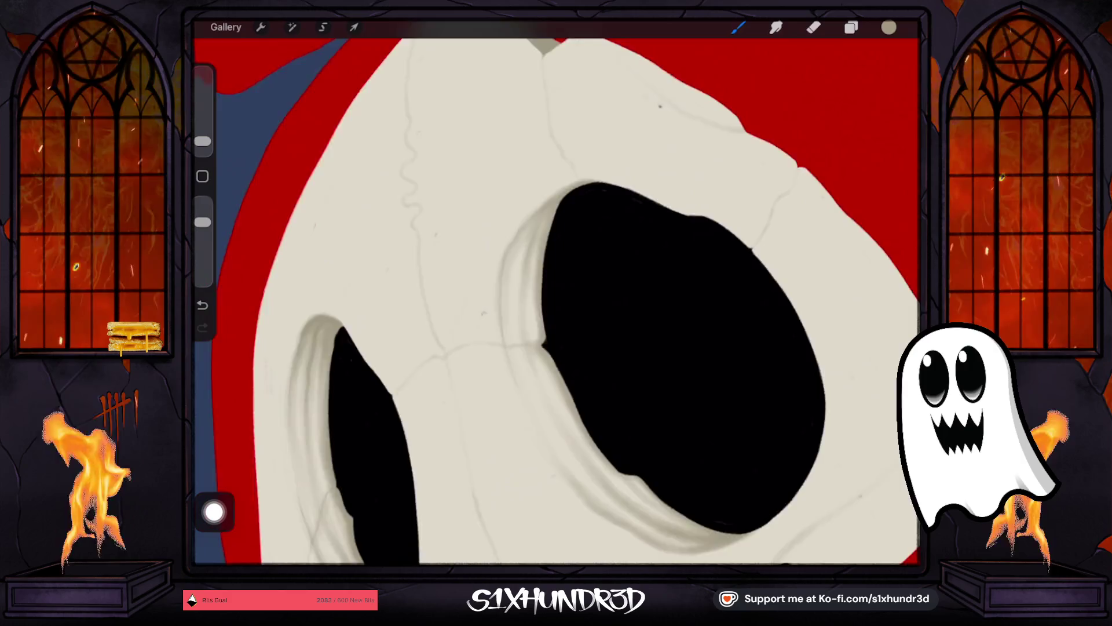
scroll(556, 301, "up", 2)
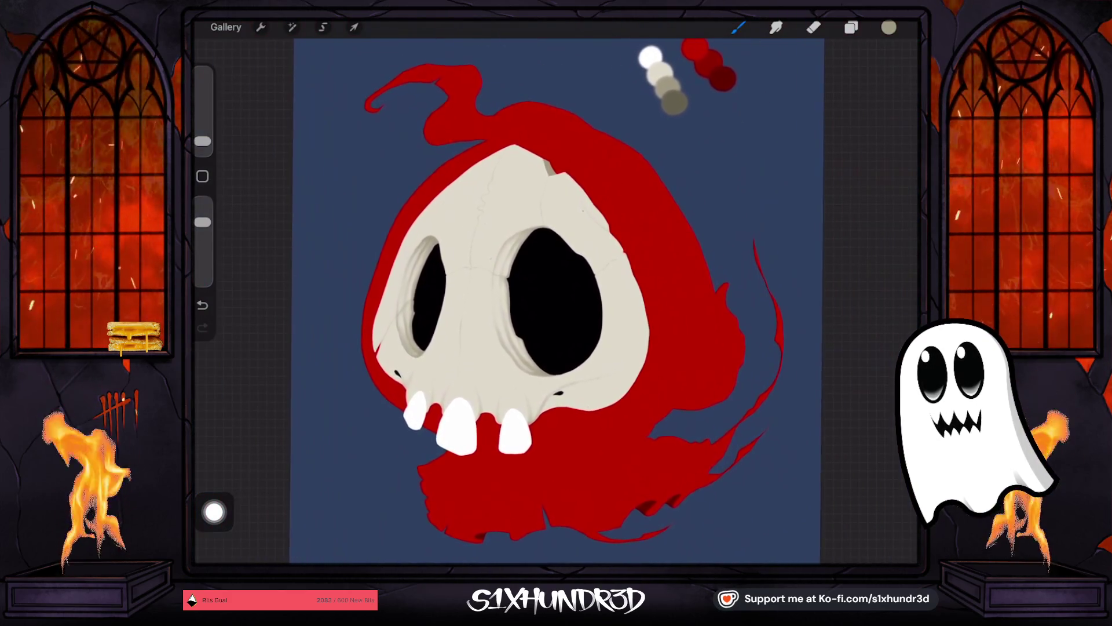
scroll(556, 302, "up", 2)
scroll(556, 301, "up", 3)
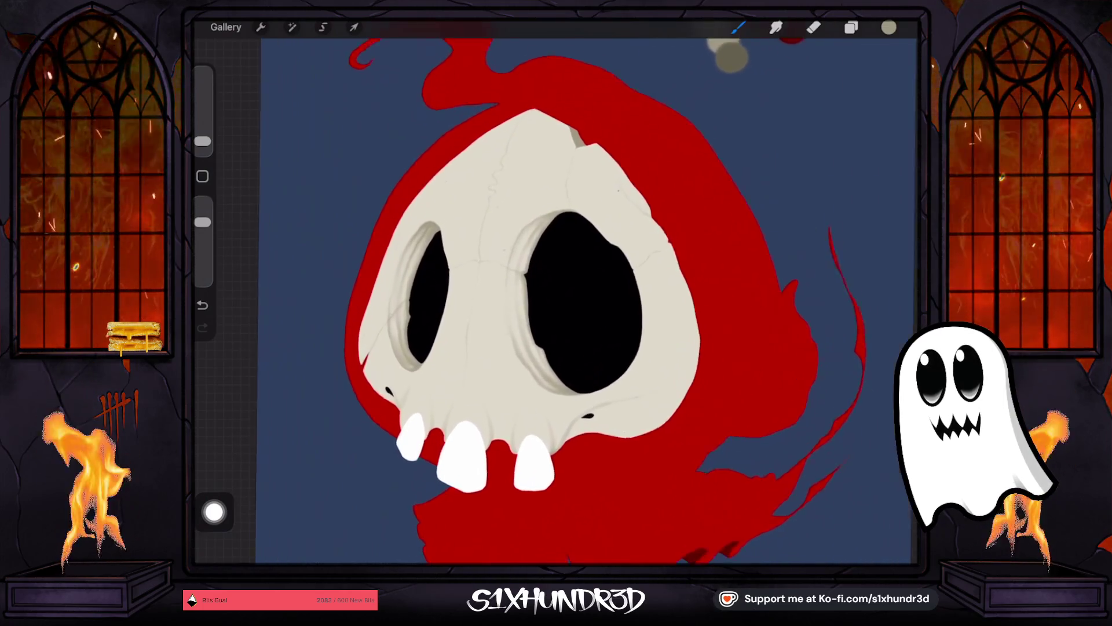
scroll(556, 301, "up", 3)
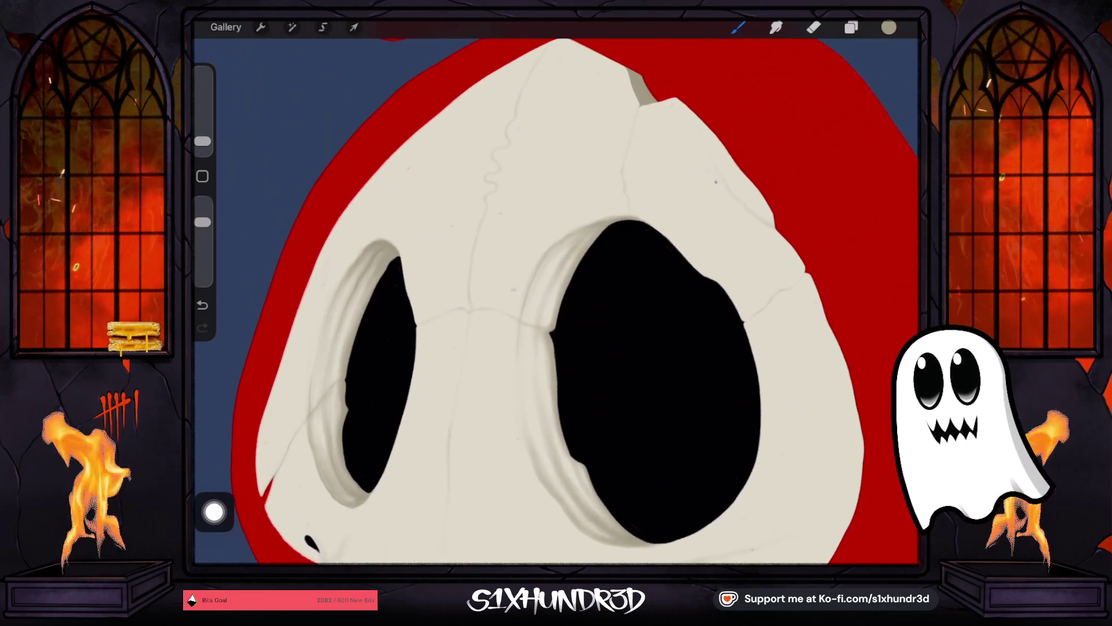
Step: Use a larger, lower-opacity brush for a short shading stroke near the right socket, then select the Eraser
left_click_drag(202, 141, 202, 138)
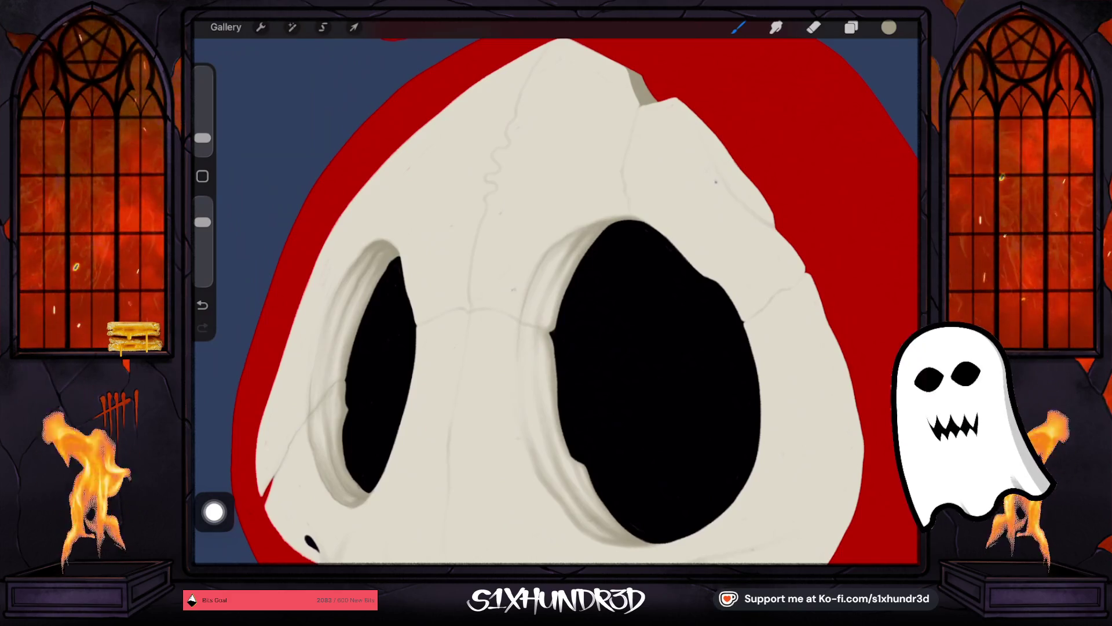
left_click_drag(203, 137, 202, 133)
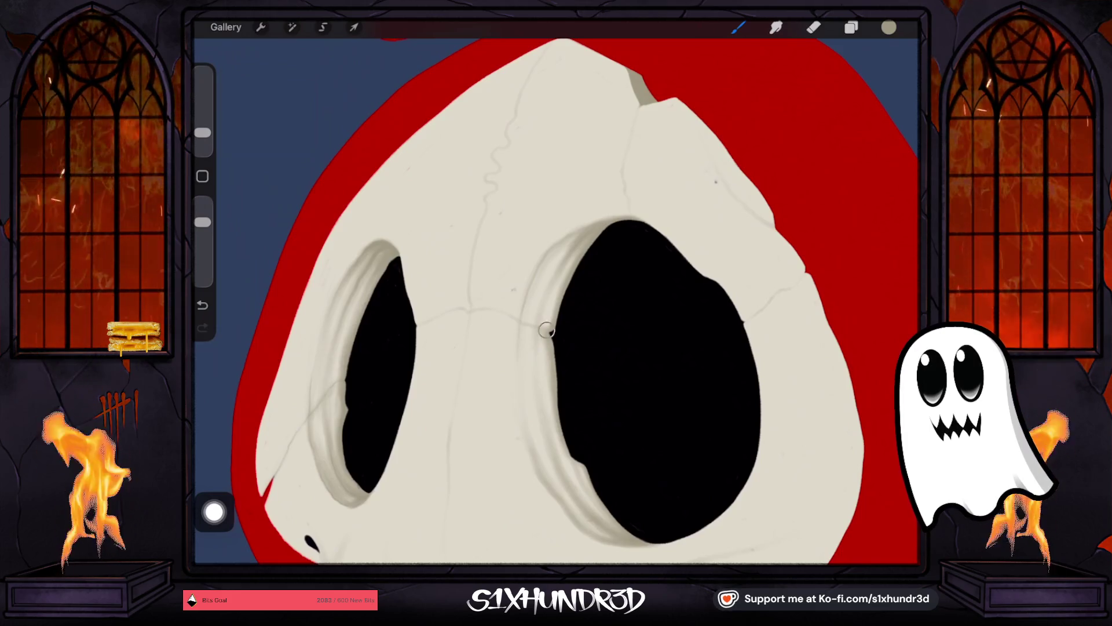
left_click_drag(202, 222, 202, 240)
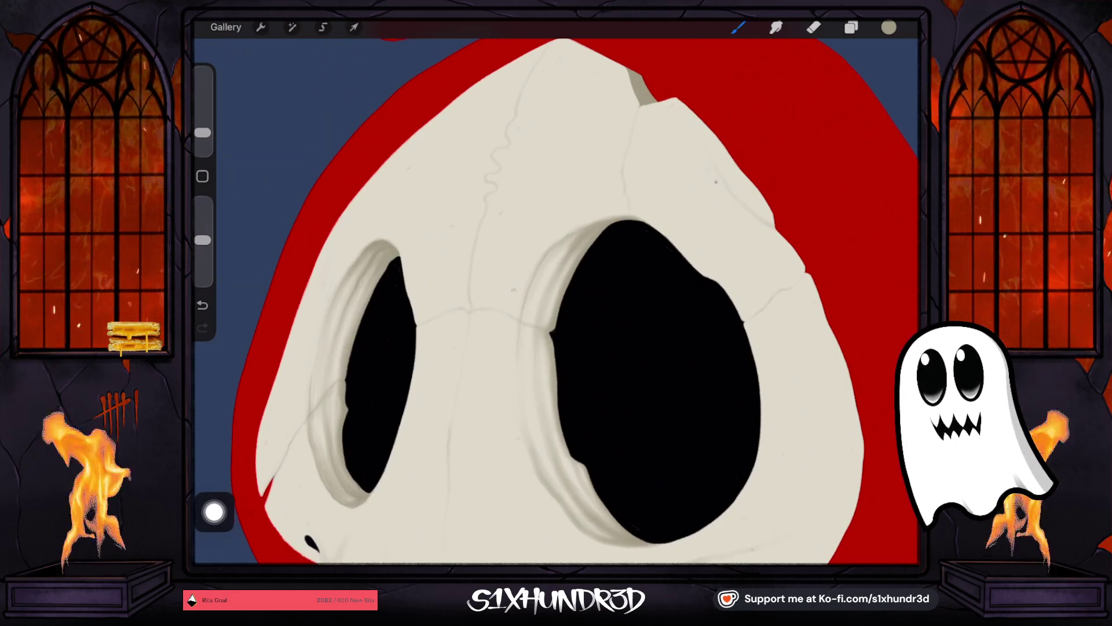
key("ctrl+z")
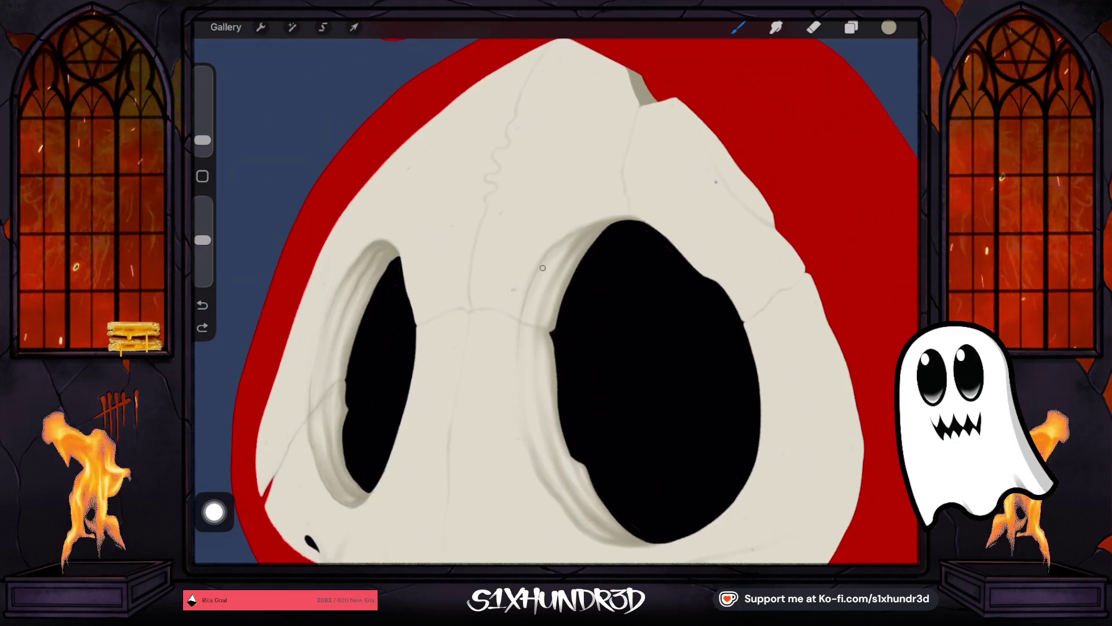
left_click(526, 299)
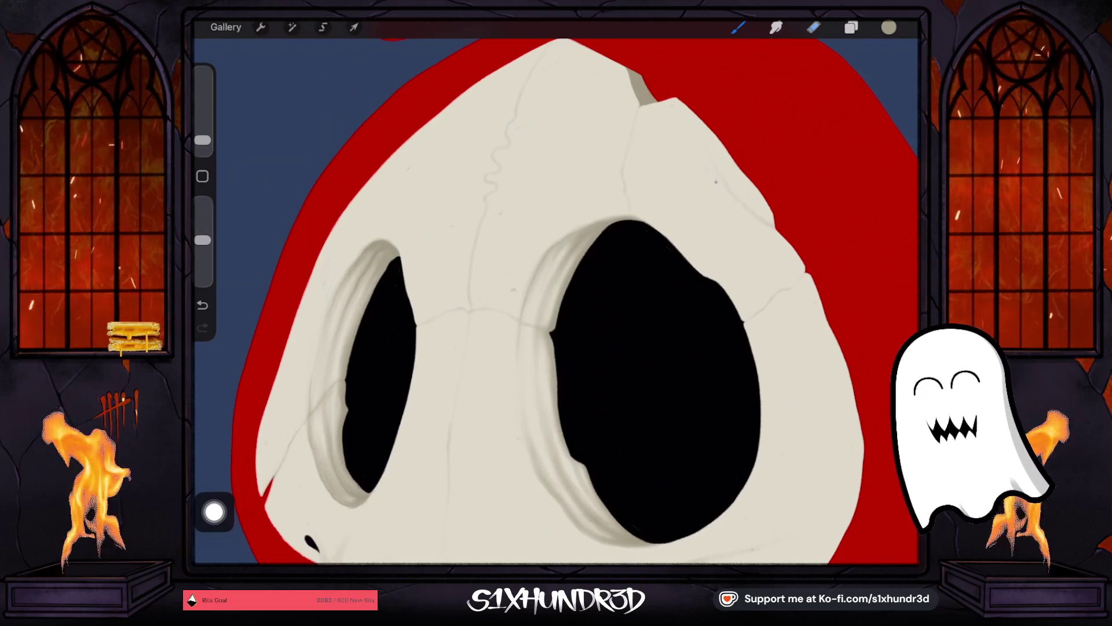
left_click(813, 27)
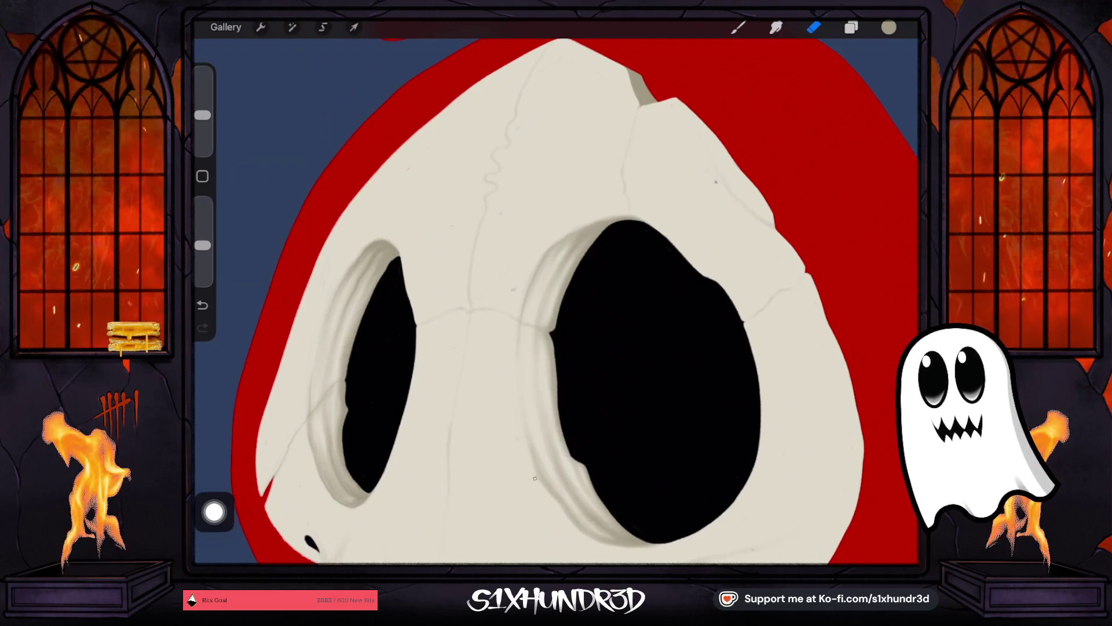
scroll(556, 302, "down", 1)
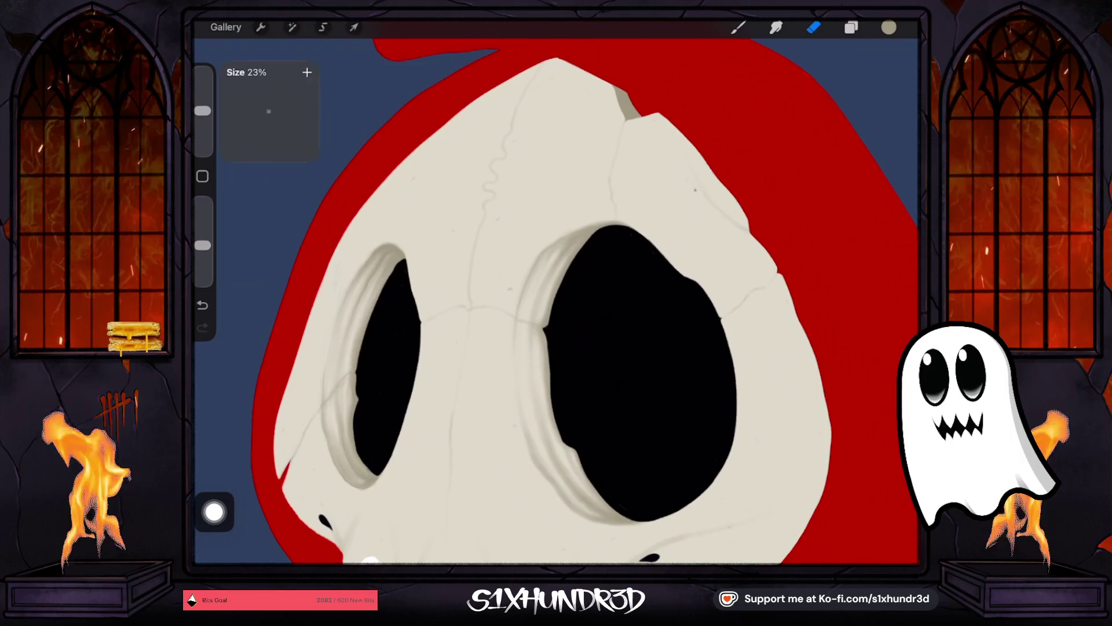
Step: Erase stray marks with a 42% eraser, then return to the brush and resize it
scroll(556, 302, "up", 3)
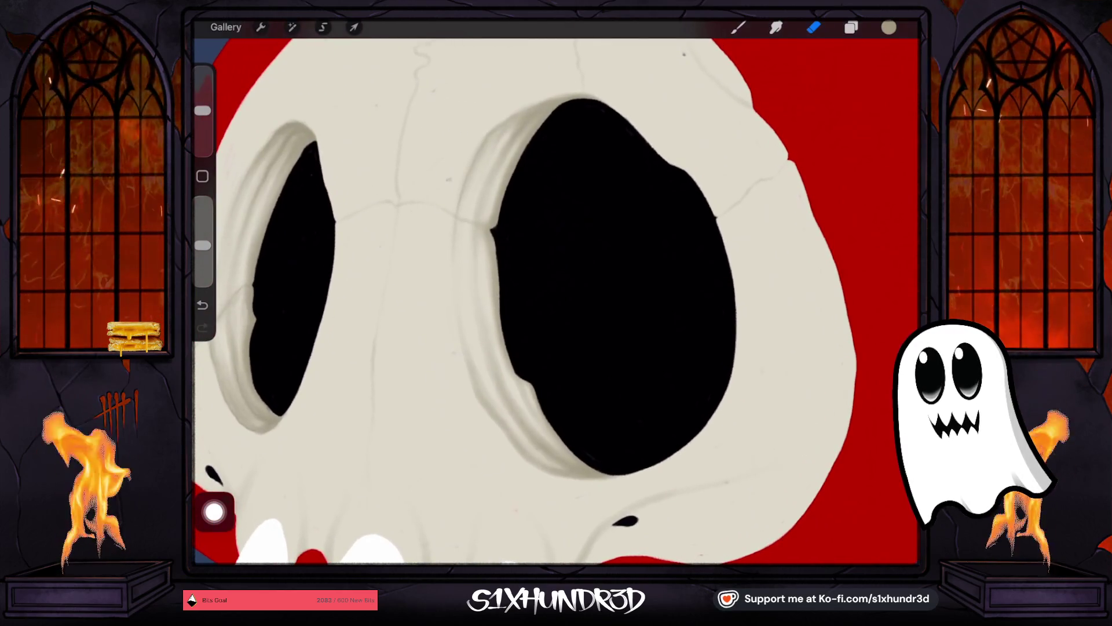
left_click_drag(202, 110, 202, 99)
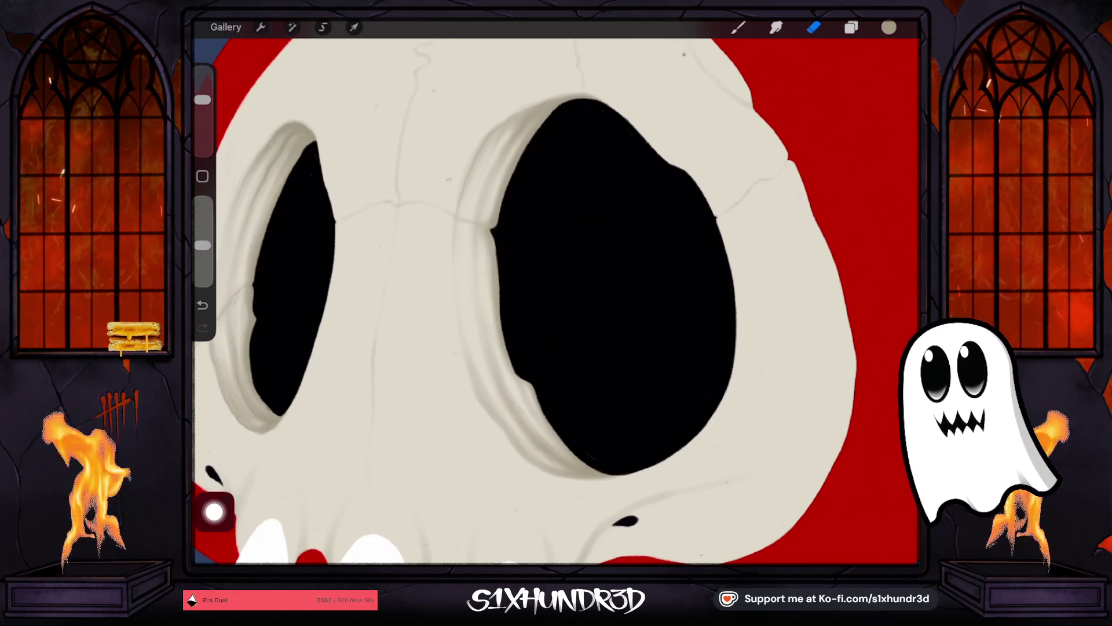
key("b")
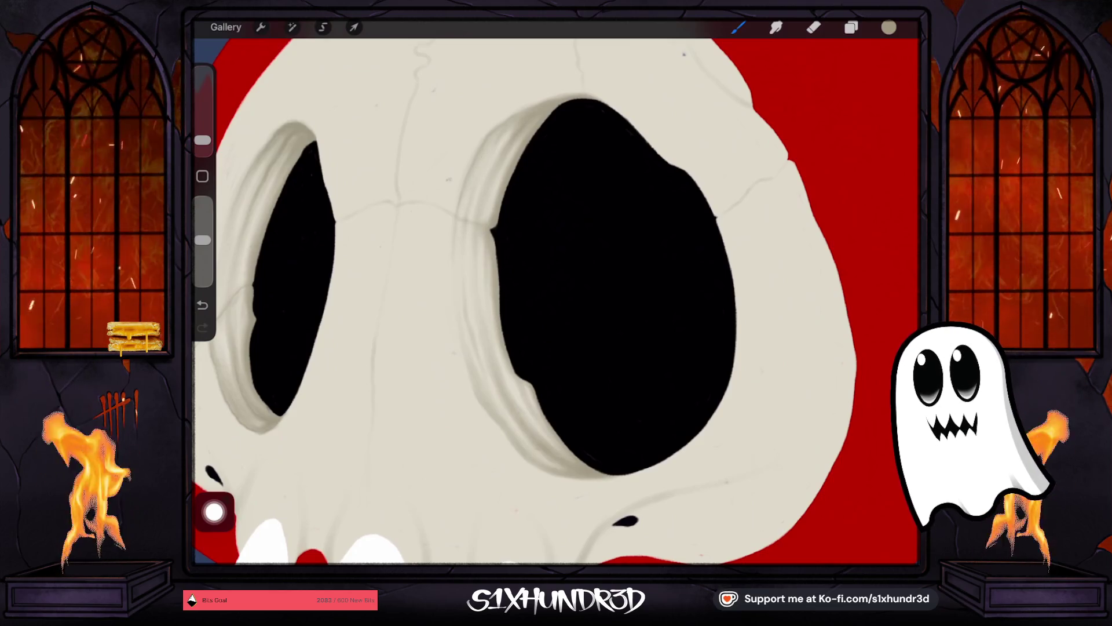
key("ctrl+z")
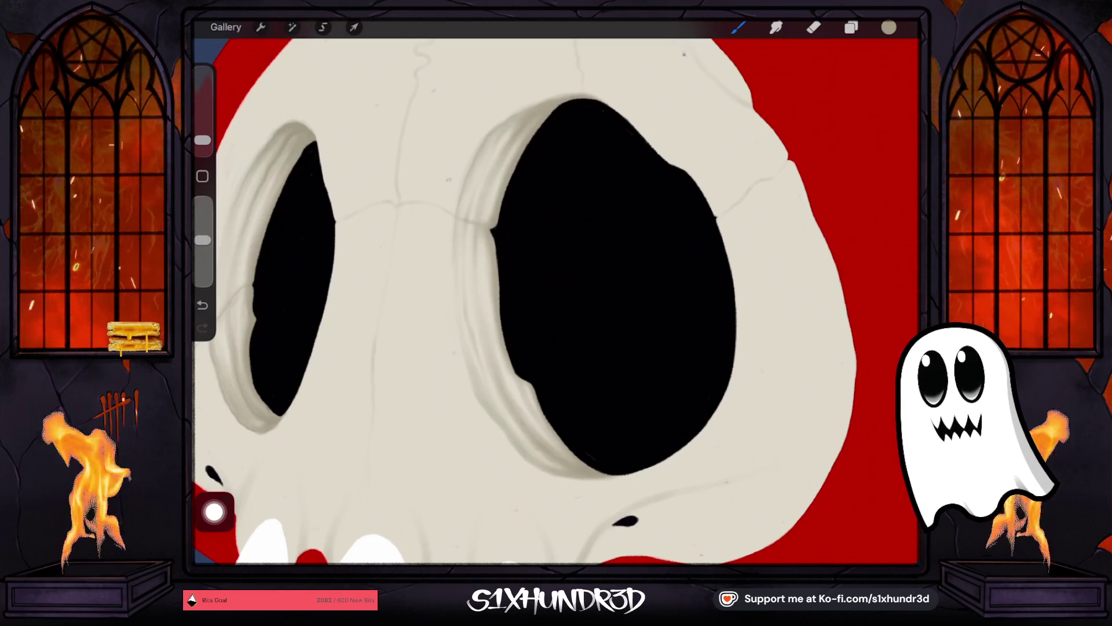
left_click_drag(203, 140, 202, 139)
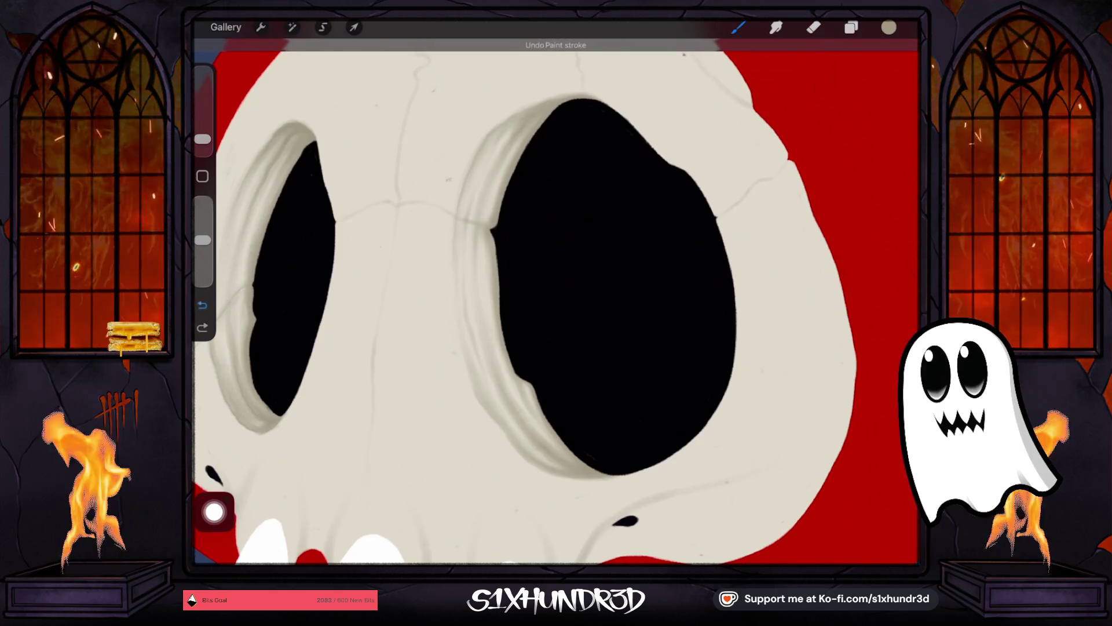
left_click_drag(202, 139, 202, 134)
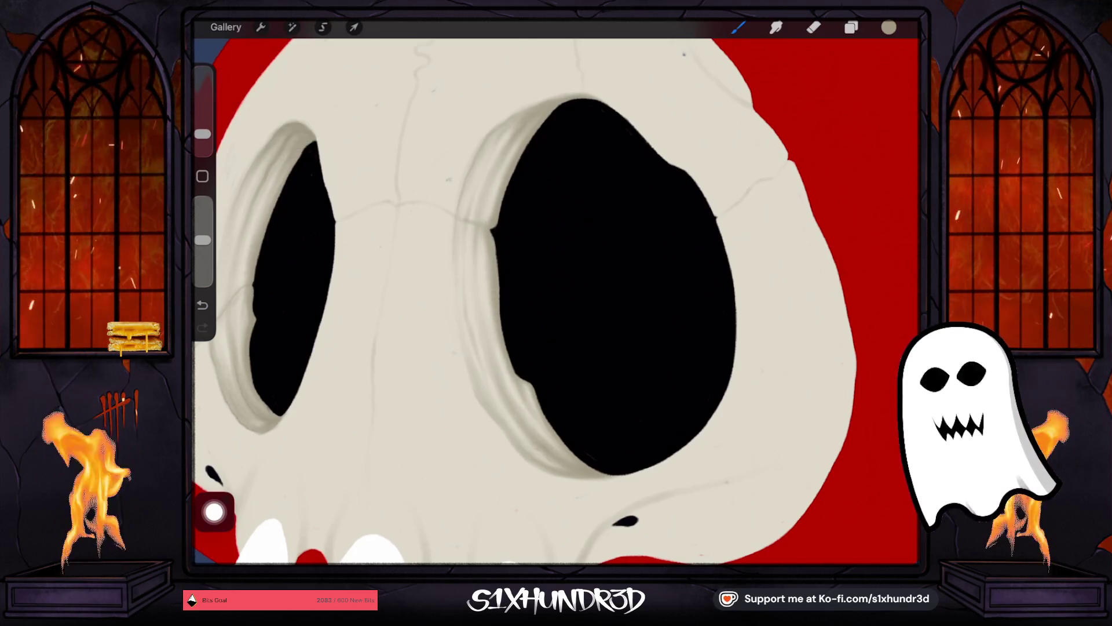
left_click_drag(202, 133, 202, 139)
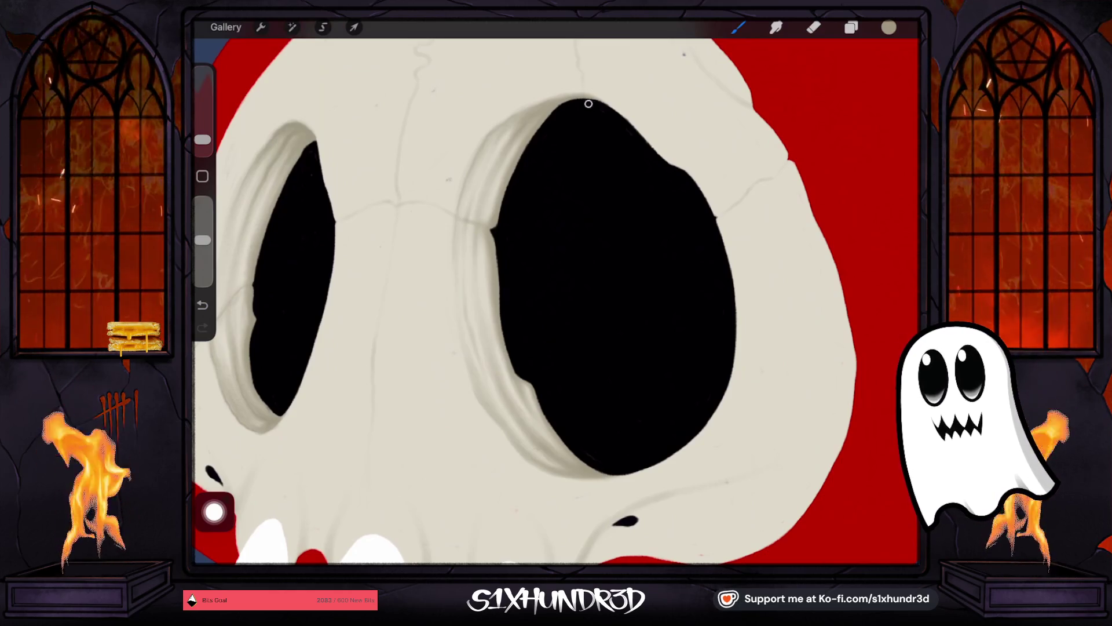
scroll(556, 290, "down", 5)
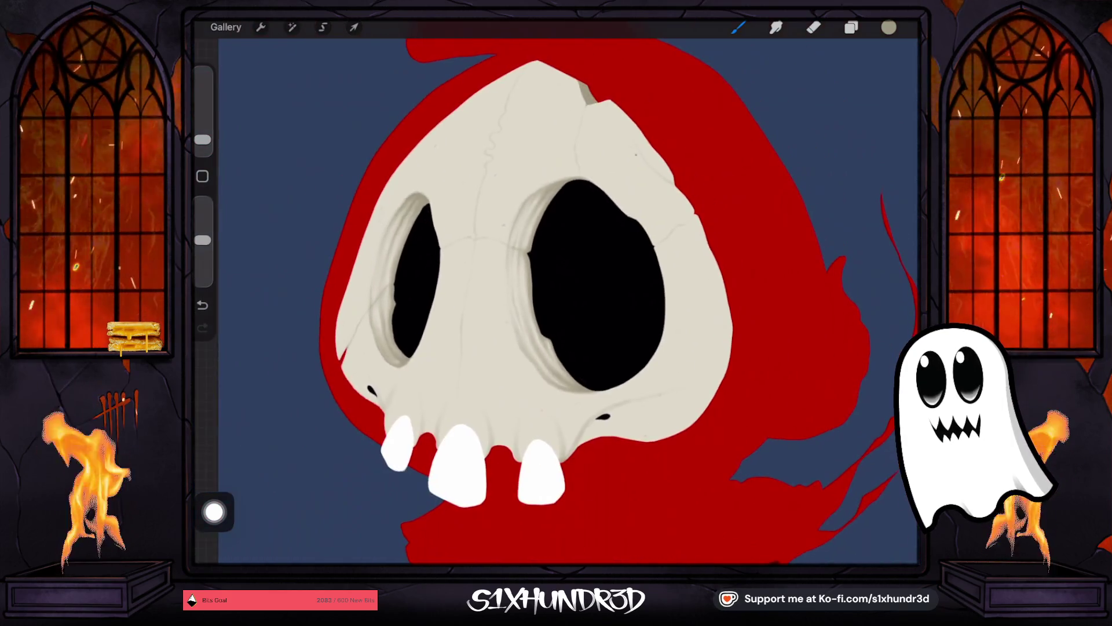
Step: Resize the brush and rotate the canvas so the eye socket stands upright for rim shading
scroll(579, 290, "up", 5)
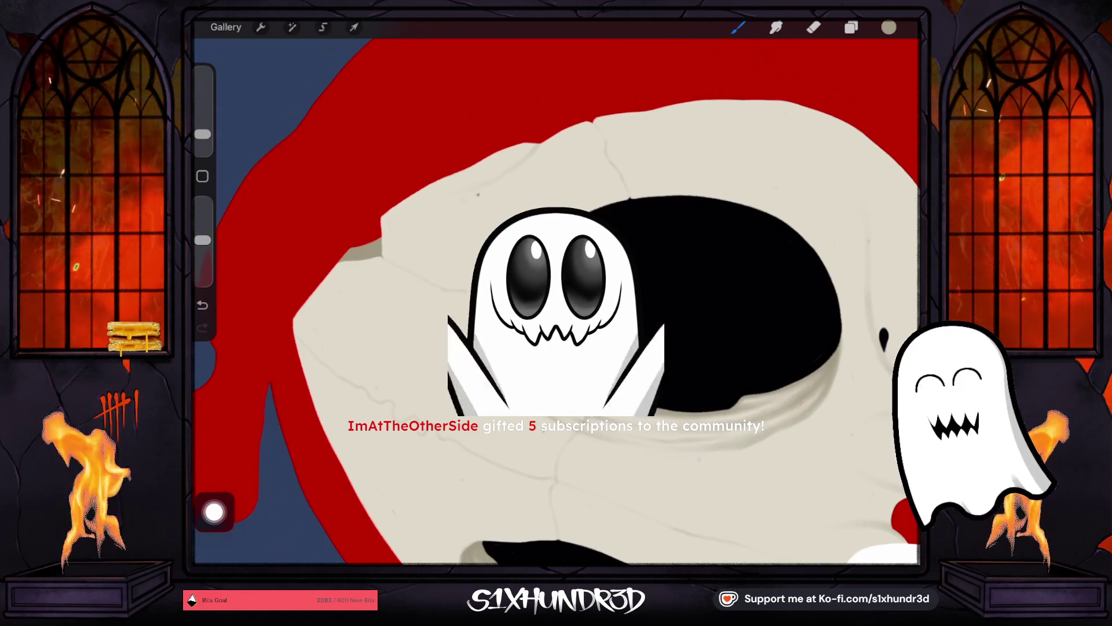
scroll(464, 318, "up", 3)
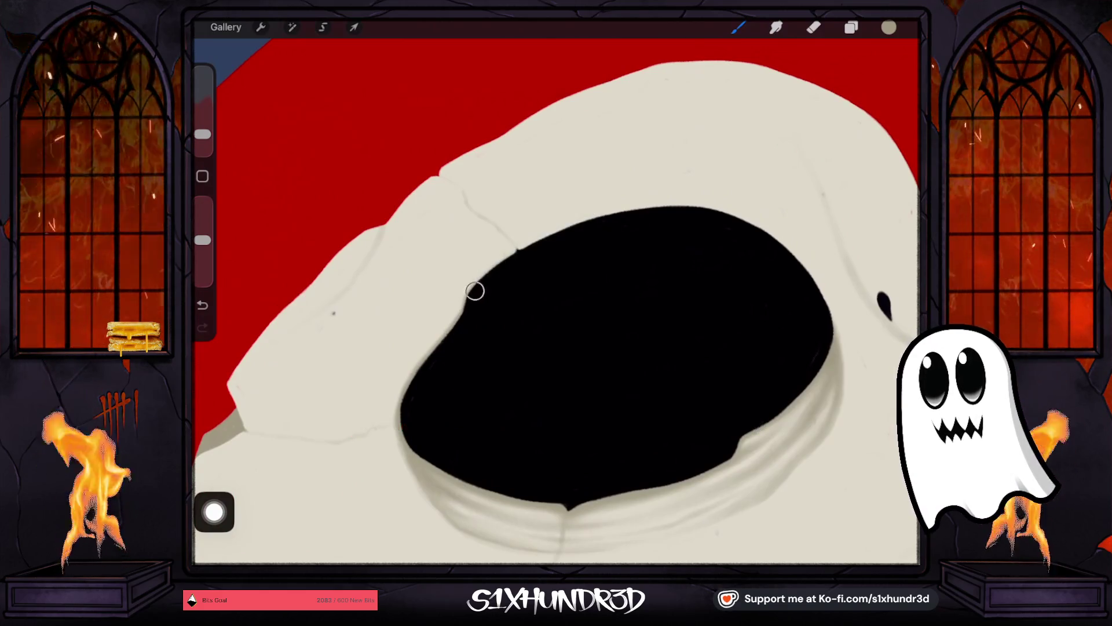
left_click_drag(202, 134, 202, 139)
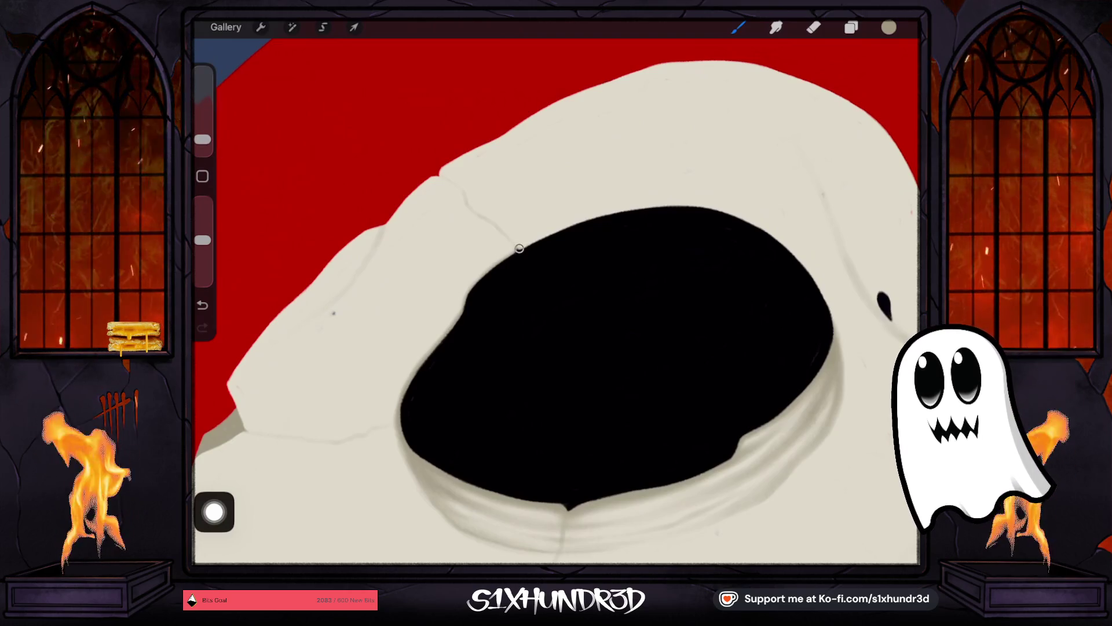
left_click_drag(203, 139, 203, 136)
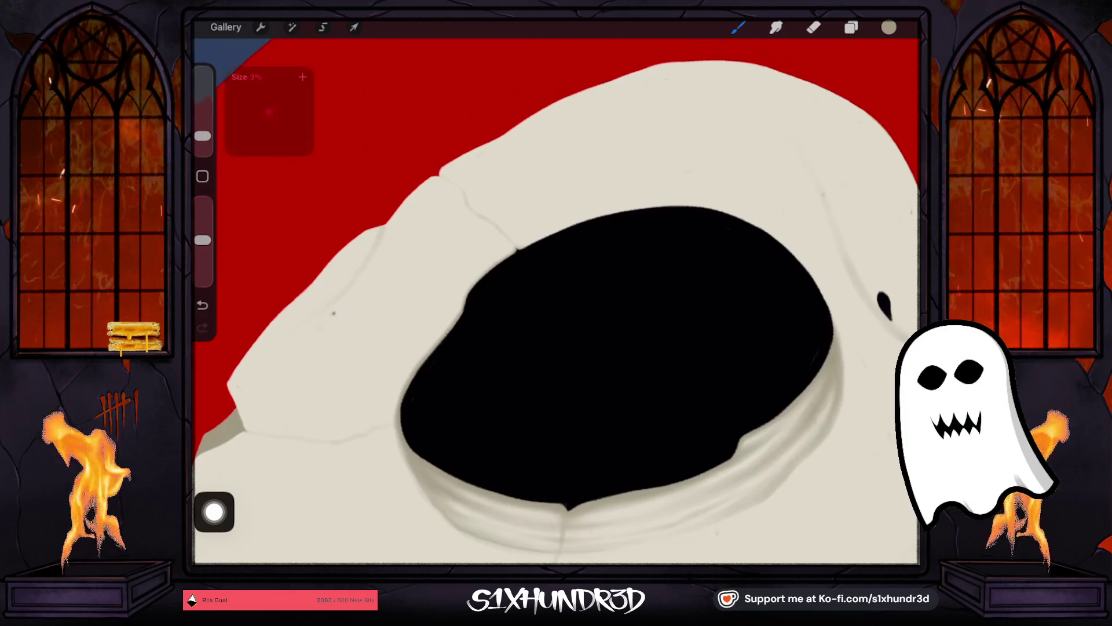
left_click_drag(556, 348, 441, 351)
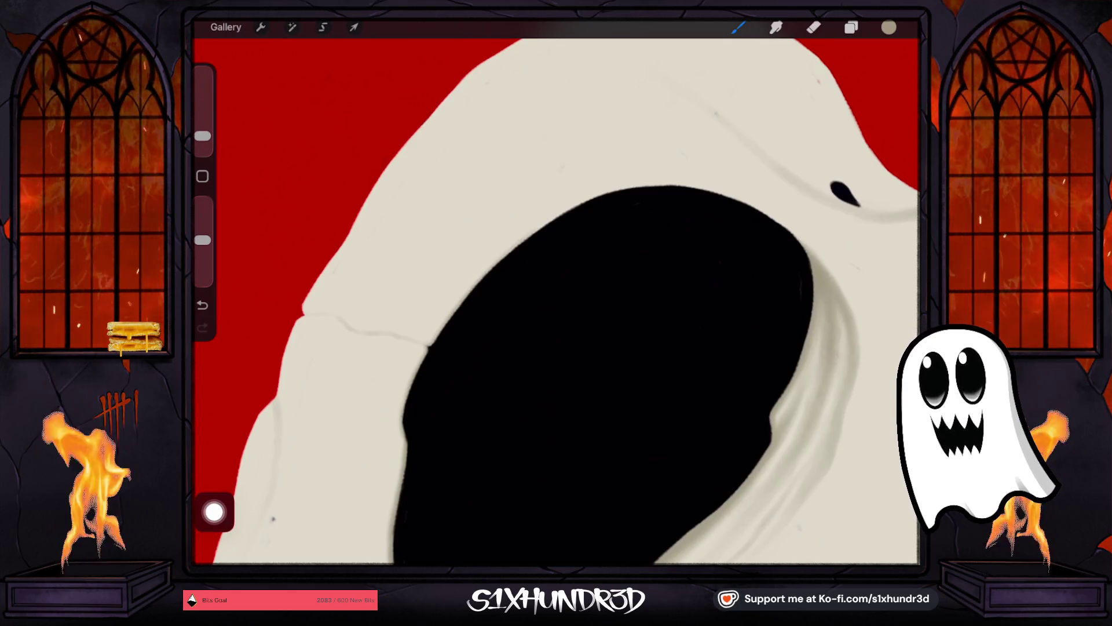
left_click_drag(556, 348, 522, 365)
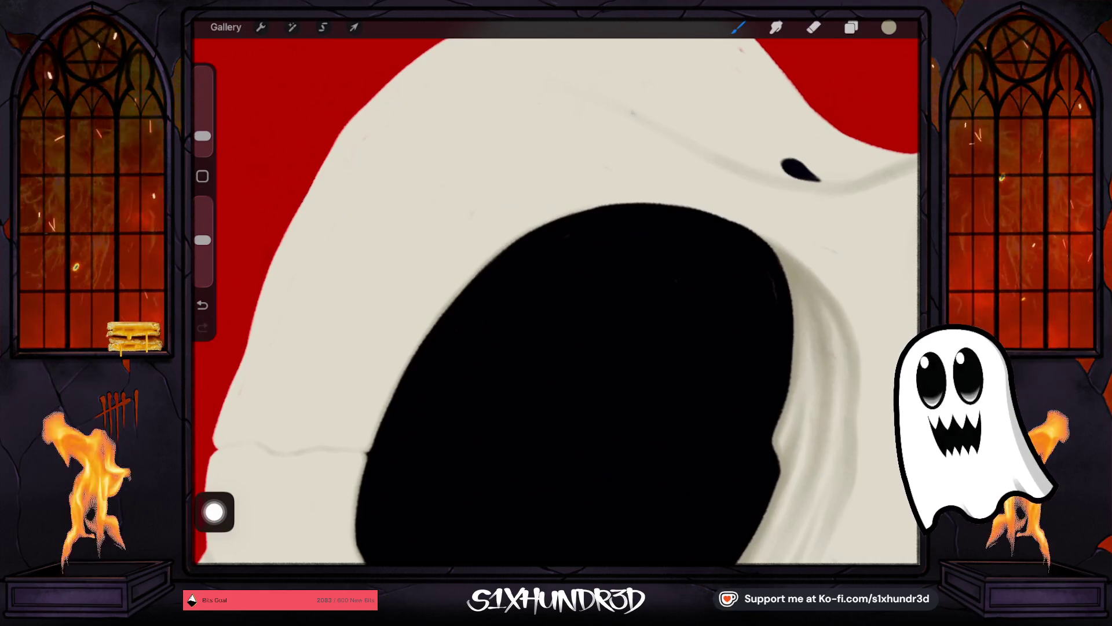
scroll(557, 302, "down", 2)
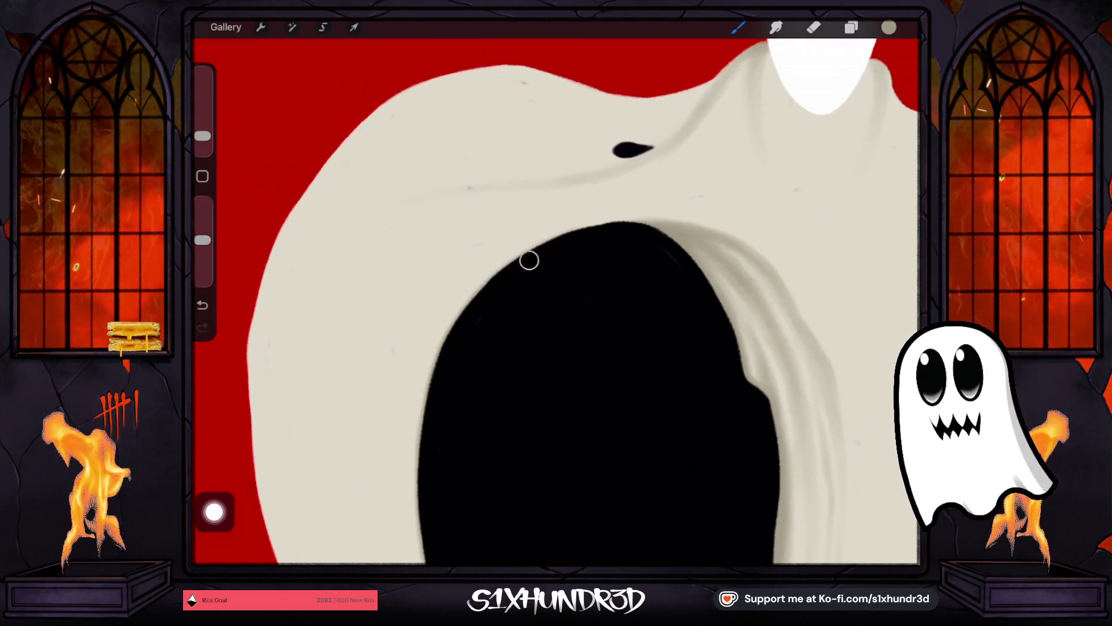
scroll(556, 301, "up", 1)
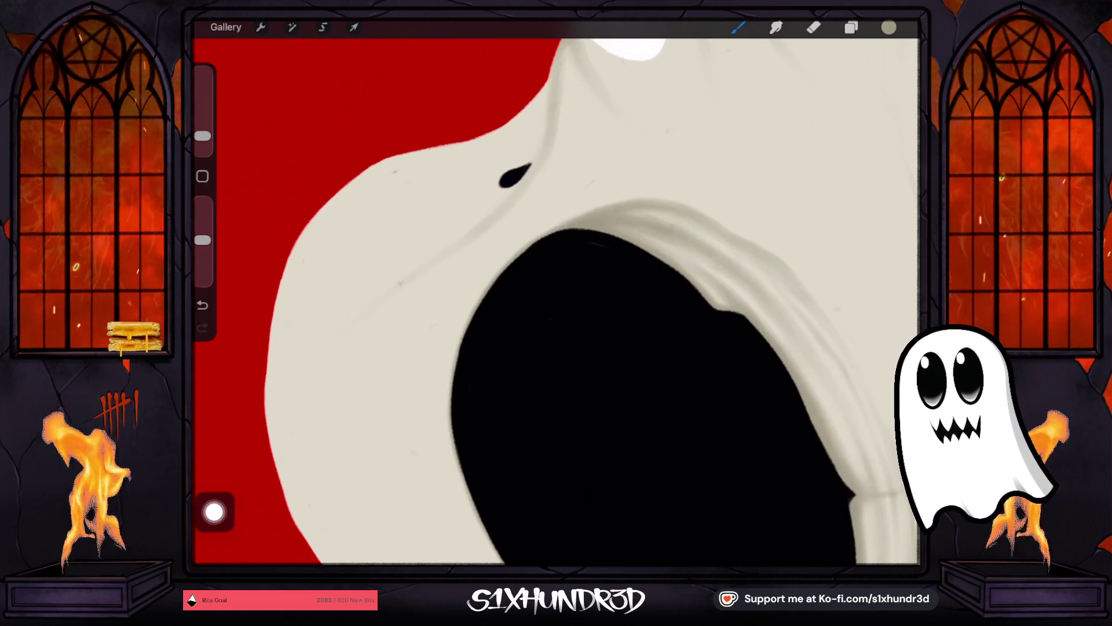
scroll(556, 302, "down", 5)
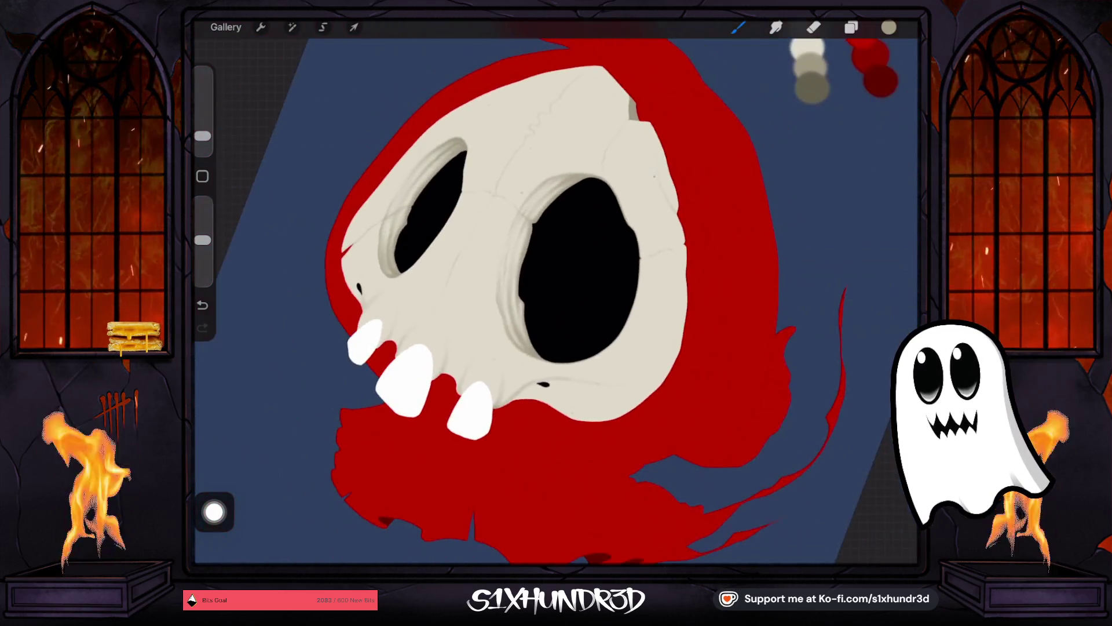
Step: Fill the left socket's pointed tip and upper edge with black using a slightly smaller brush
scroll(556, 289, "up", 3)
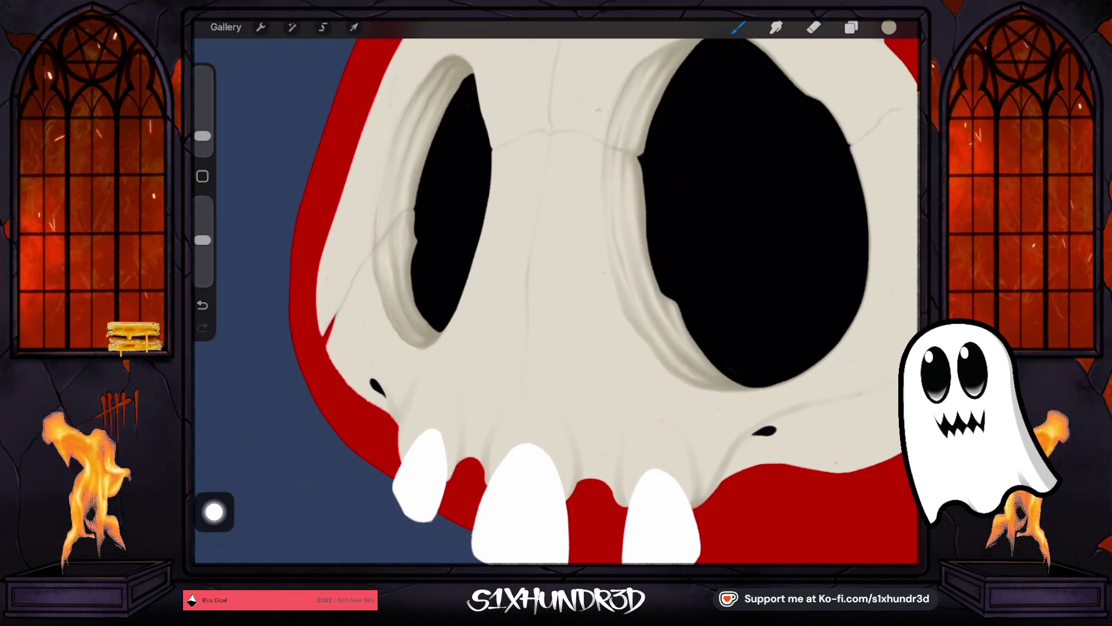
scroll(556, 302, "up", 5)
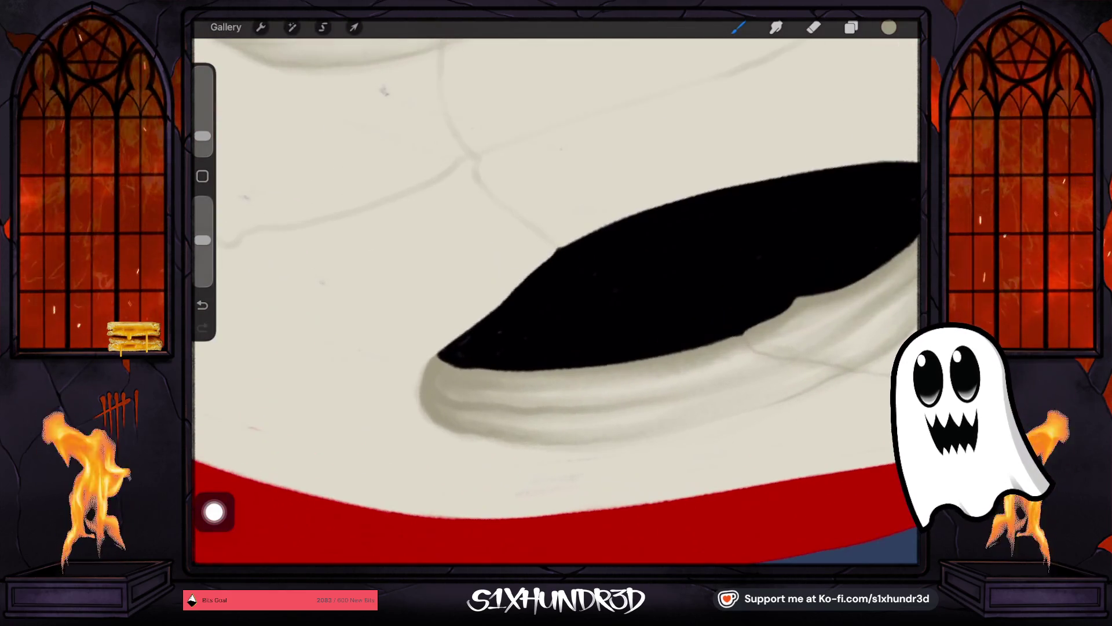
left_click(445, 359)
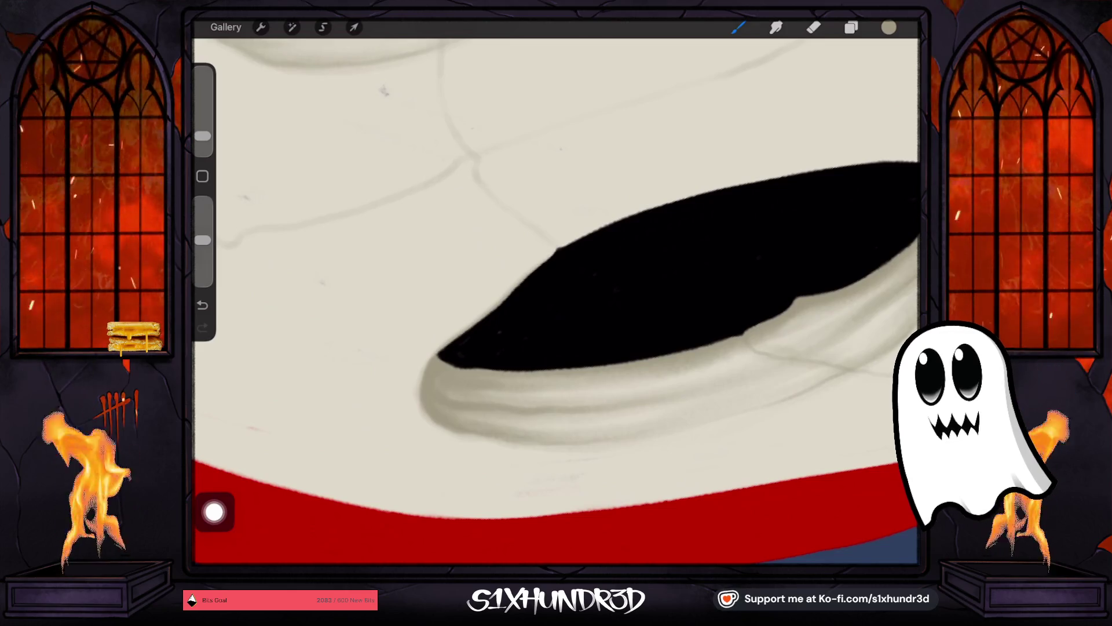
left_click_drag(202, 136, 202, 140)
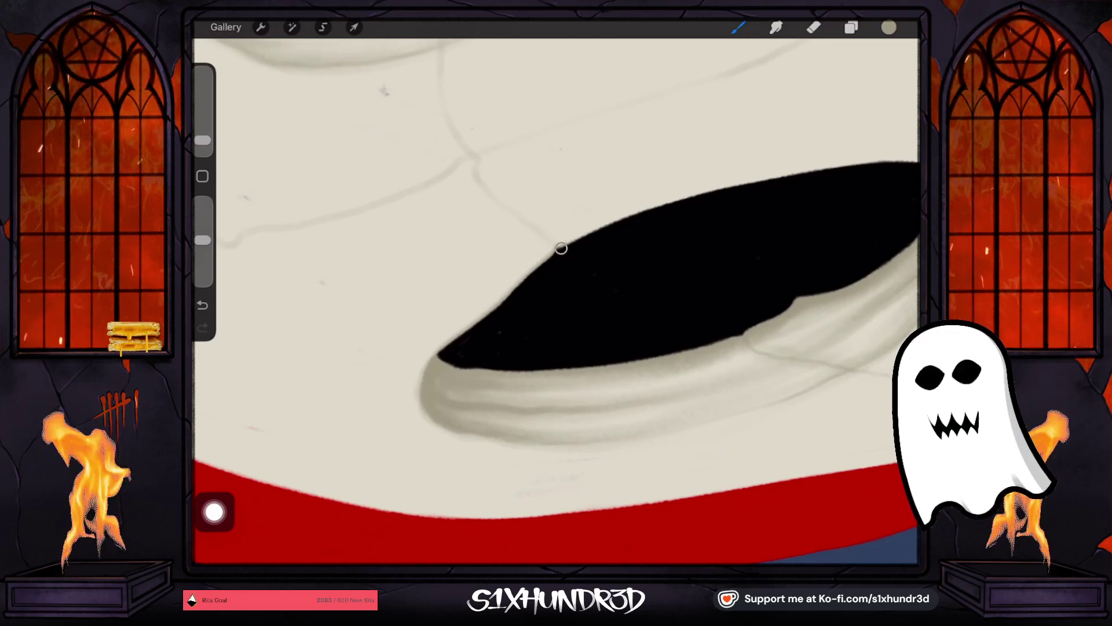
left_click_drag(638, 278, 551, 301)
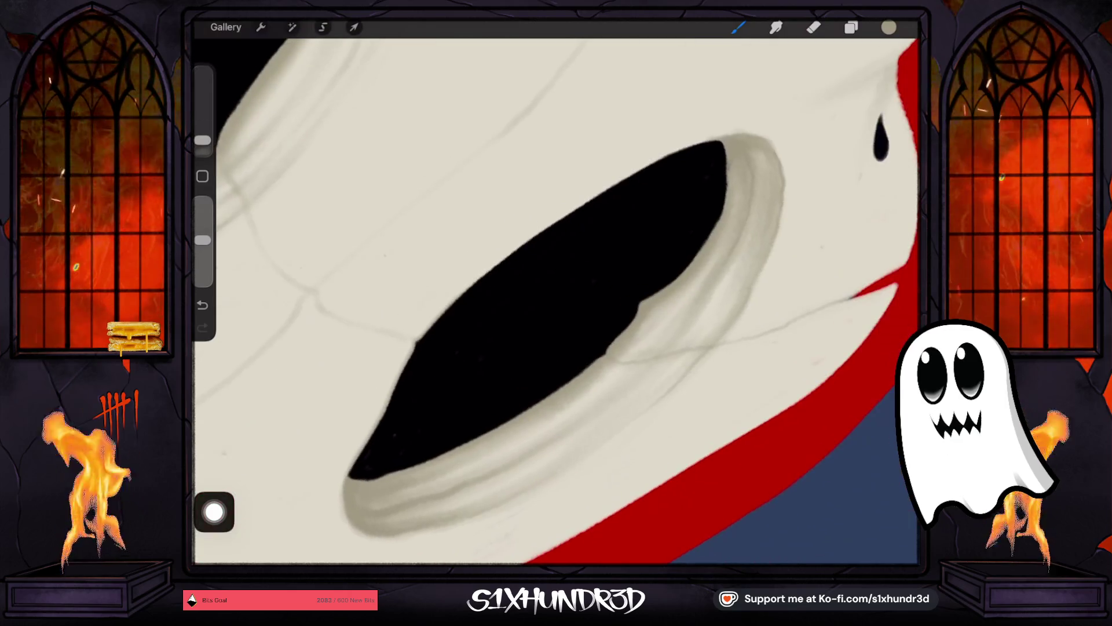
left_click_drag(463, 298, 503, 262)
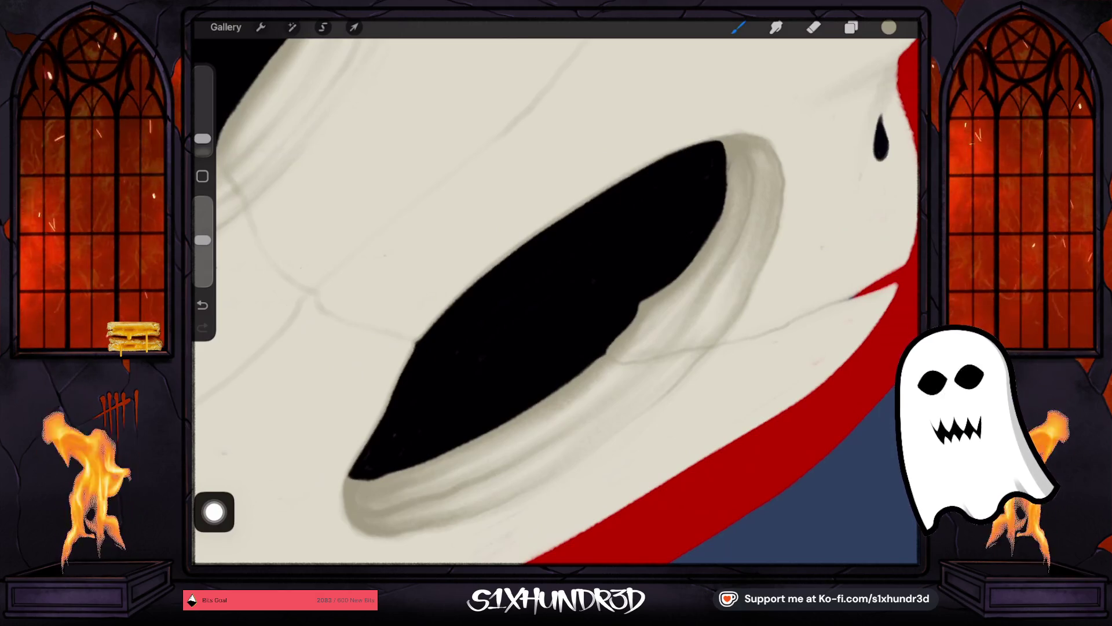
scroll(414, 368, "down", 5)
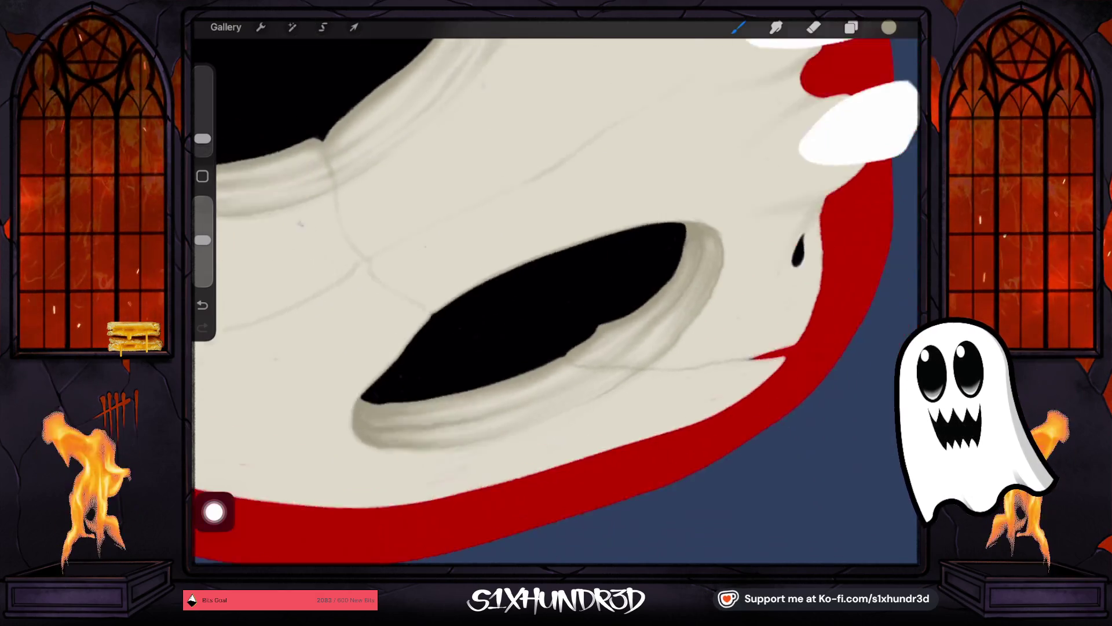
scroll(556, 301, "down", 5)
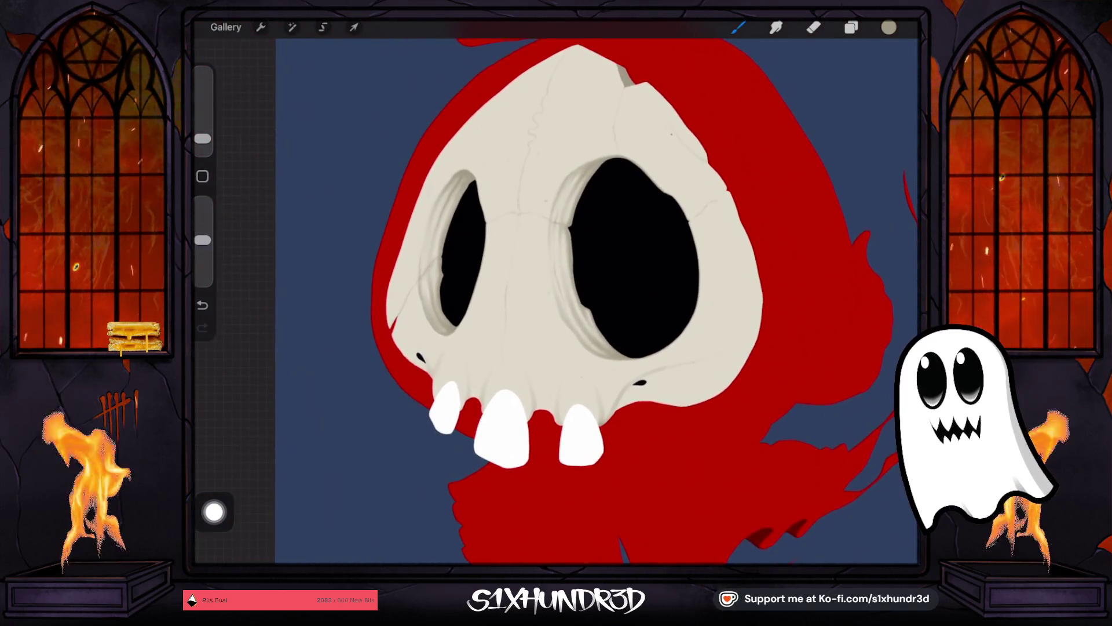
Step: Enlarge the brush and raise its opacity to 79%
left_click_drag(202, 139, 203, 128)
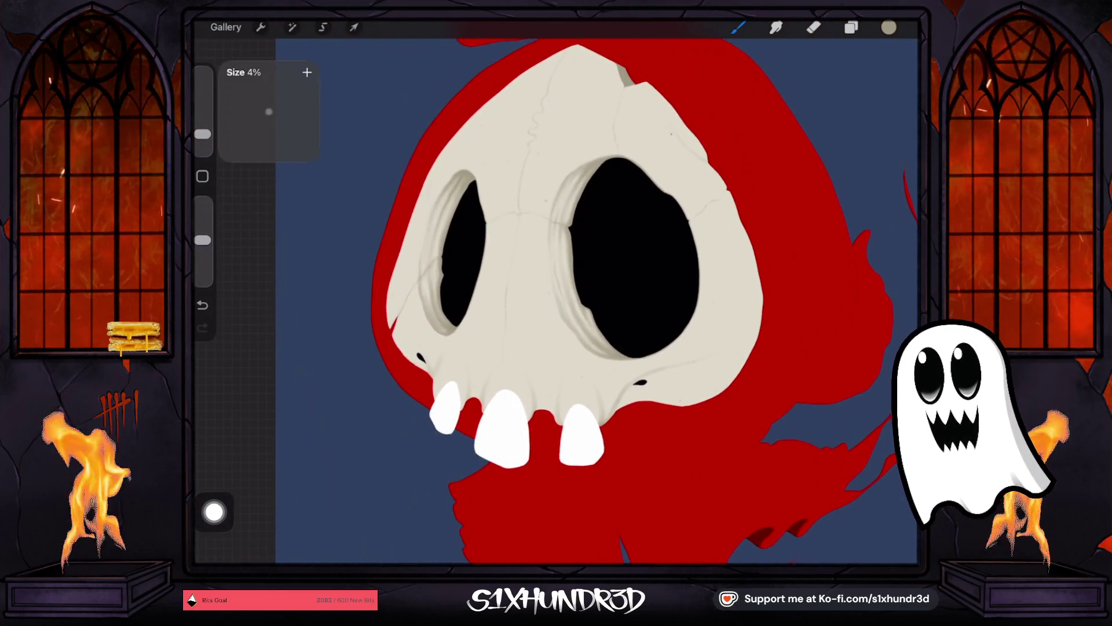
left_click_drag(202, 239, 202, 245)
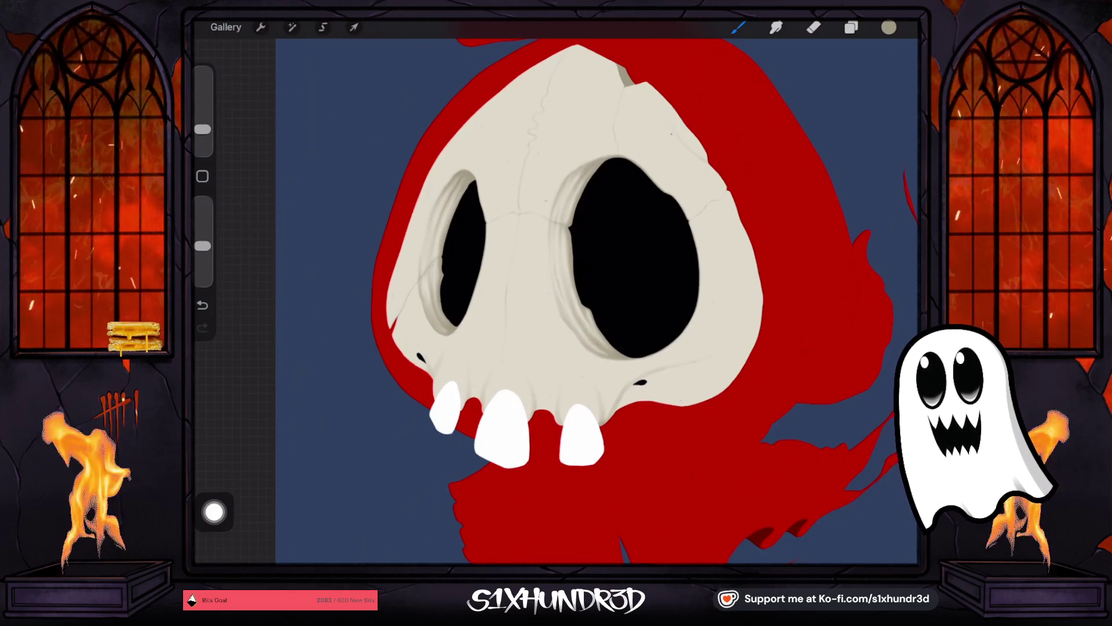
scroll(579, 290, "down", 3)
scroll(556, 290, "up", 2)
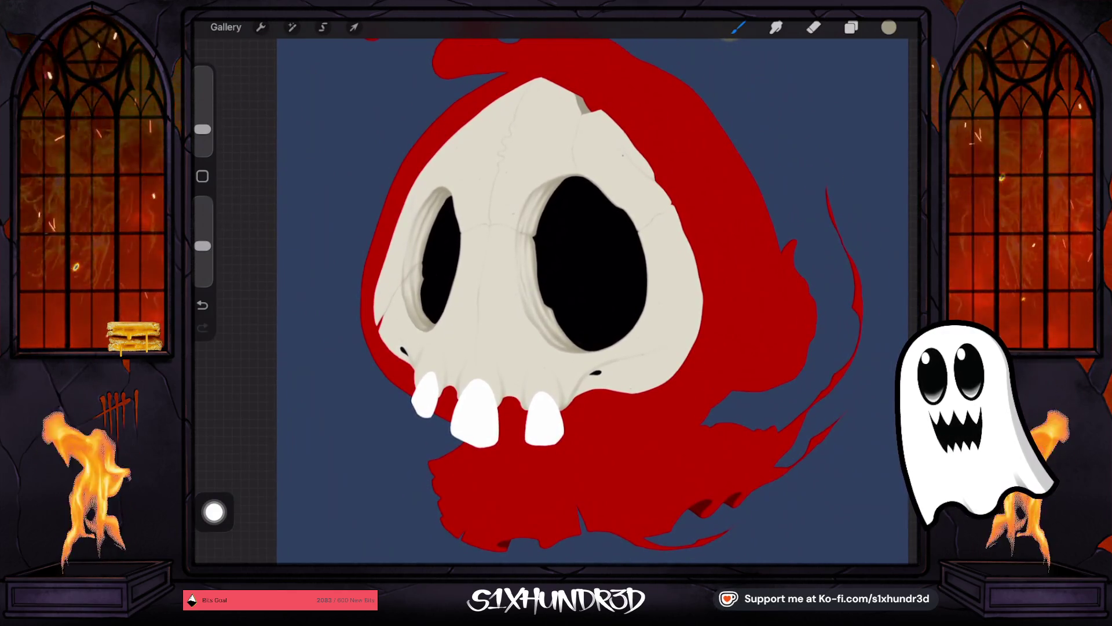
scroll(579, 301, "down", 3)
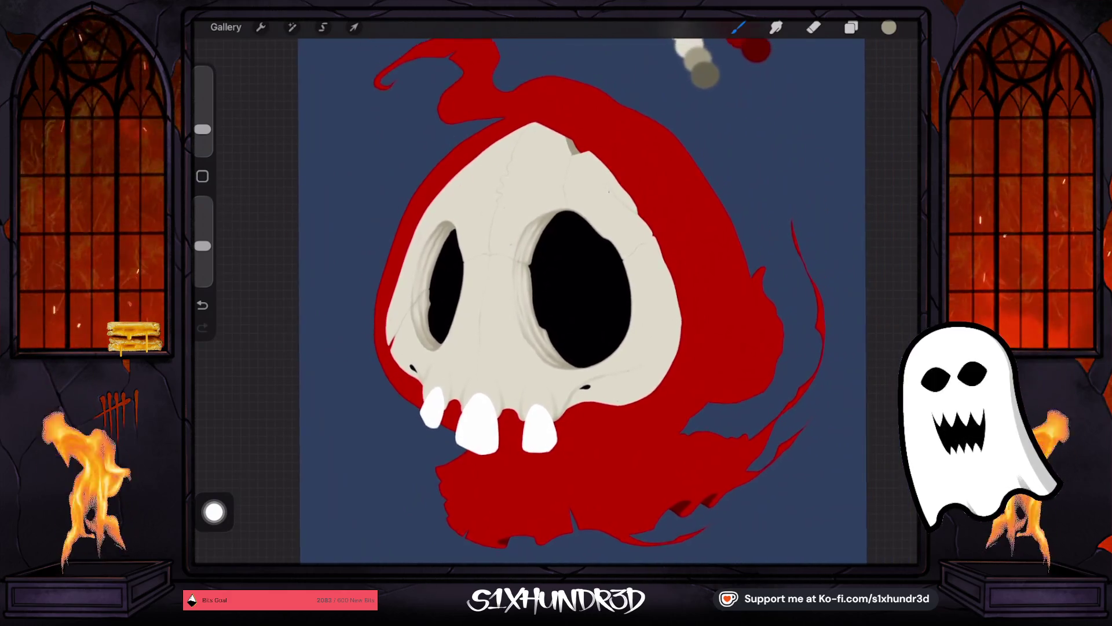
scroll(556, 290, "up", 5)
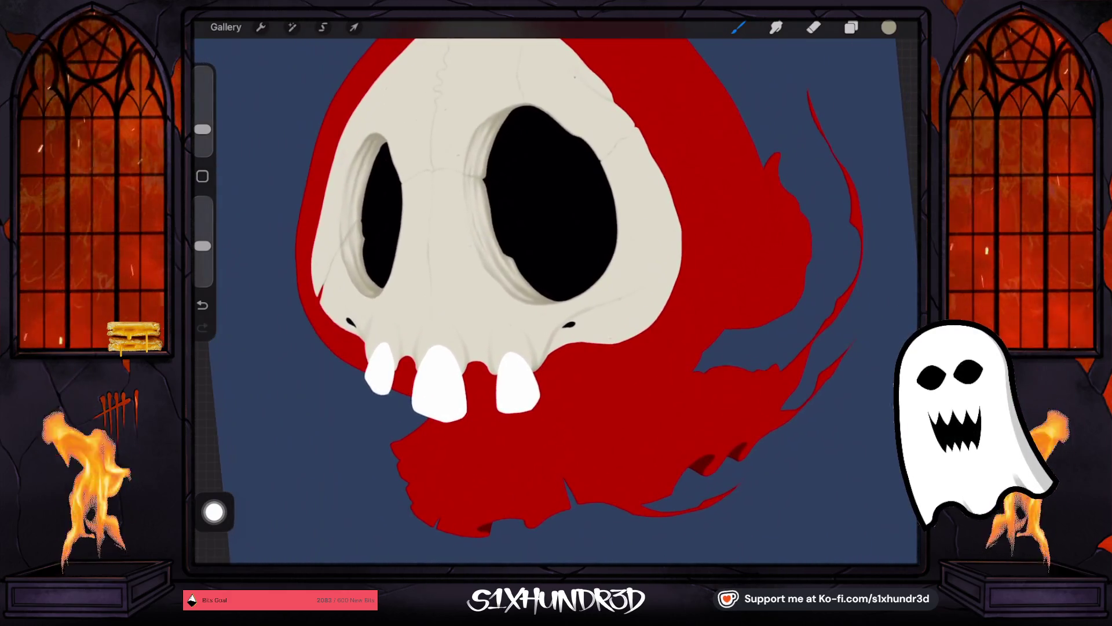
left_click_drag(202, 130, 202, 121)
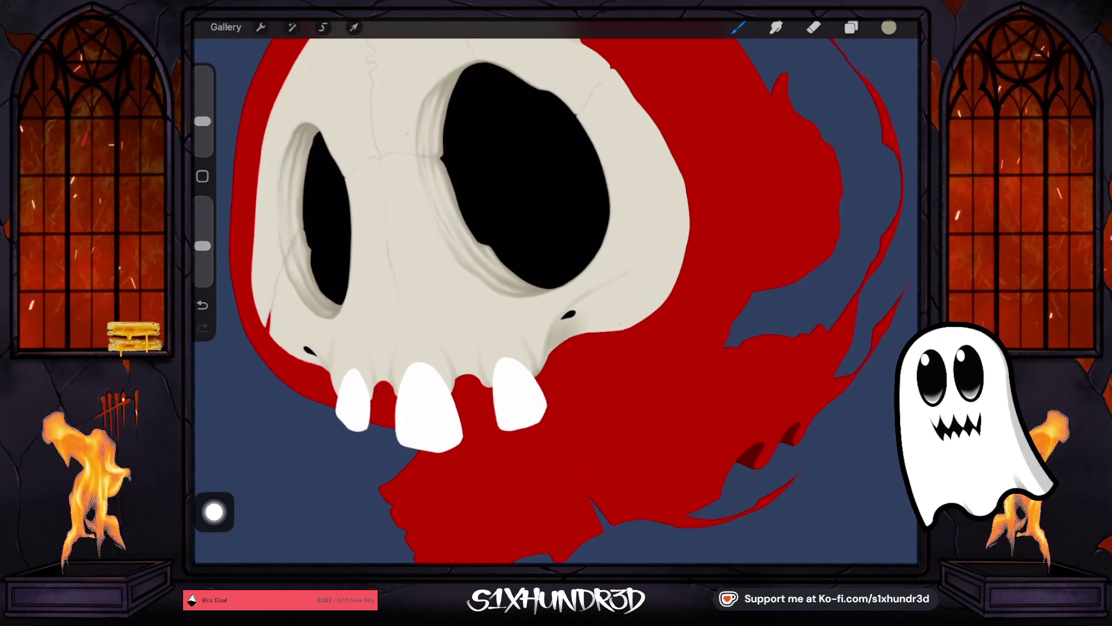
left_click_drag(203, 121, 202, 128)
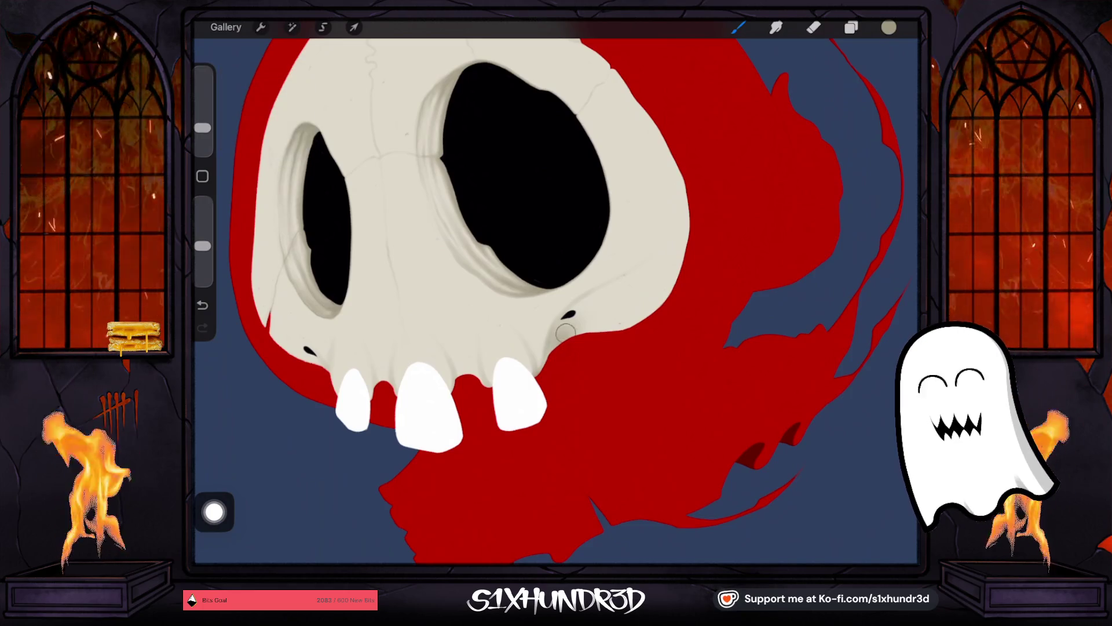
left_click_drag(202, 245, 202, 203)
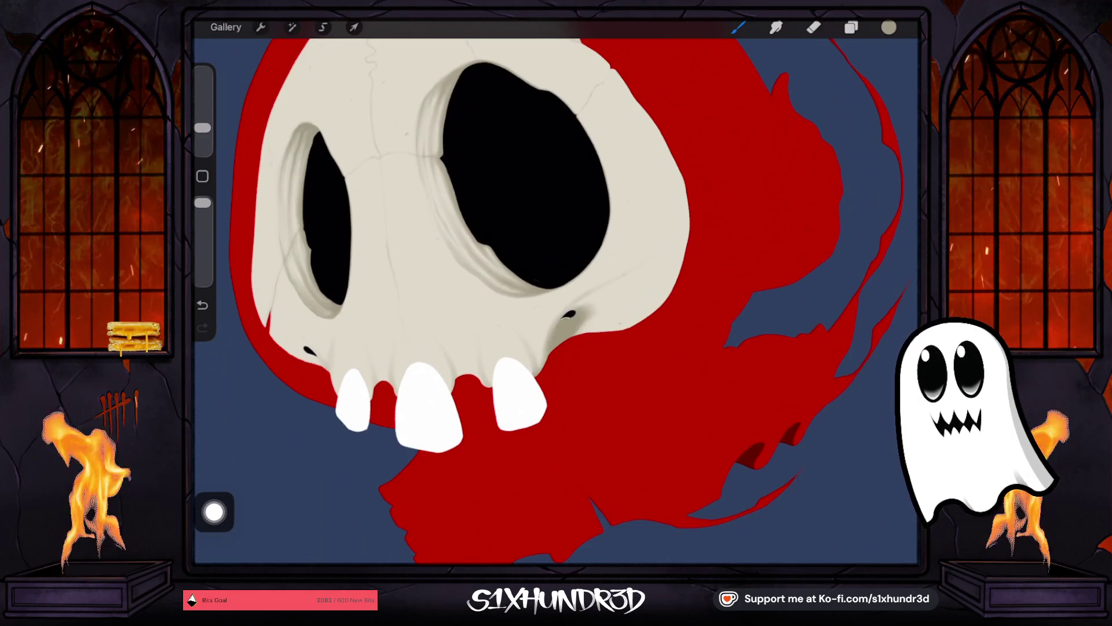
Step: Shade the cheekbone beside the right nostril, then lower opacity and retune the size near 13%
left_click_drag(594, 300, 549, 339)
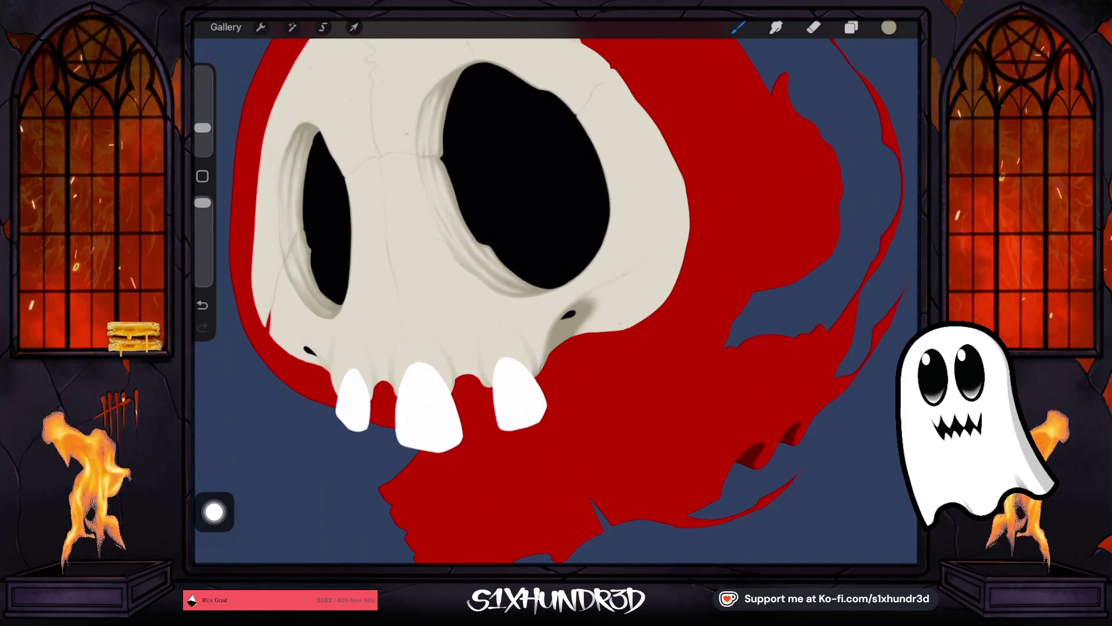
mouse_move(582, 329)
left_mouse_down()
mouse_move(623, 287)
mouse_move(646, 283)
mouse_move(631, 289)
mouse_move(657, 299)
mouse_move(675, 277)
left_mouse_up()
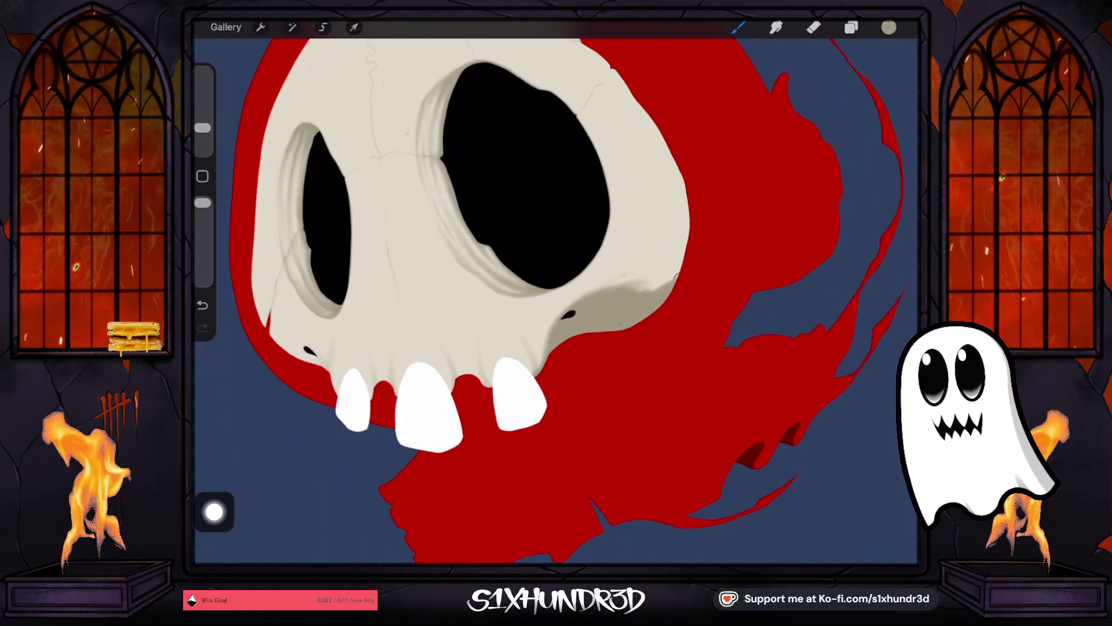
left_click_drag(203, 203, 202, 240)
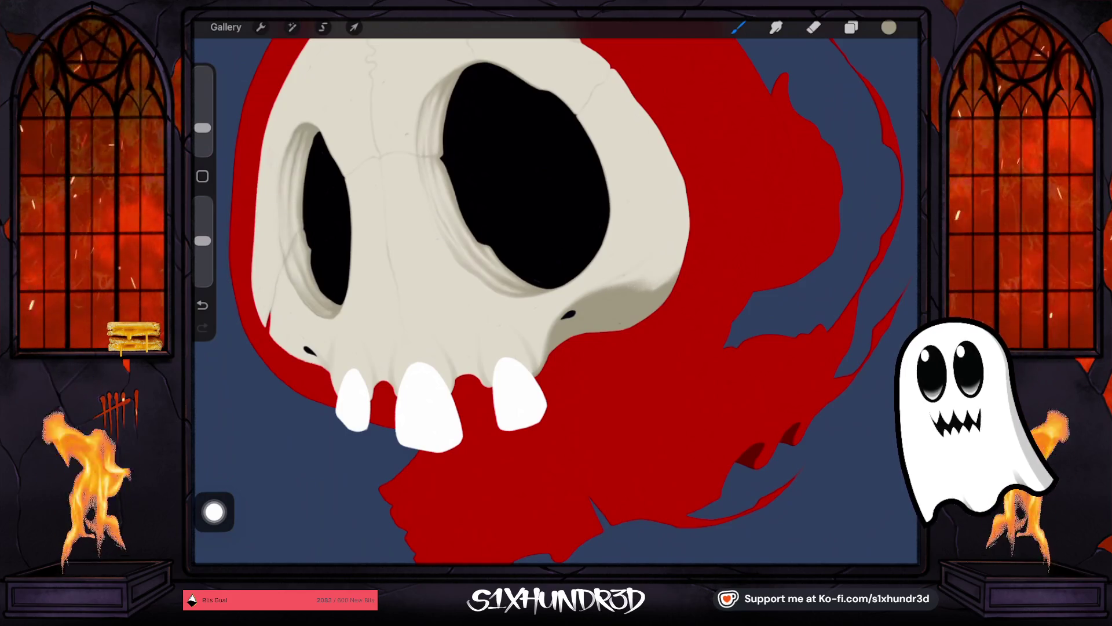
left_click_drag(203, 240, 203, 263)
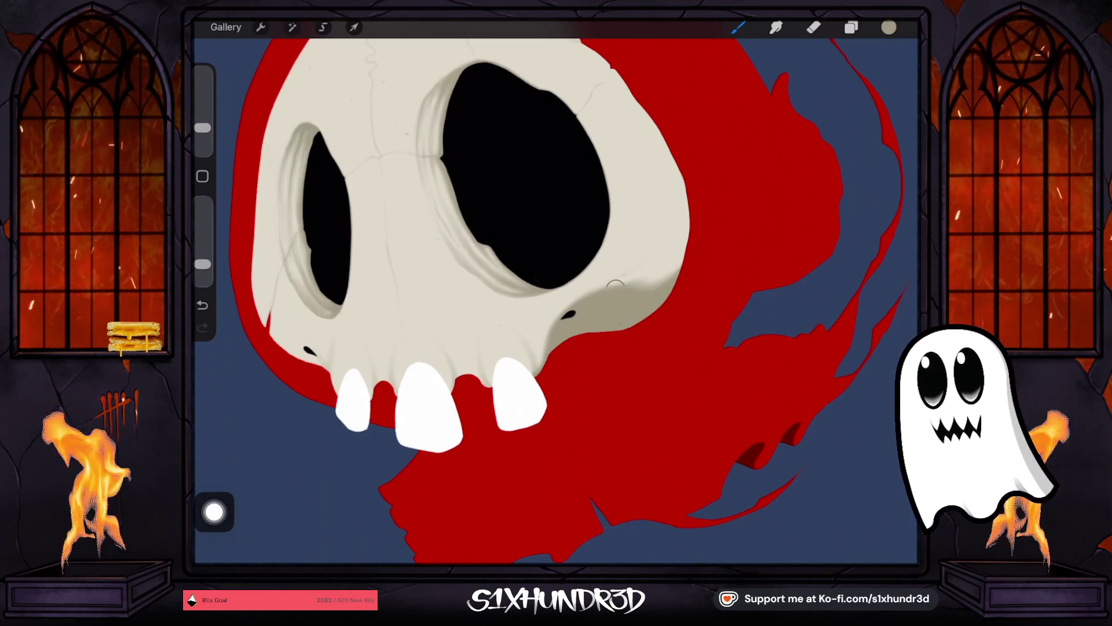
left_click_drag(203, 127, 203, 121)
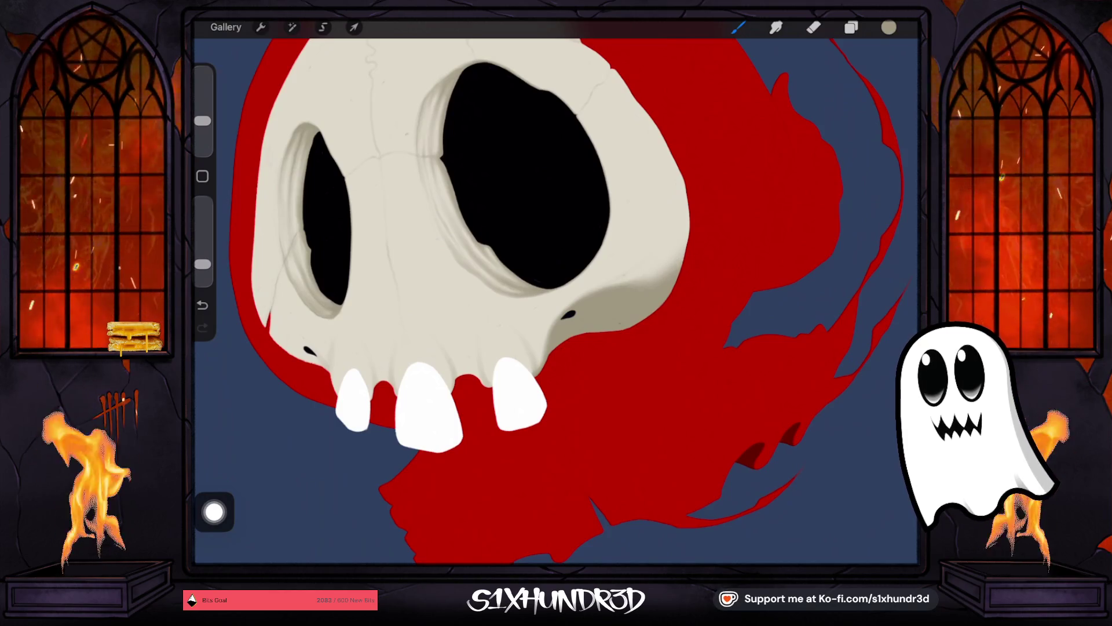
left_click_drag(202, 121, 202, 131)
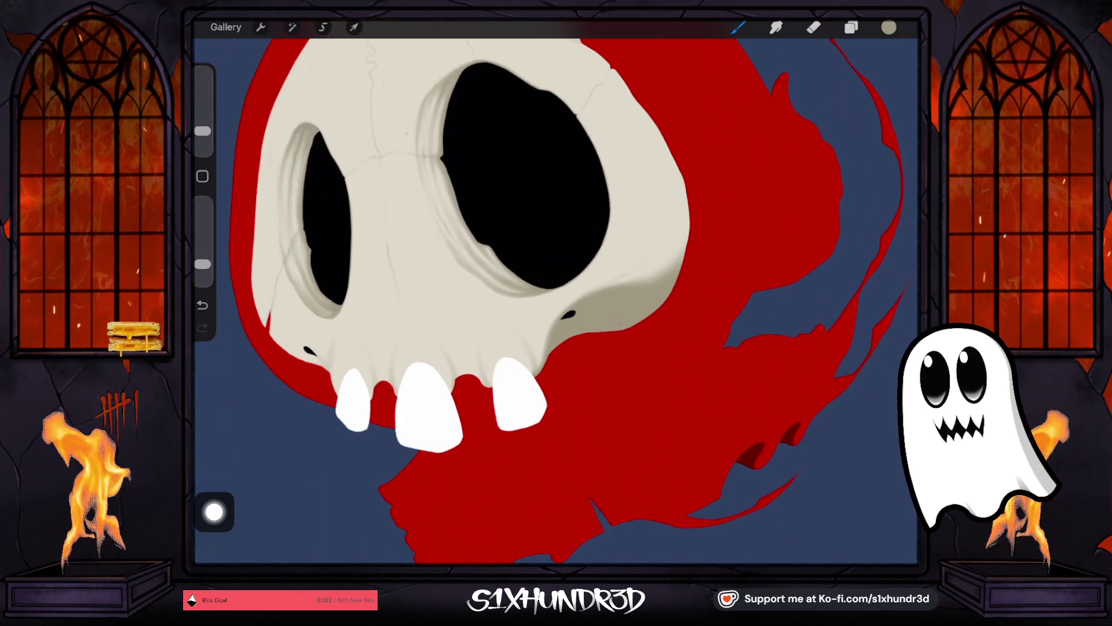
scroll(556, 290, "down", 3)
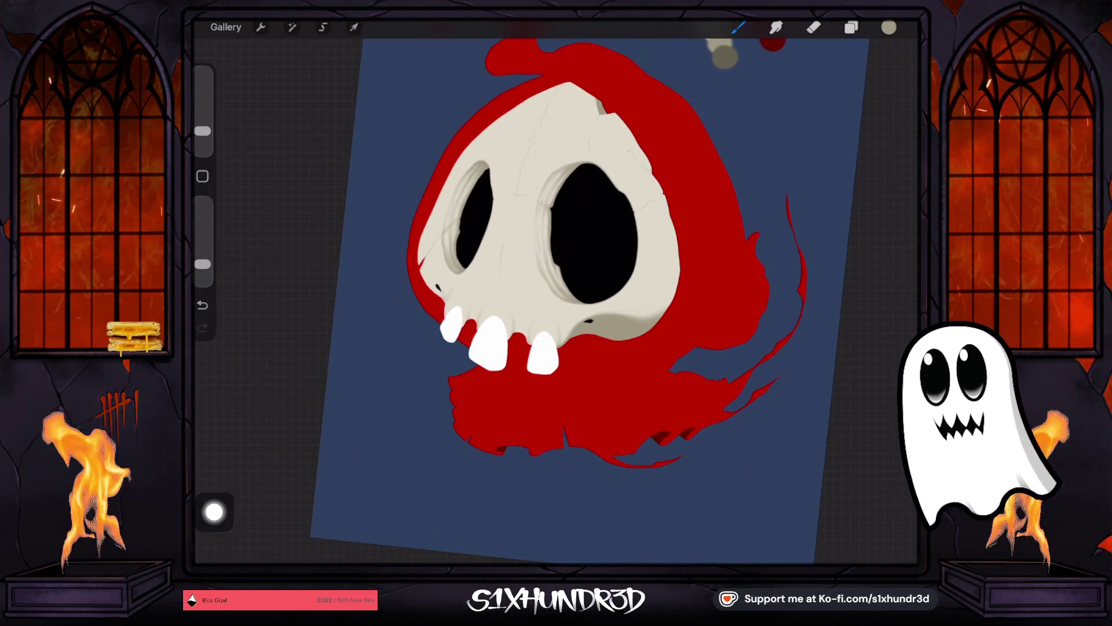
Step: Make the brush more opaque and shade below the small nostril mark
left_click_drag(203, 131, 203, 125)
left_click_drag(203, 264, 203, 237)
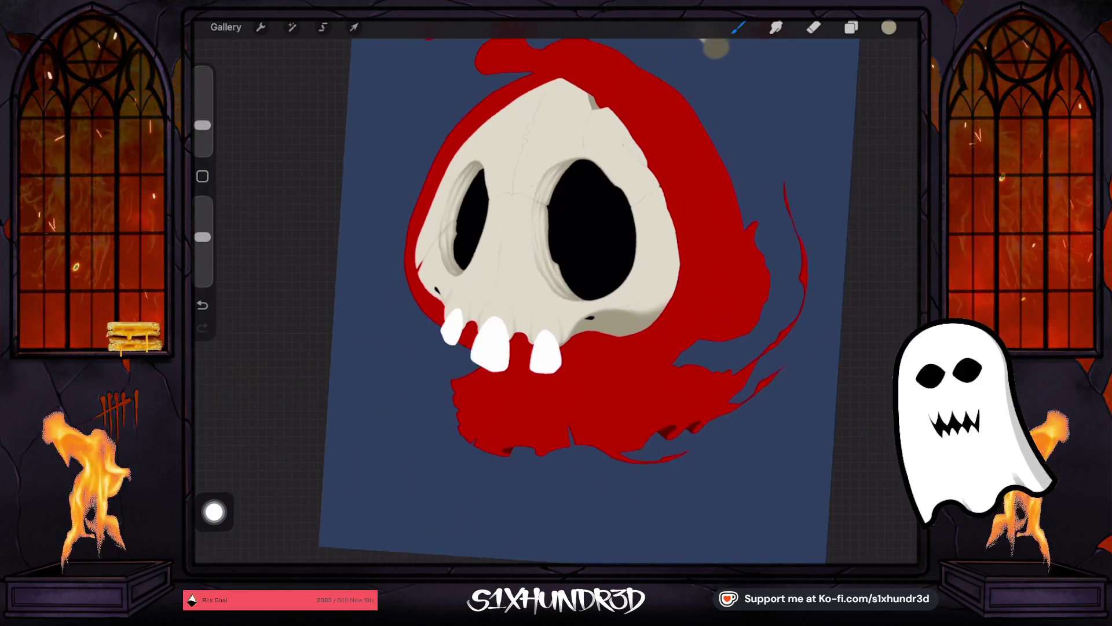
scroll(556, 260, "up", 5)
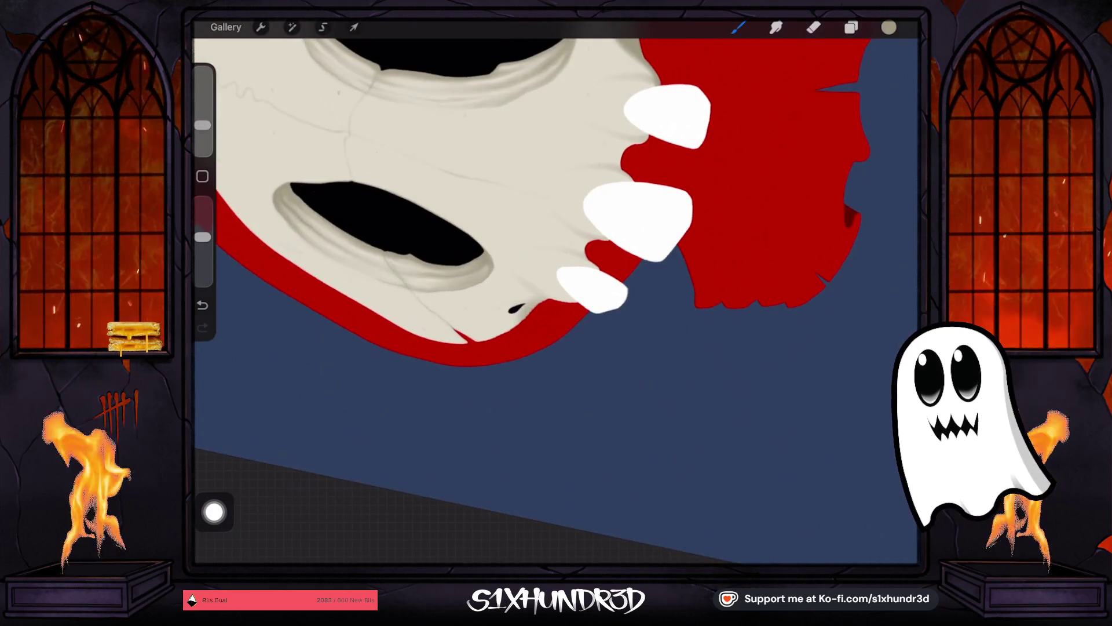
left_click_drag(202, 125, 203, 133)
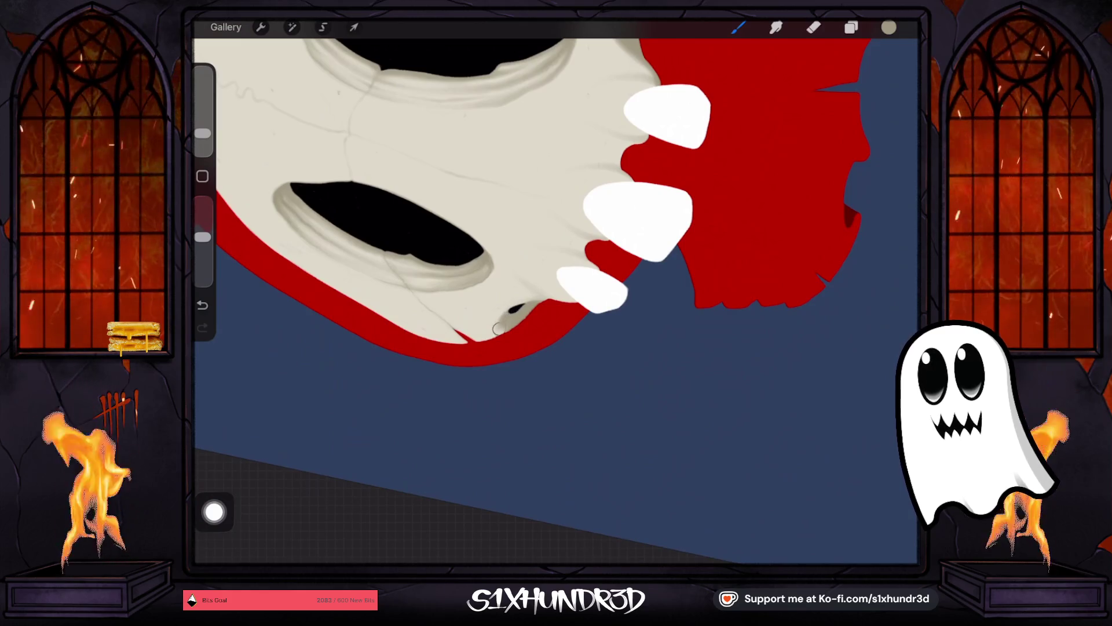
scroll(521, 232, "down", 5)
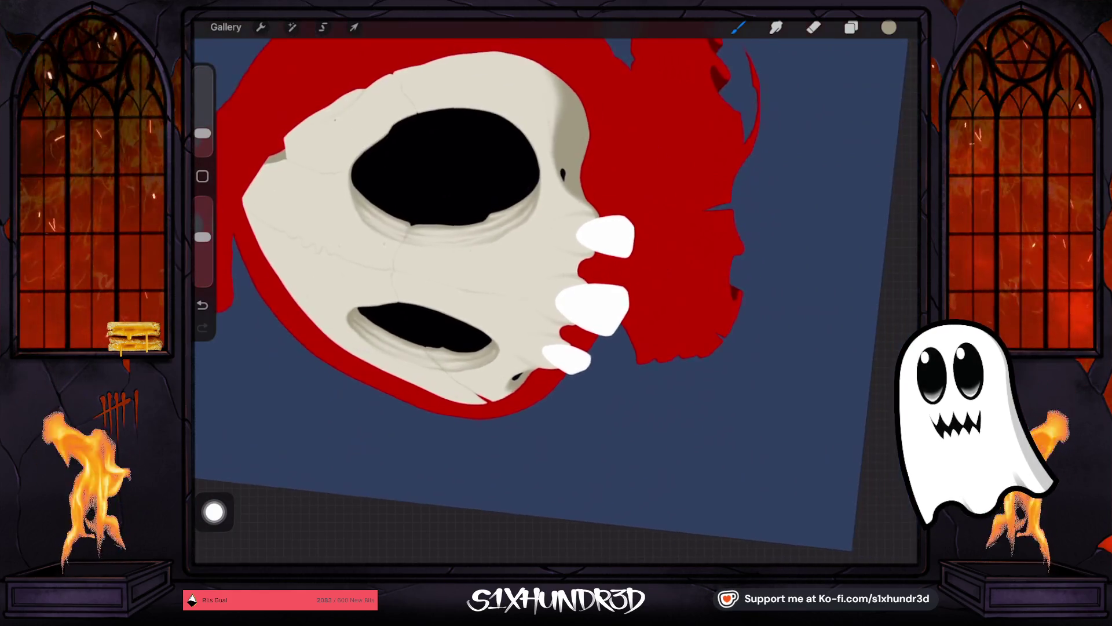
scroll(522, 232, "up", 5)
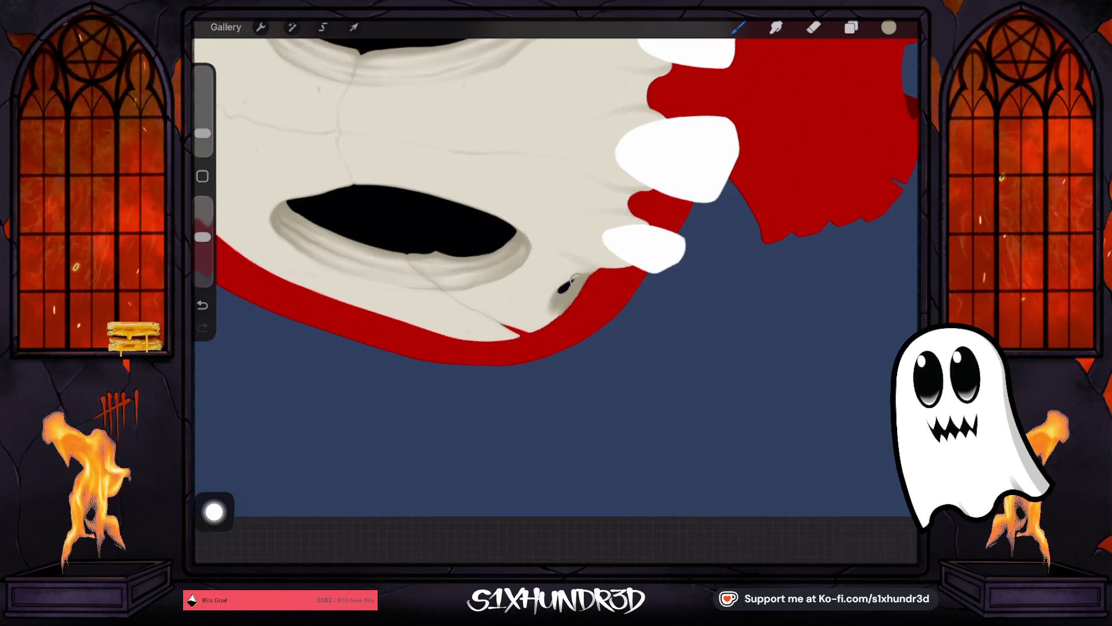
left_click_drag(552, 297, 531, 328)
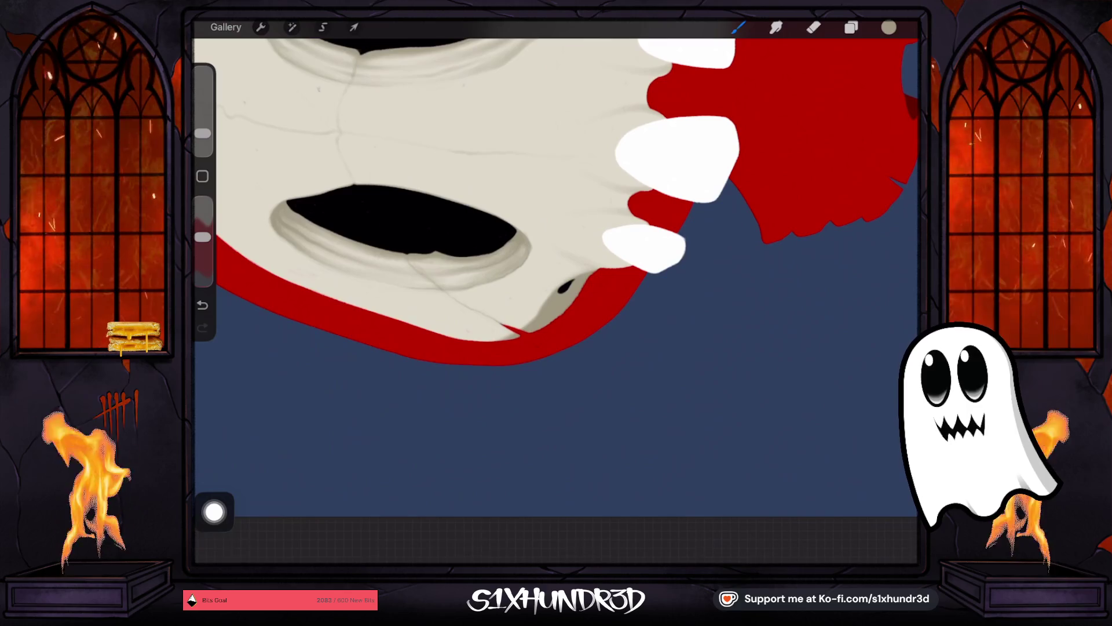
Step: Drop the brush to 9% with fainter opacity and shade along the skull's lower edge
left_click_drag(202, 237, 203, 253)
left_click_drag(203, 133, 203, 130)
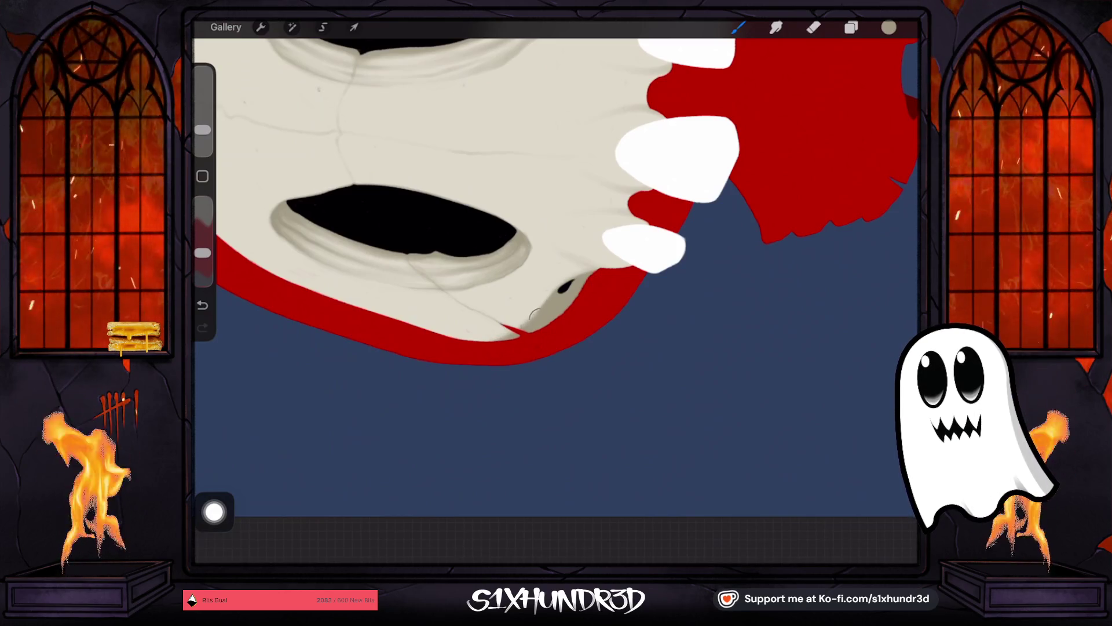
left_click_drag(556, 302, 524, 326)
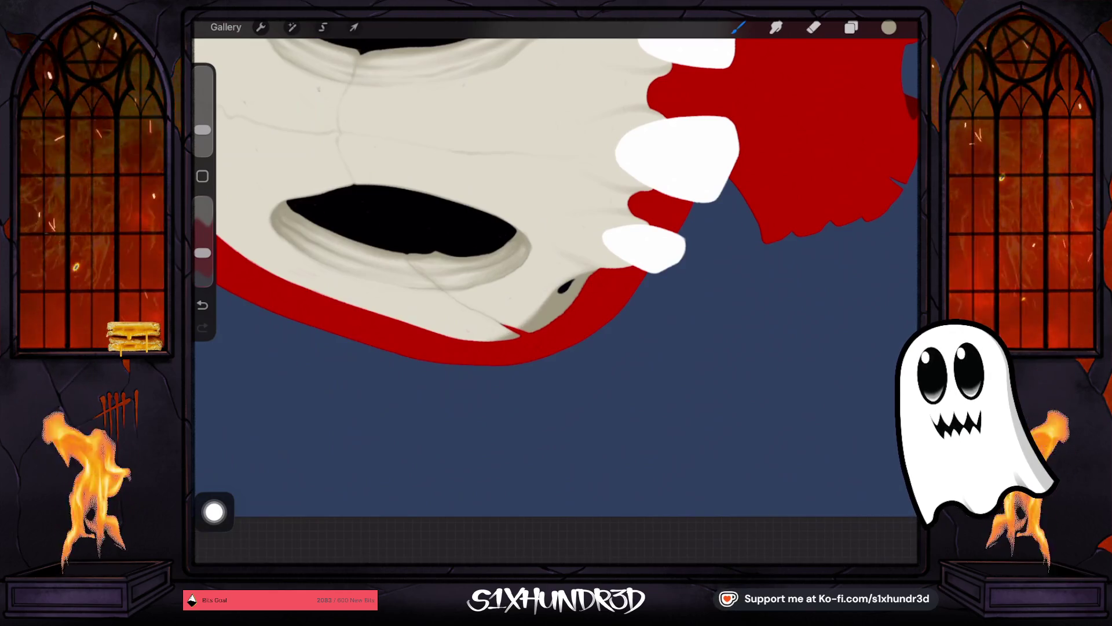
scroll(467, 362, "down", 3)
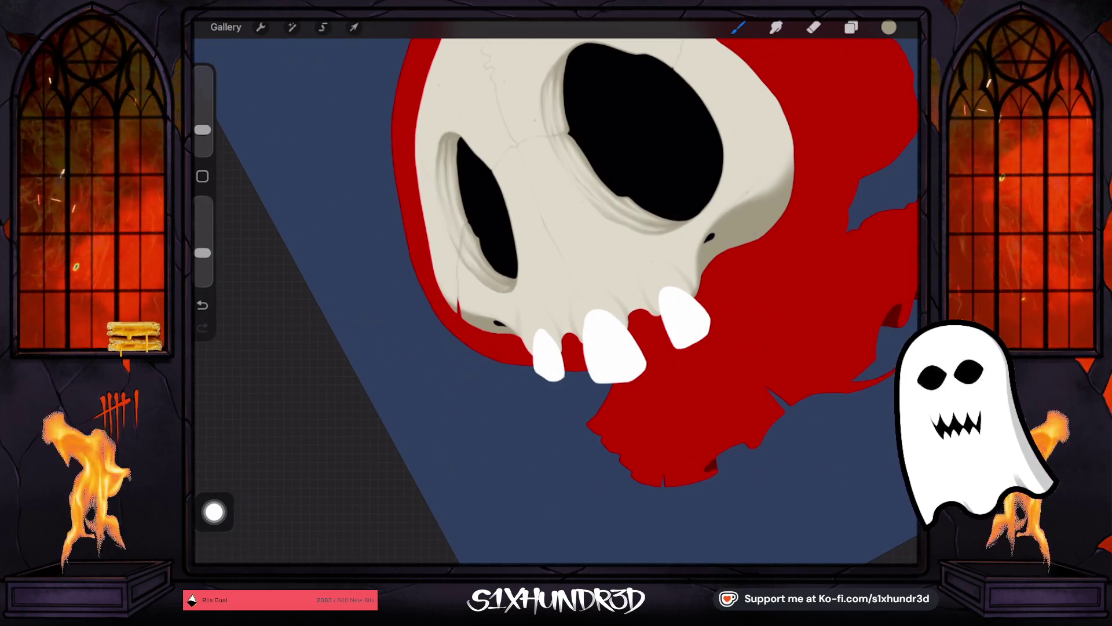
scroll(556, 289, "down", 2)
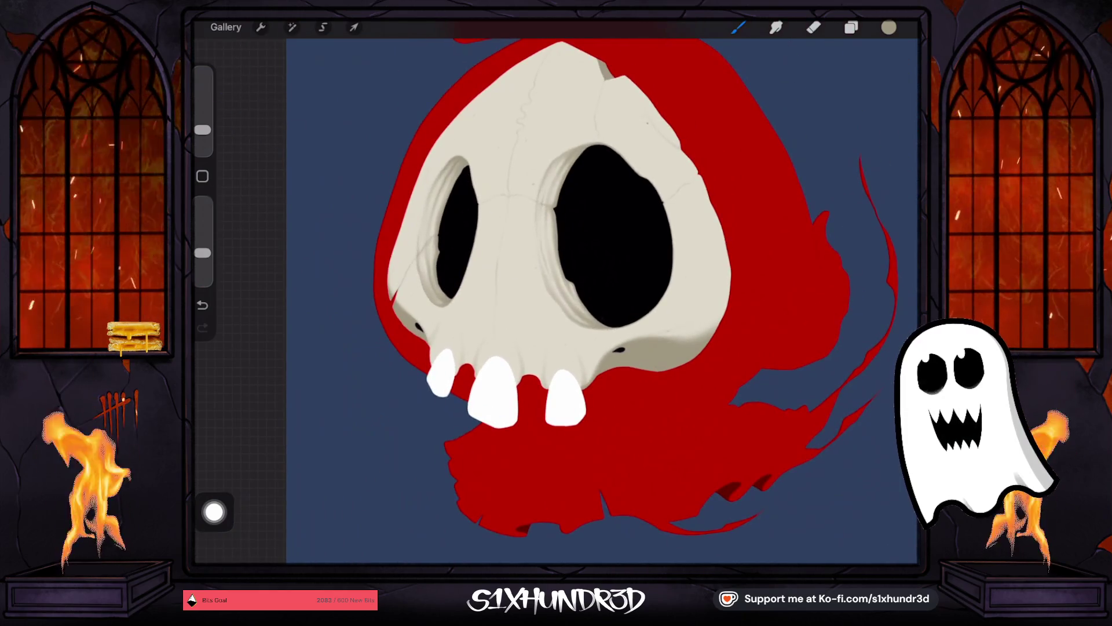
Step: Paint grey shading strokes around the top, left and lower-left rim of the right eye socket
scroll(551, 290, "up", 1)
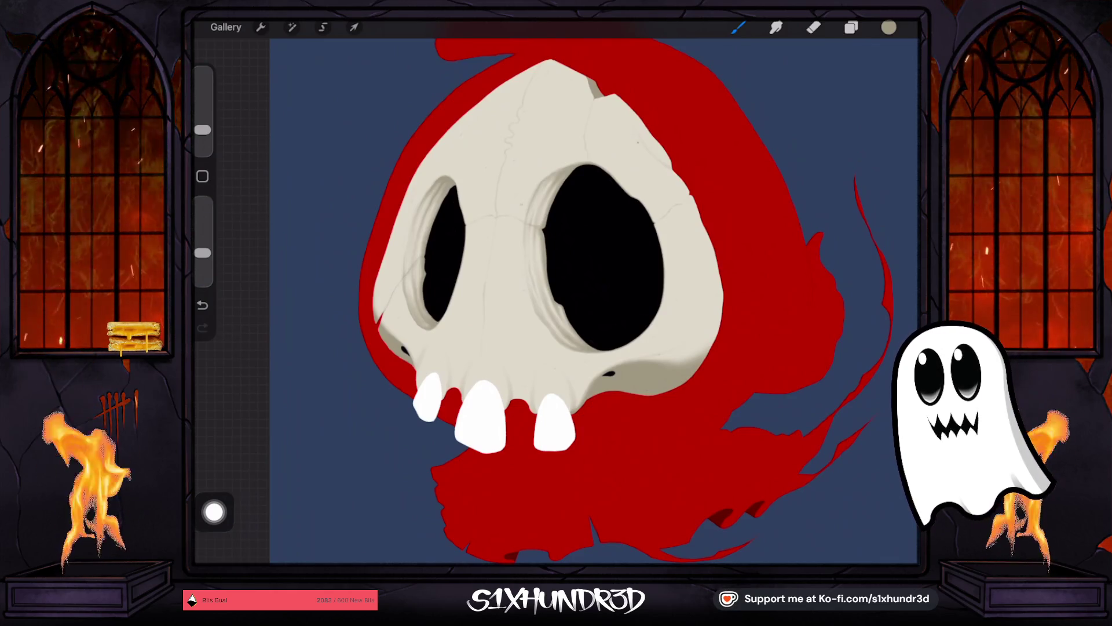
left_click_drag(543, 210, 538, 270)
left_click_drag(558, 184, 545, 231)
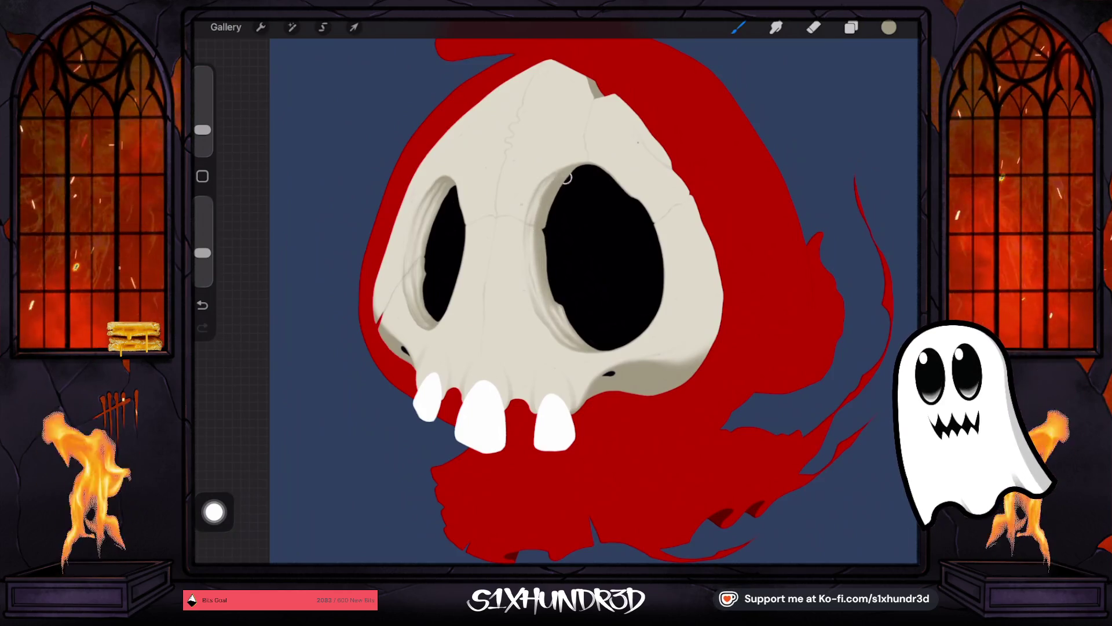
left_click_drag(550, 180, 527, 246)
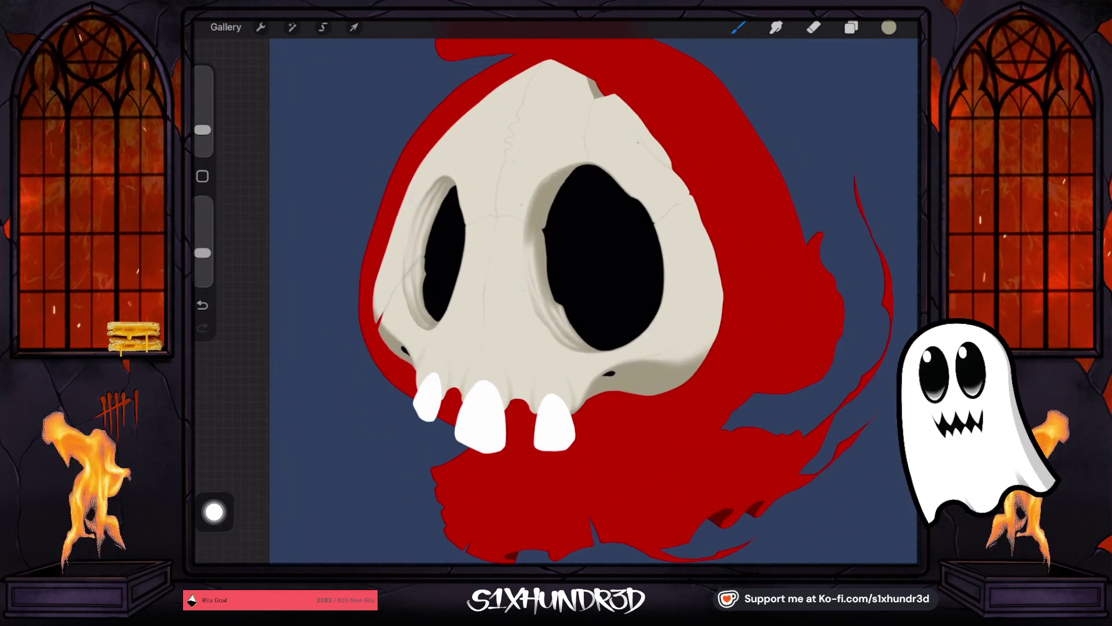
left_click_drag(575, 172, 550, 175)
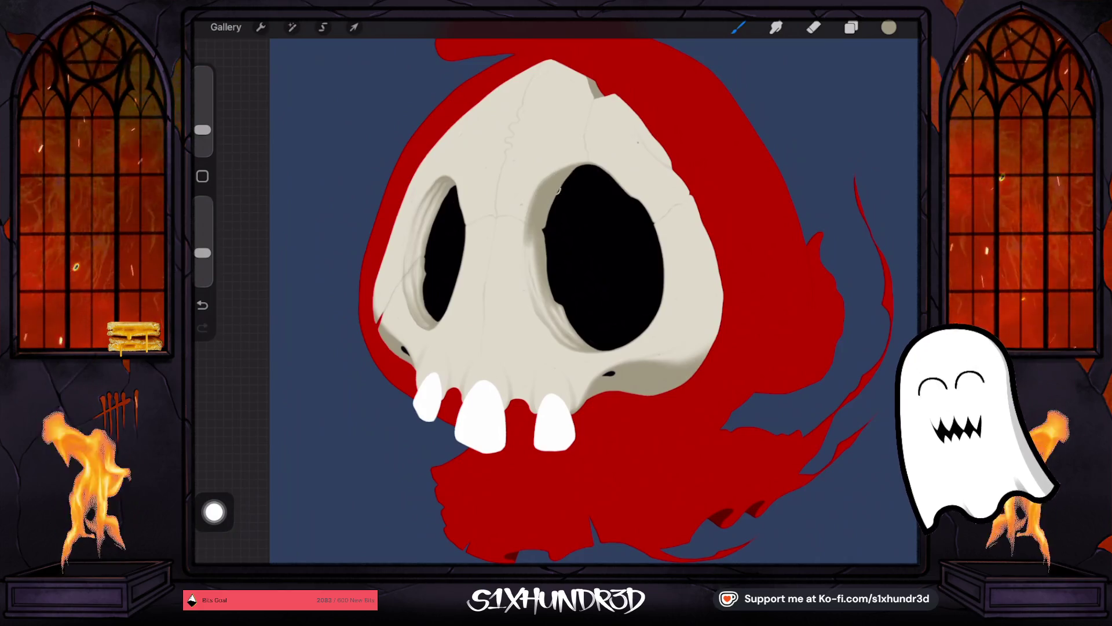
mouse_move(531, 257)
left_mouse_down()
mouse_move(543, 304)
mouse_move(572, 336)
left_mouse_up()
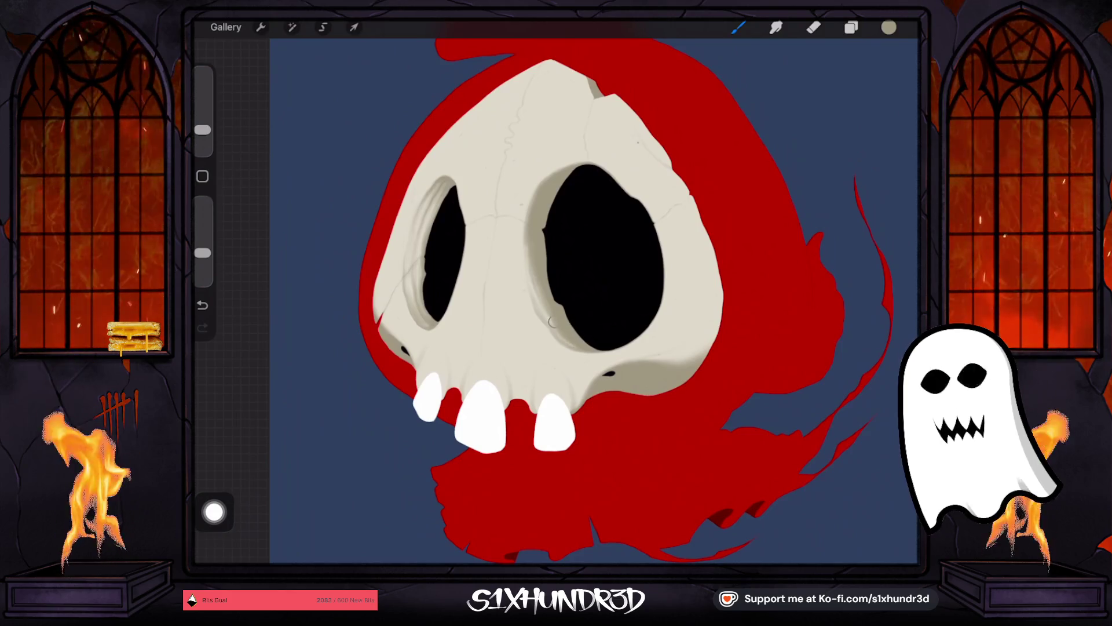
left_click_drag(554, 323, 572, 346)
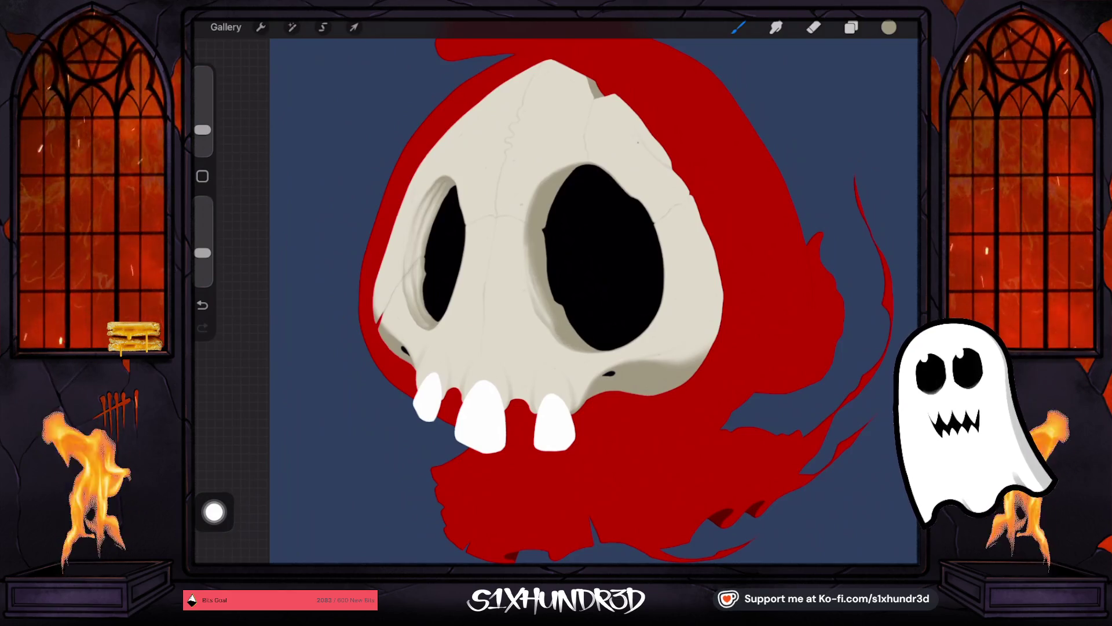
Step: Undo the last three heavier strokes and readjust the brush size and opacity
left_click(202, 304)
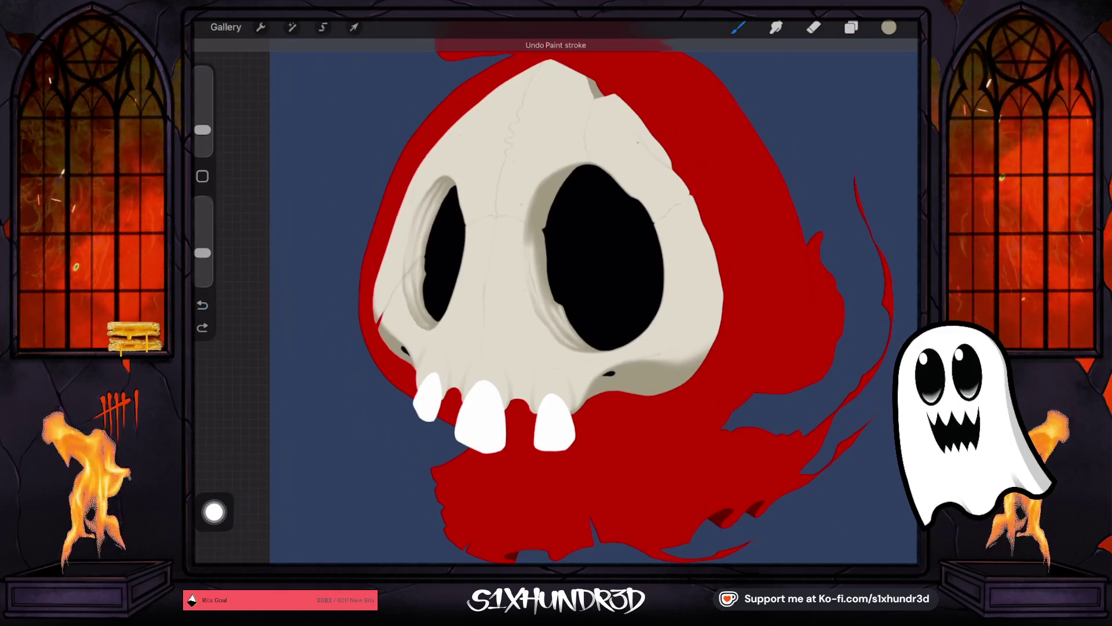
left_click(202, 304)
left_click(203, 305)
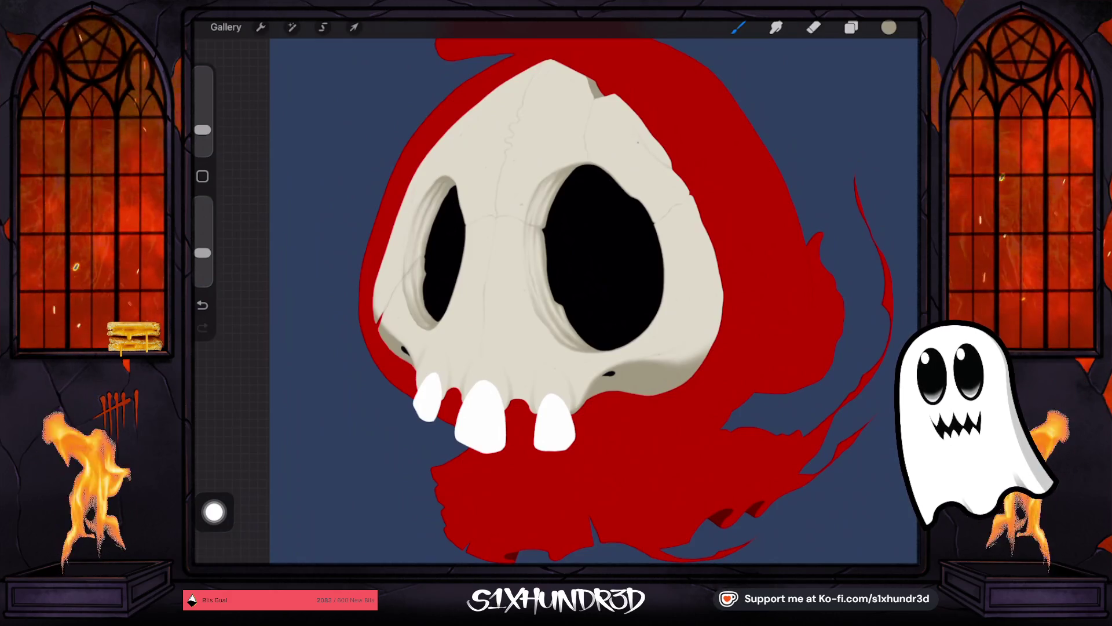
left_click_drag(202, 130, 202, 125)
left_click_drag(202, 252, 202, 245)
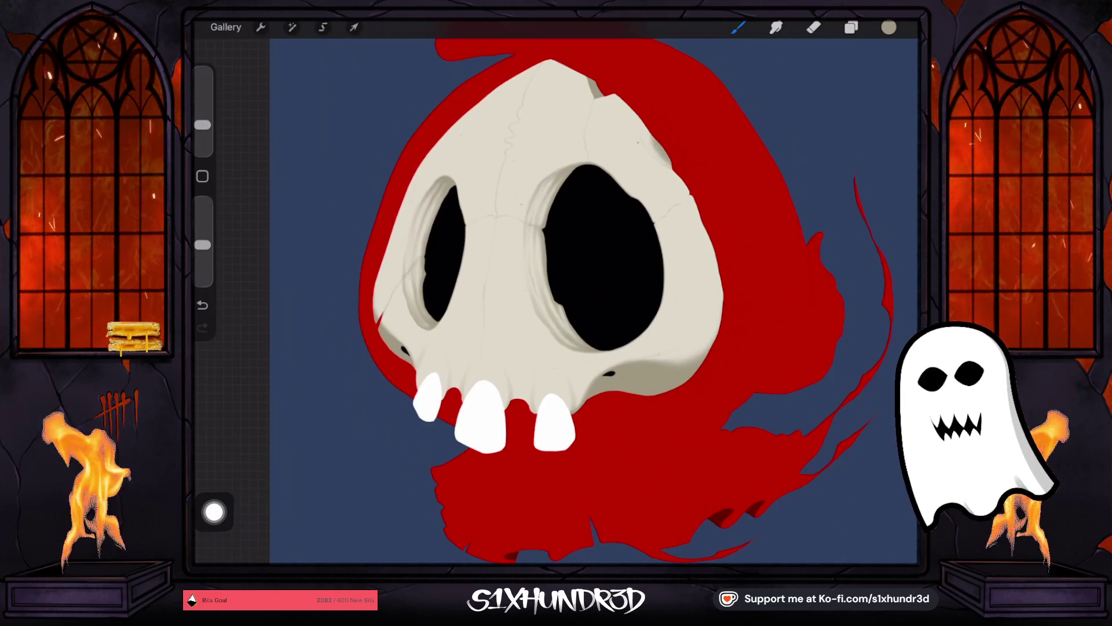
left_click_drag(202, 124, 203, 136)
scroll(441, 174, "up", 5)
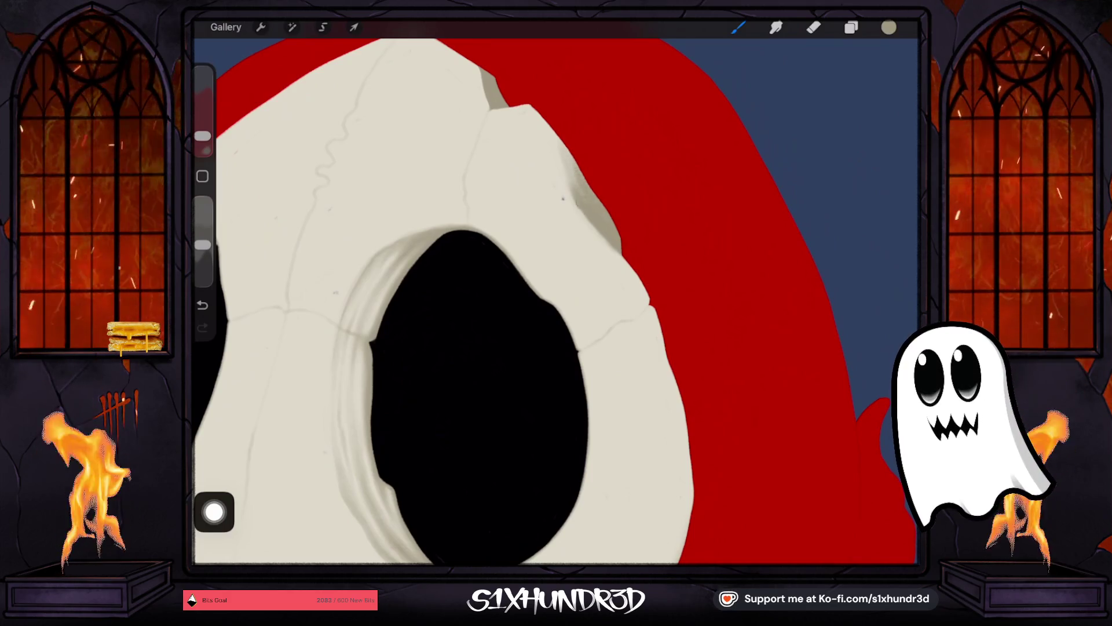
Step: Shade around the right eye socket and cheekbone at 35% opacity, undoing one stroke and enlarging the brush
left_click_drag(202, 135, 203, 134)
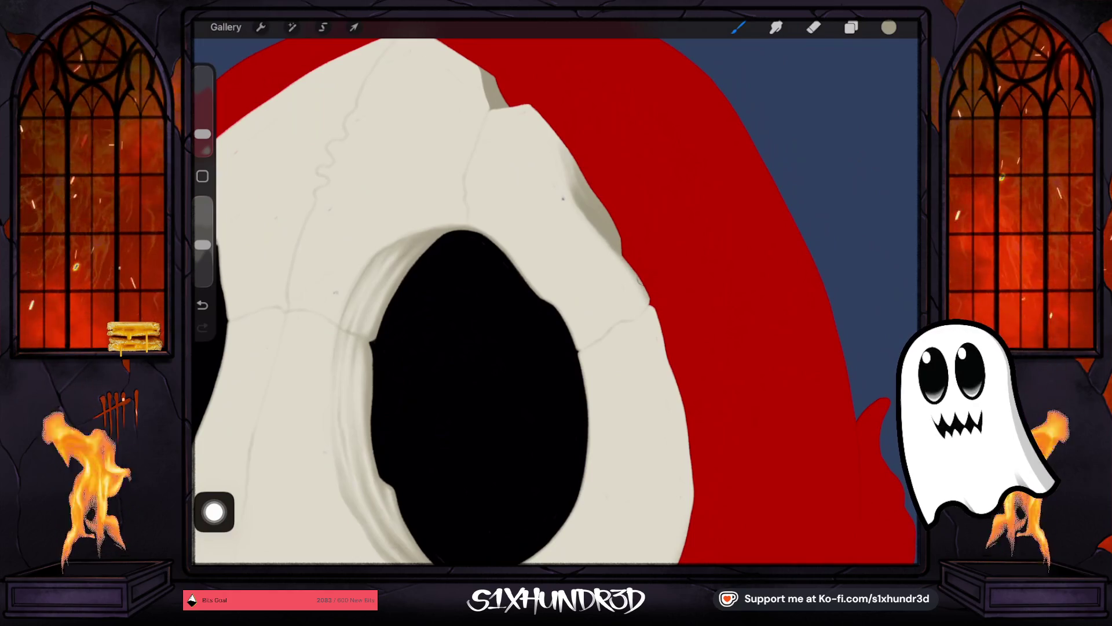
left_click_drag(203, 244, 203, 240)
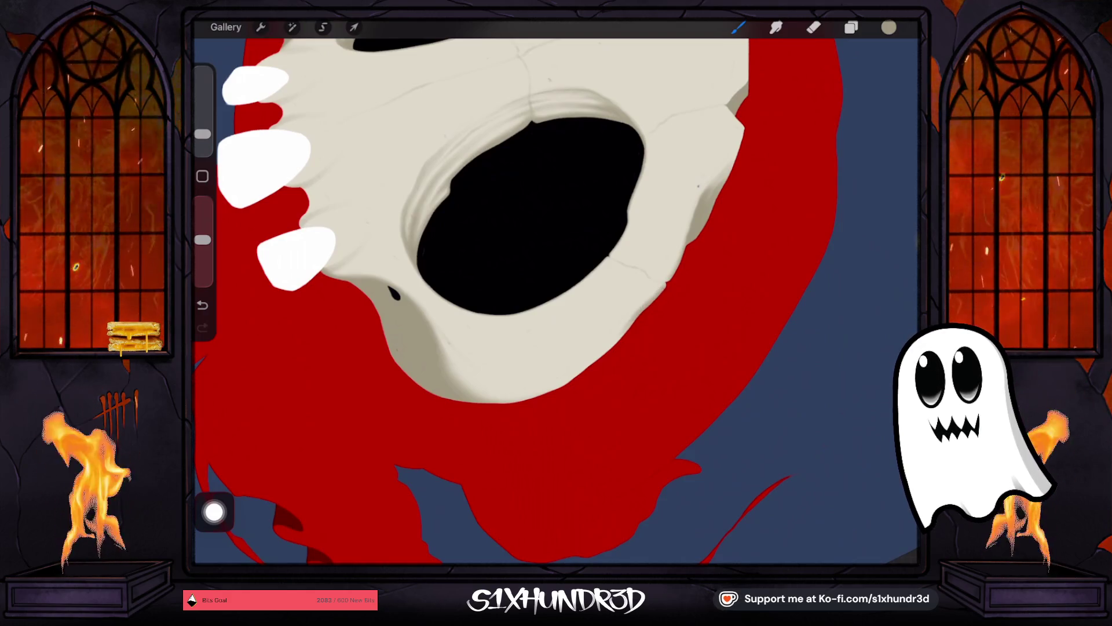
left_click(202, 304)
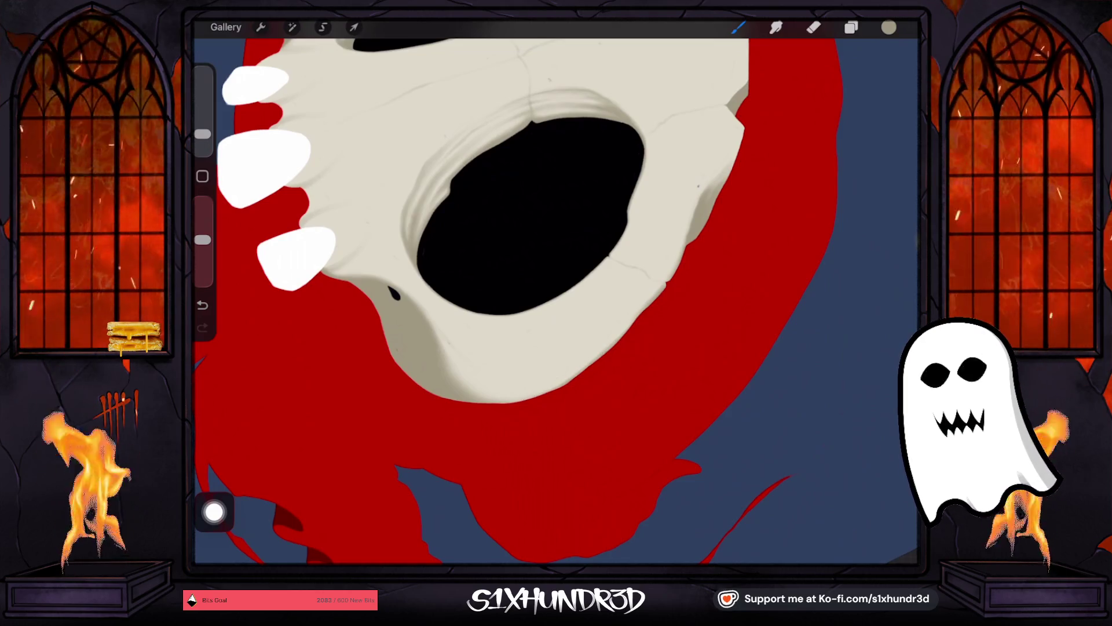
left_click_drag(202, 134, 202, 129)
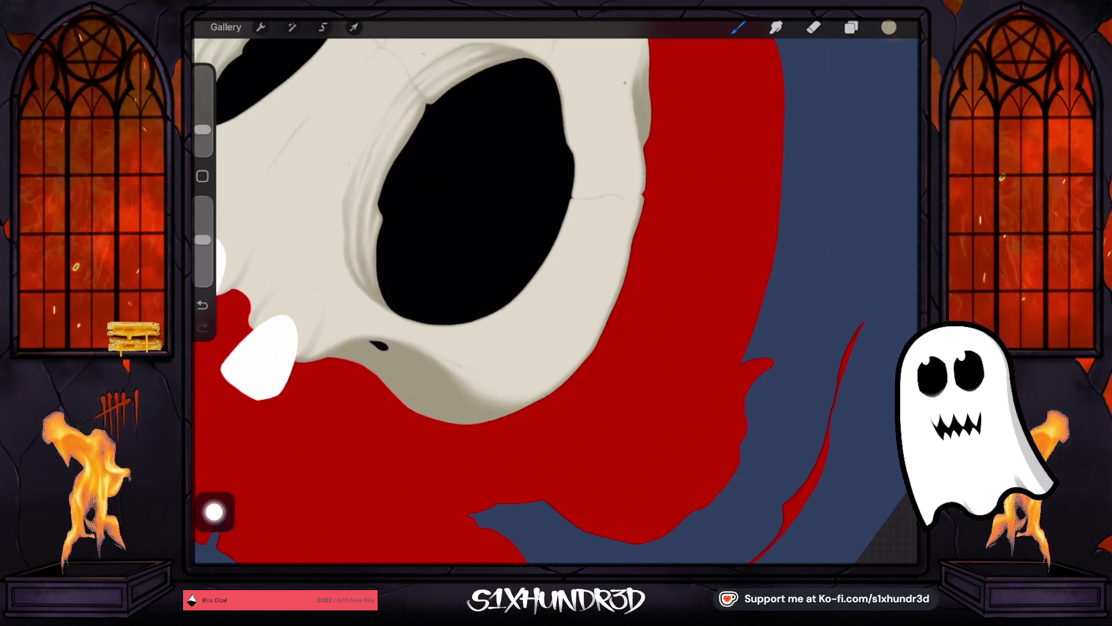
left_click_drag(202, 130, 203, 122)
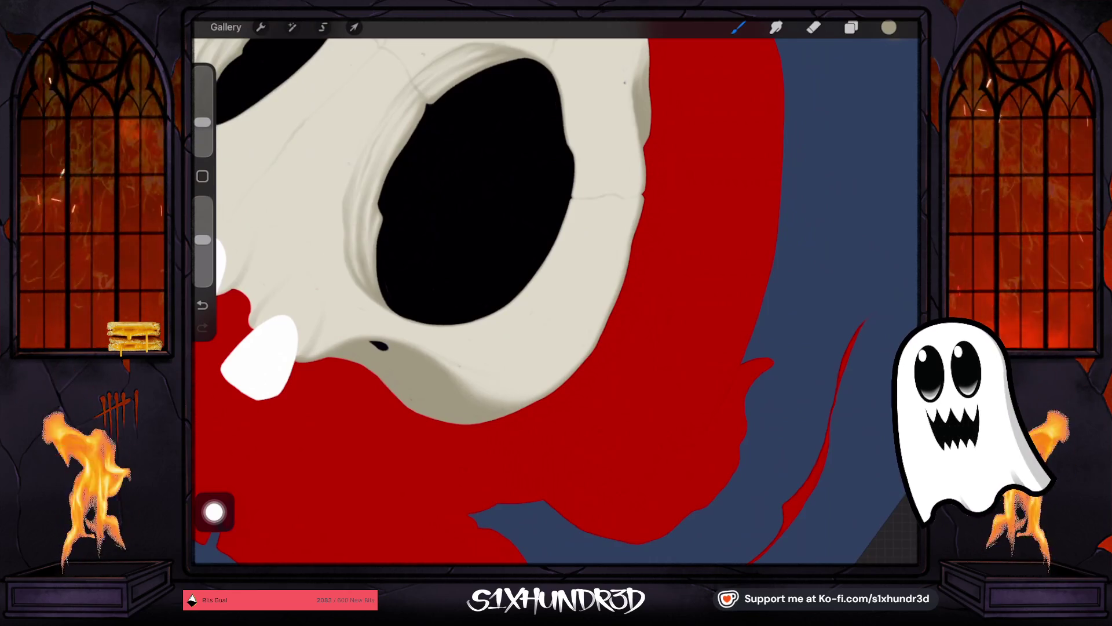
scroll(385, 244, "down", 2)
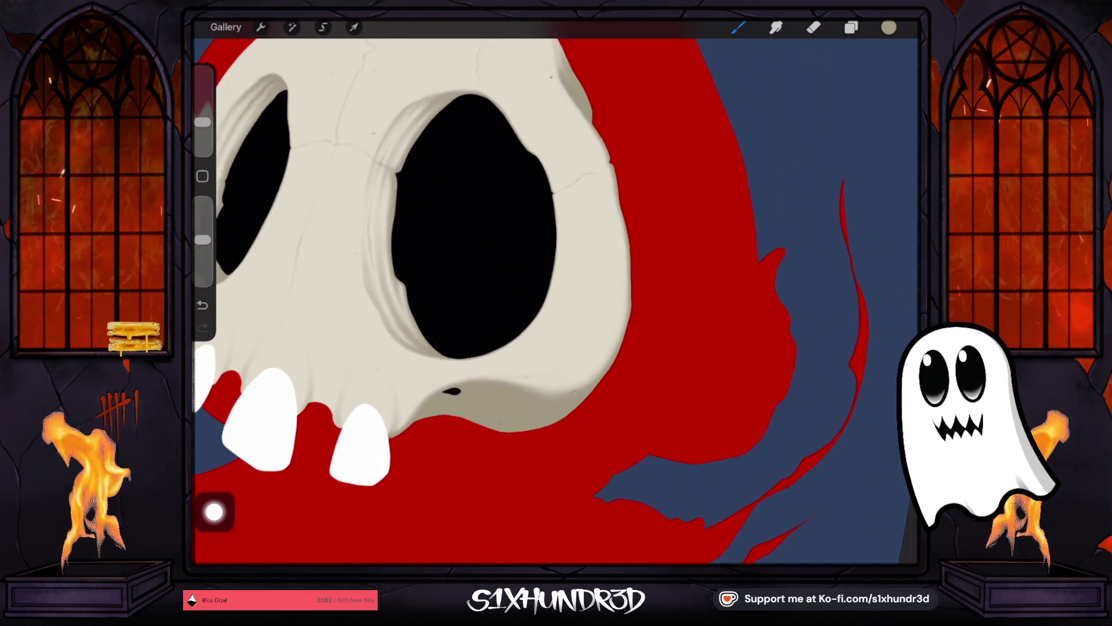
scroll(556, 302, "down", 5)
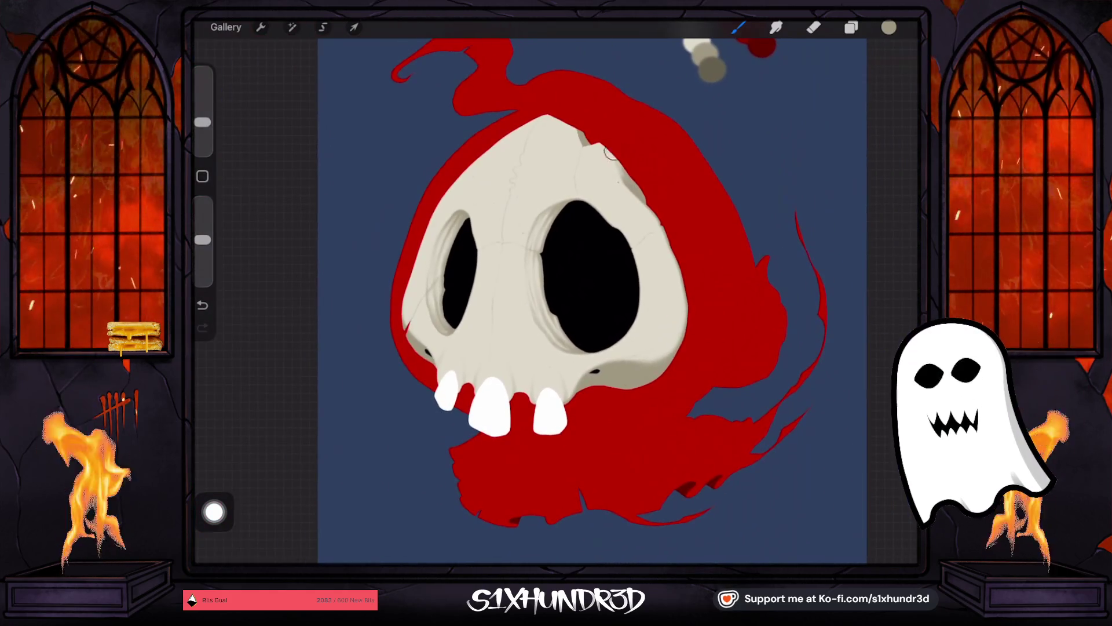
Step: Undo the last stroke on the upper skull and raise the shading brush's opacity
scroll(522, 232, "up", 5)
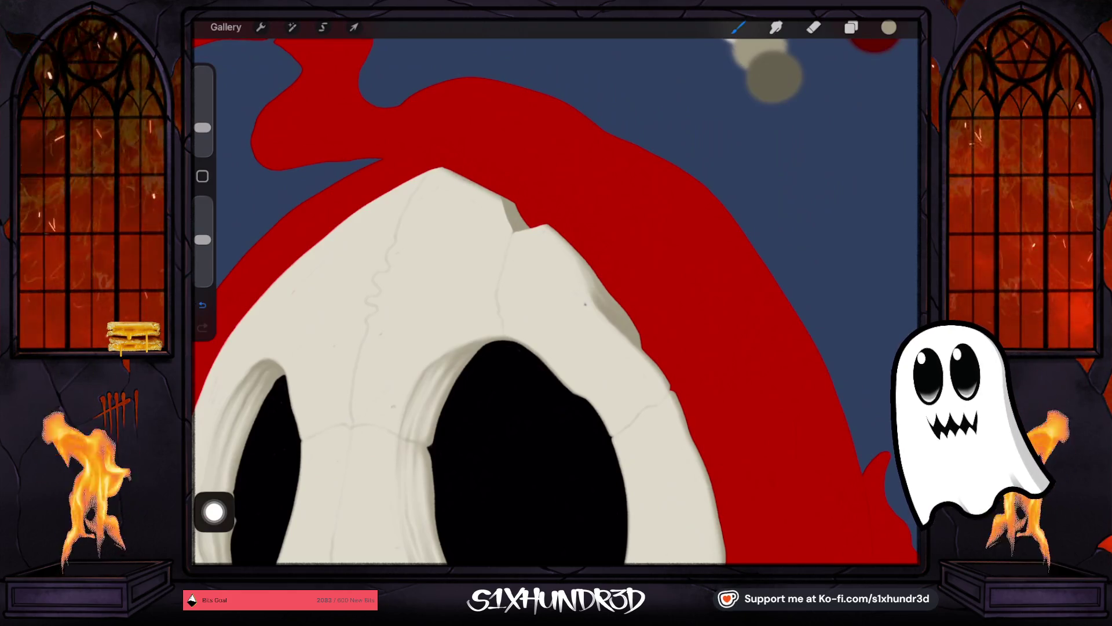
key("ctrl+z")
scroll(556, 301, "down", 2)
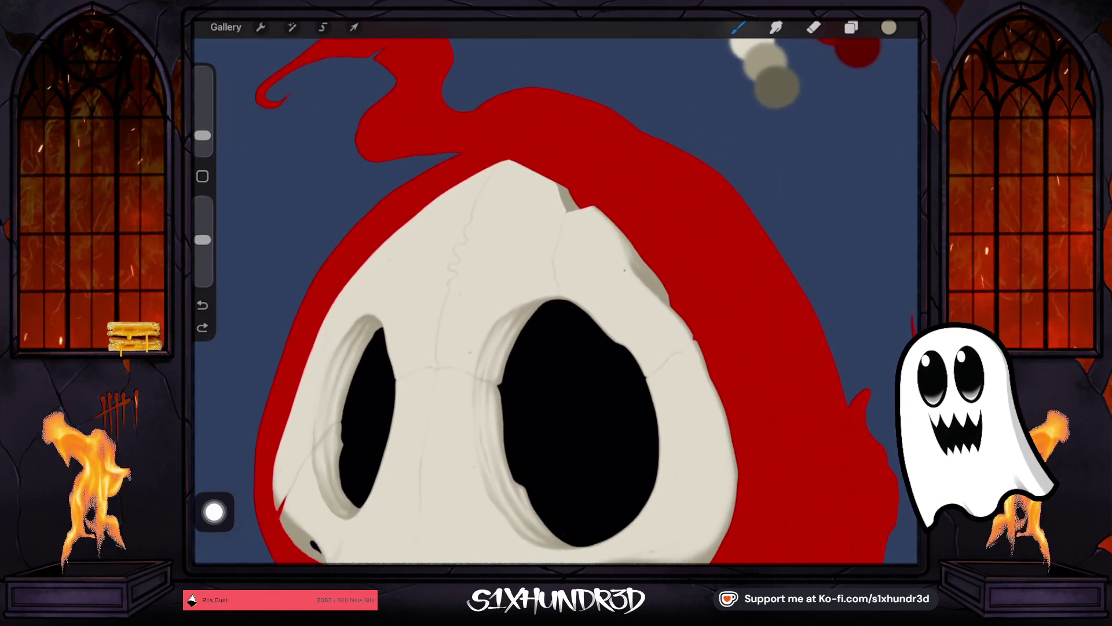
scroll(522, 232, "up", 5)
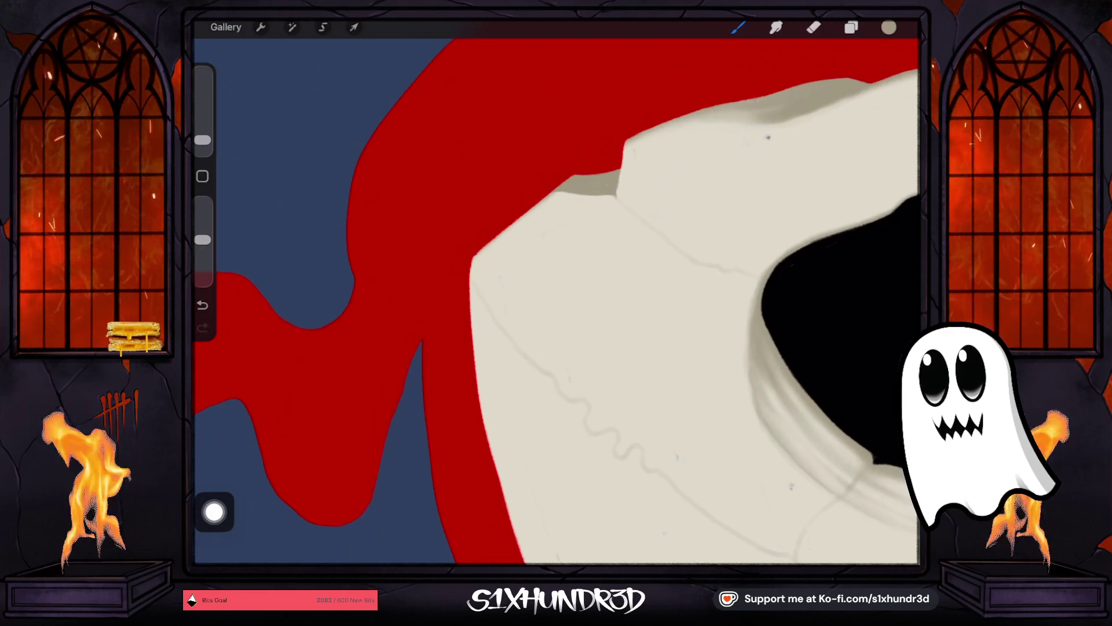
left_click_drag(203, 239, 203, 232)
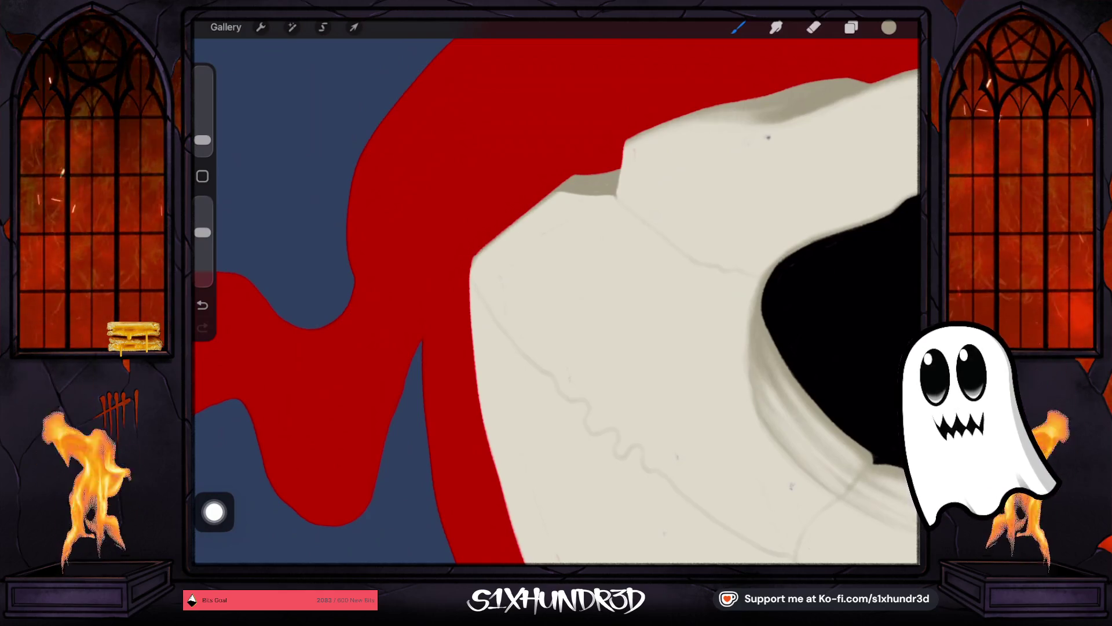
scroll(556, 301, "down", 5)
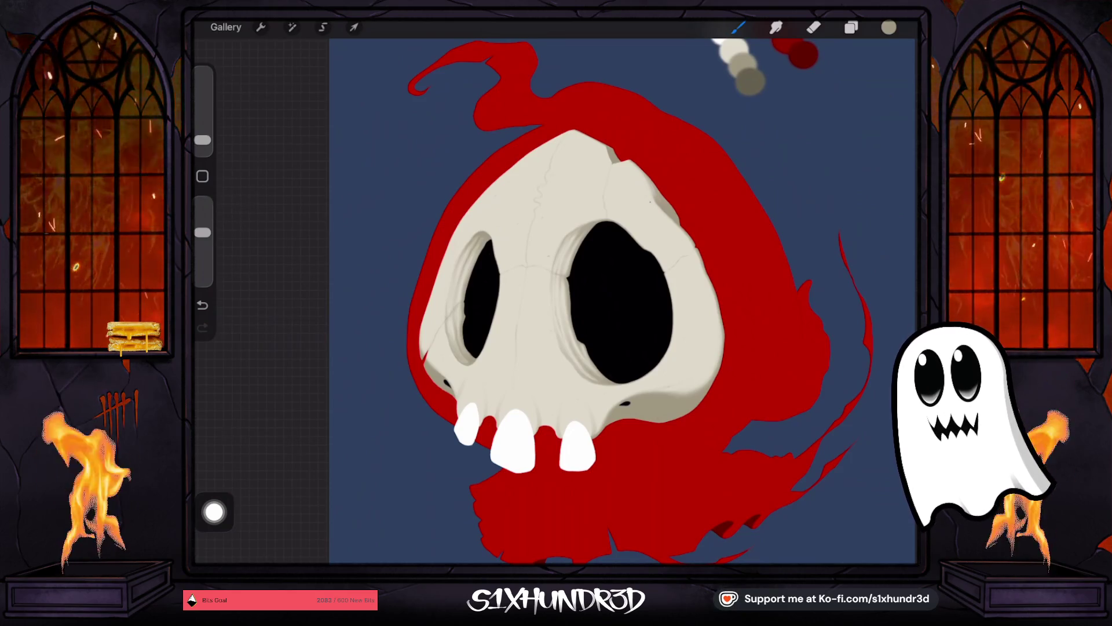
Step: Enlarge the shading brush in three small increments
left_click_drag(203, 139, 203, 136)
scroll(469, 220, "up", 3)
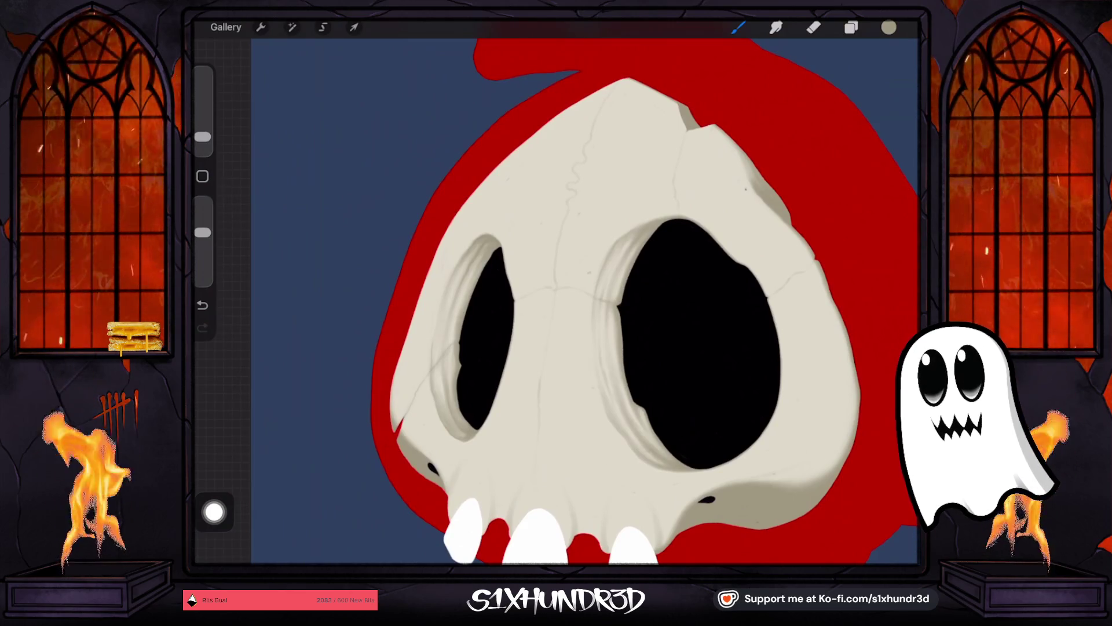
left_click_drag(203, 137, 203, 132)
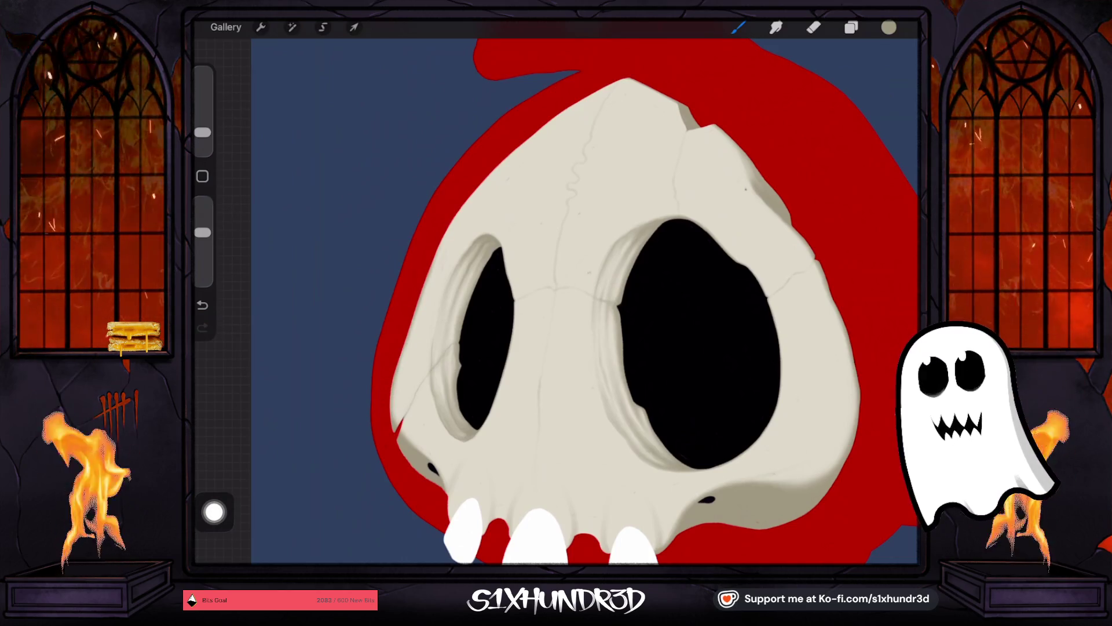
left_click_drag(202, 132, 203, 125)
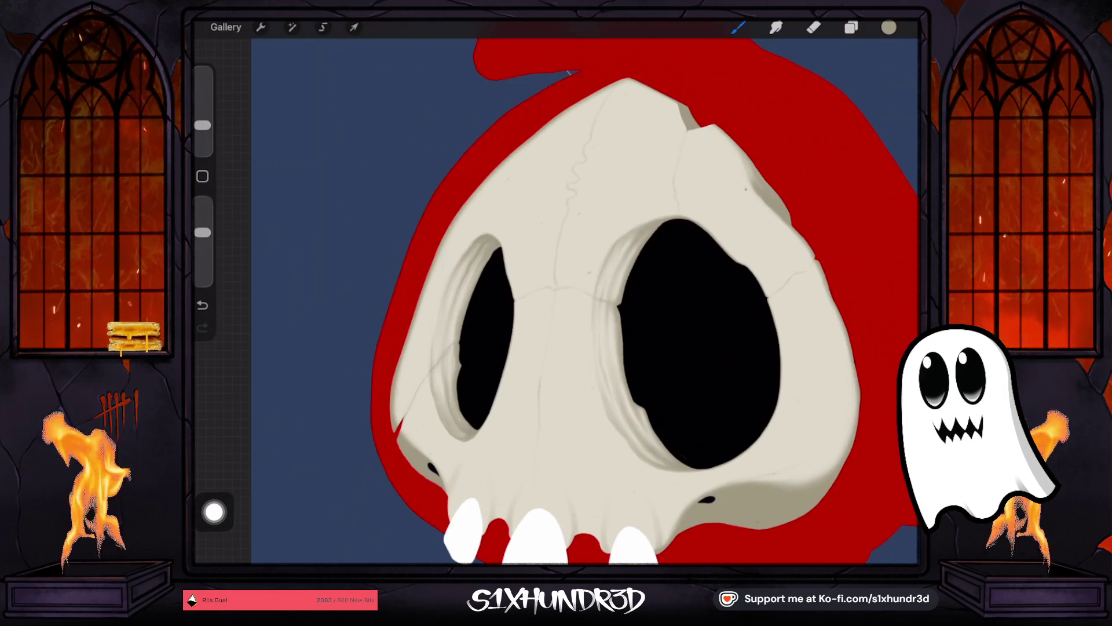
scroll(602, 302, "down", 3)
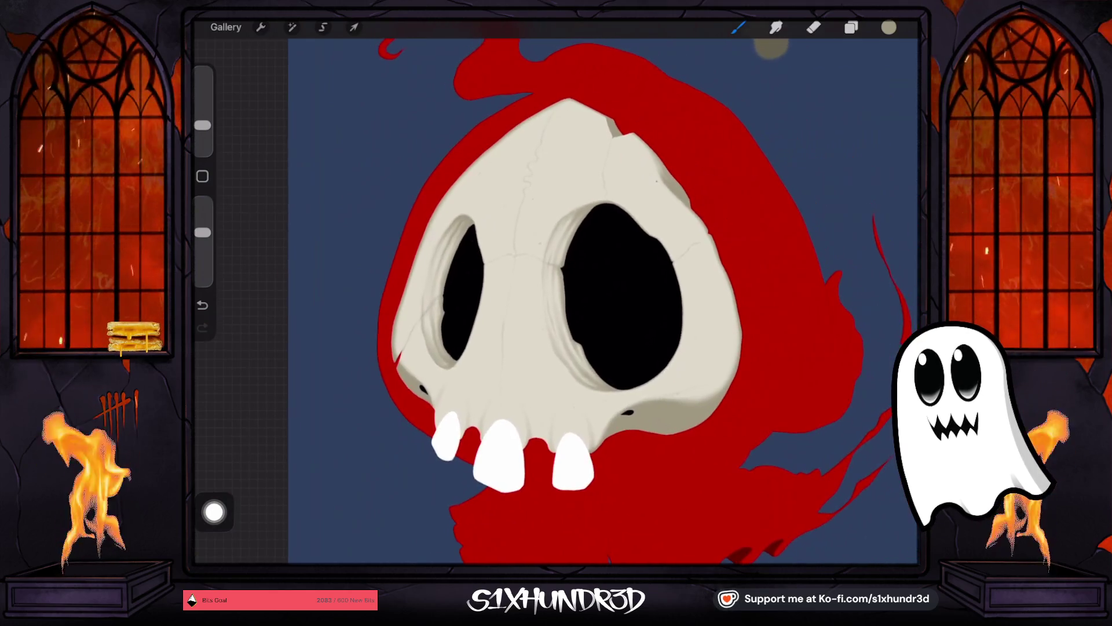
Step: Shrink the brush to 4% and tune its opacity around 47% for shading the upper jaw
left_click_drag(202, 125, 202, 137)
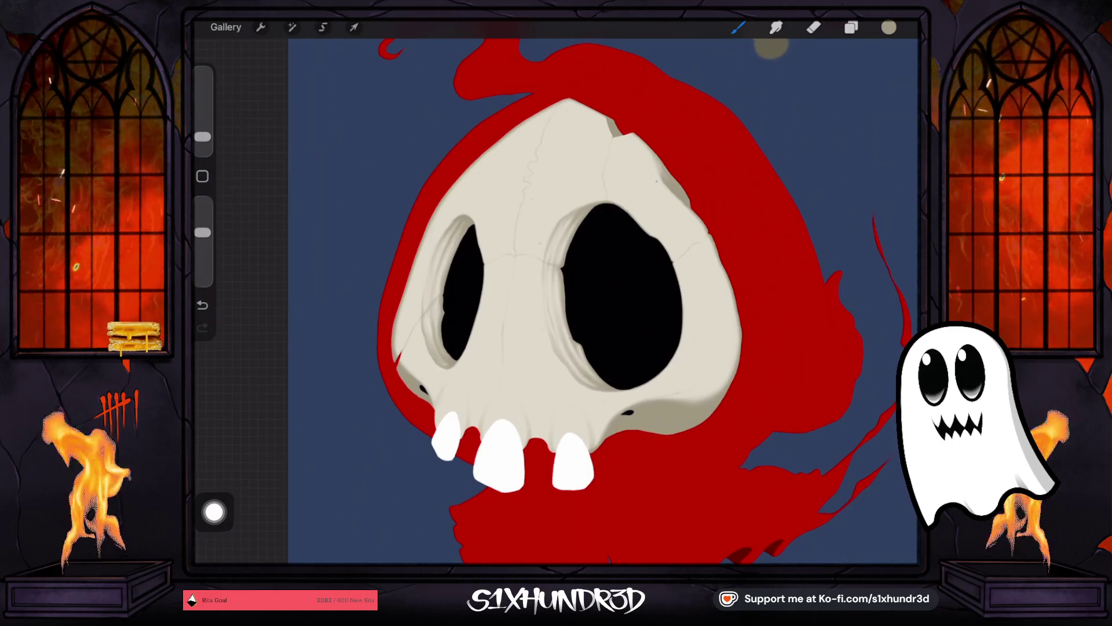
left_click_drag(202, 232, 202, 244)
scroll(587, 498, "up", 5)
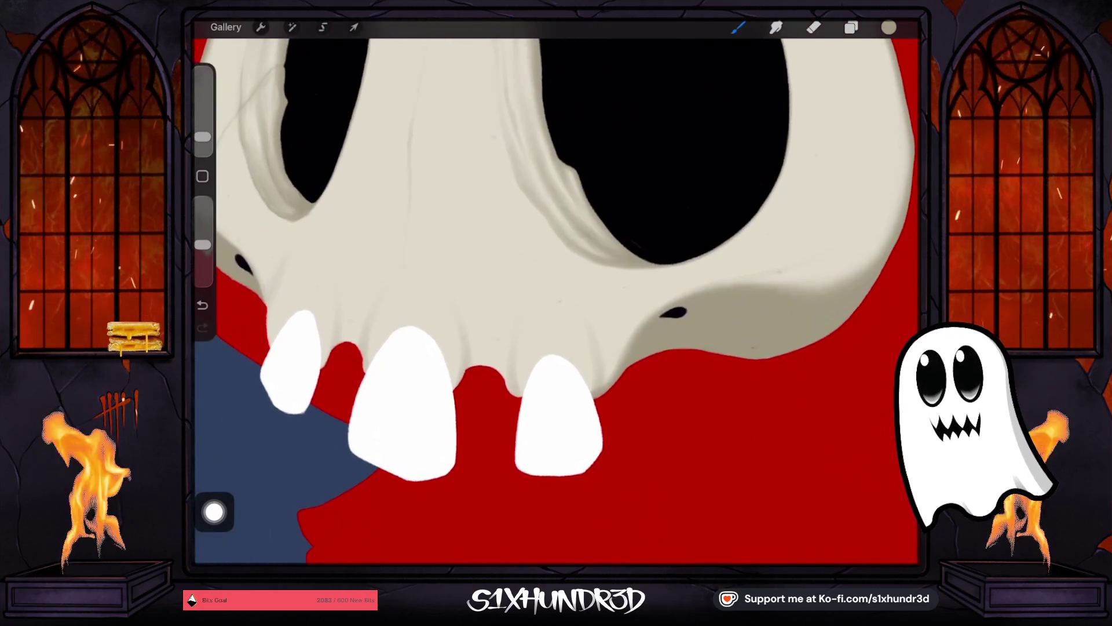
left_click_drag(202, 245, 202, 249)
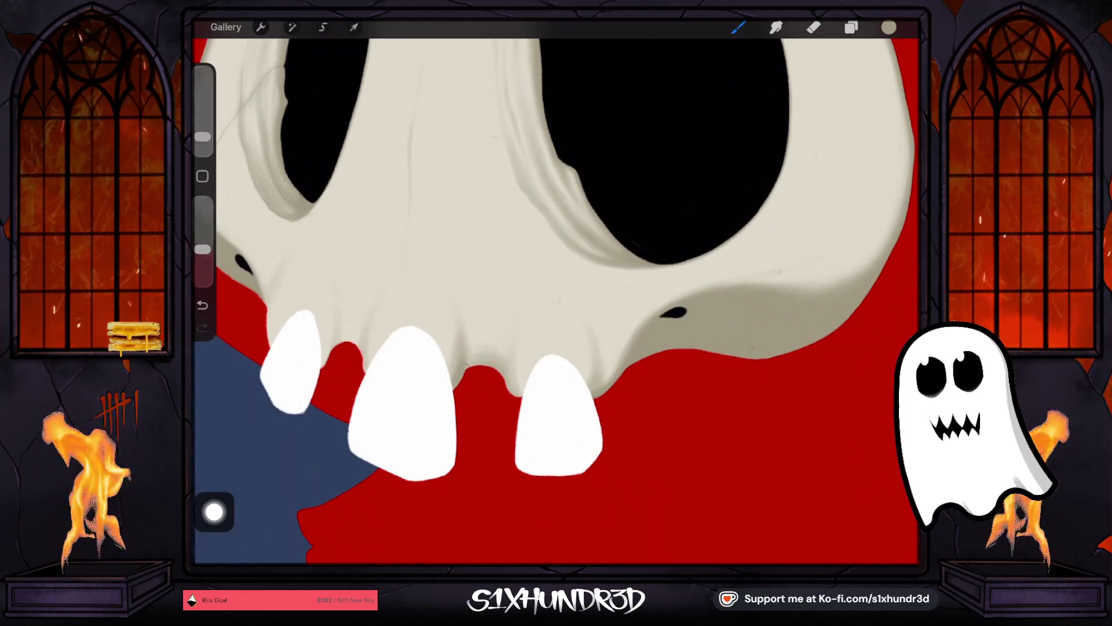
left_click_drag(203, 249, 203, 233)
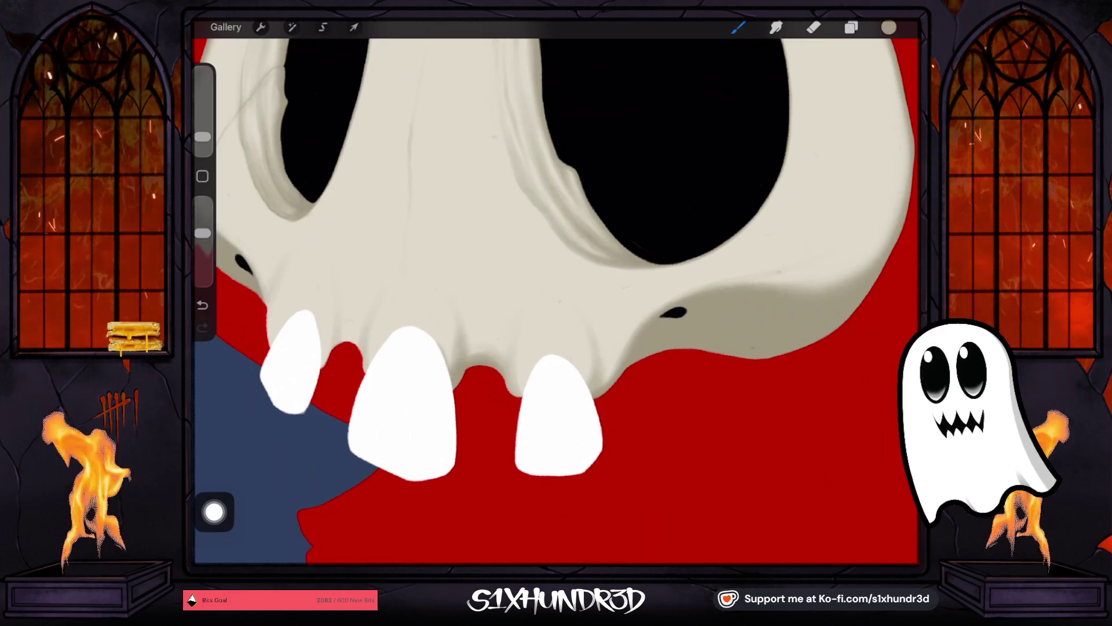
left_click_drag(203, 232, 203, 256)
Step: Undo and redo a jaw stroke, then set the brush near 2% size and 91% opacity
left_click(202, 304)
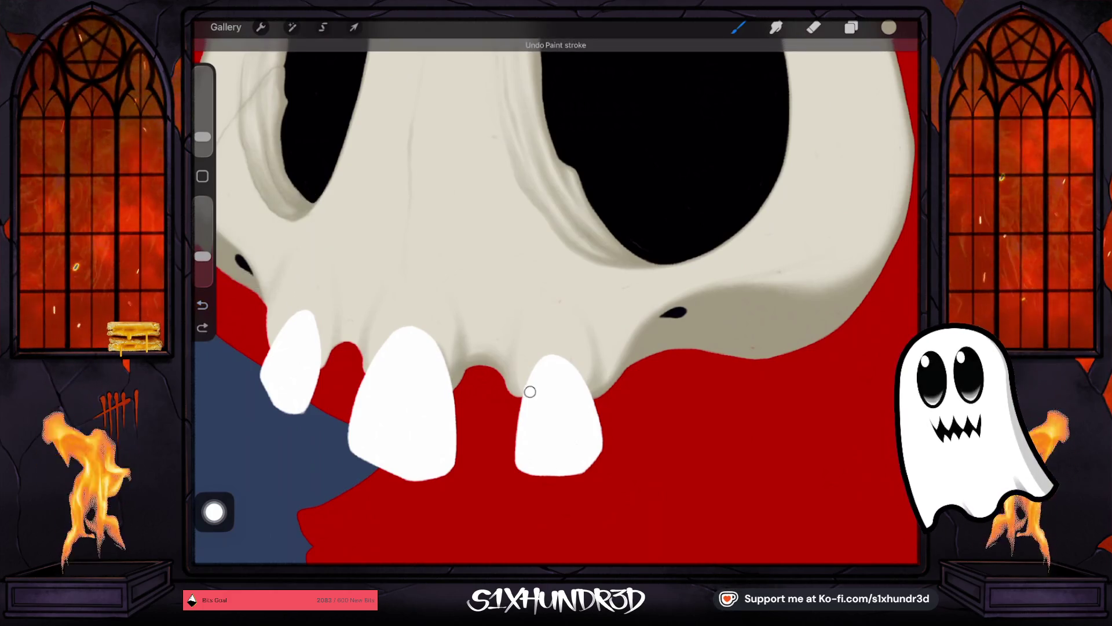
left_click(202, 328)
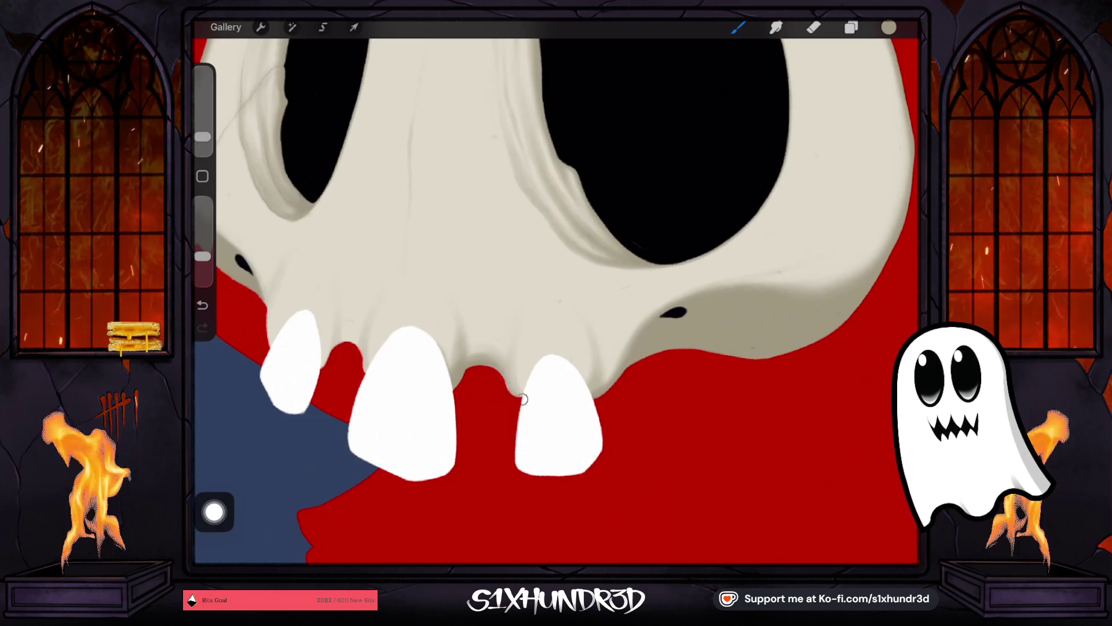
left_click_drag(203, 256, 203, 235)
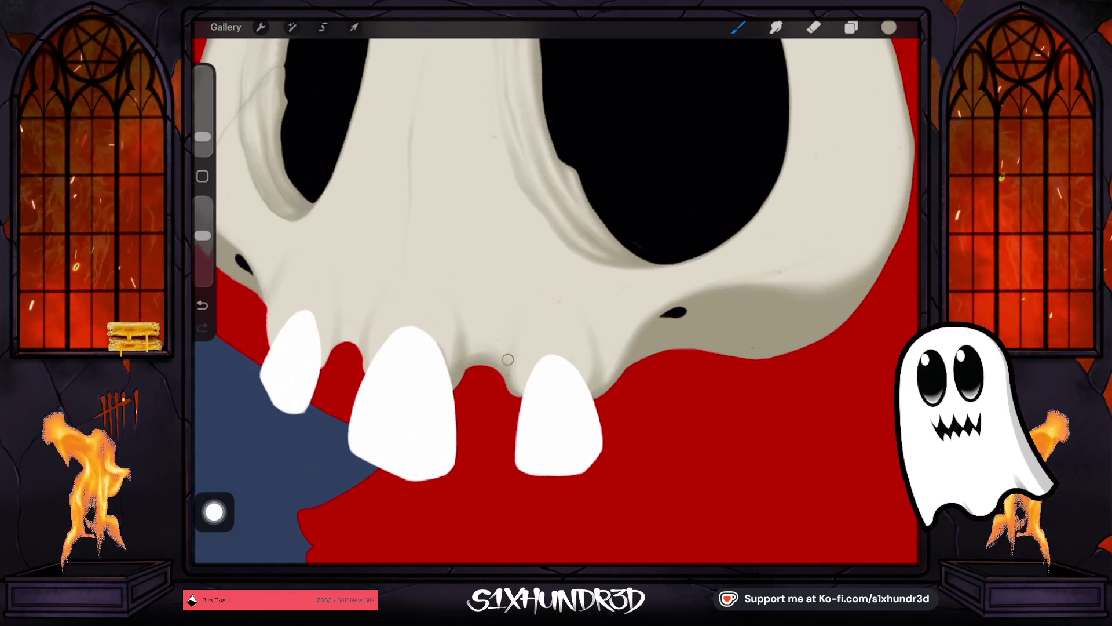
left_click_drag(203, 137, 202, 140)
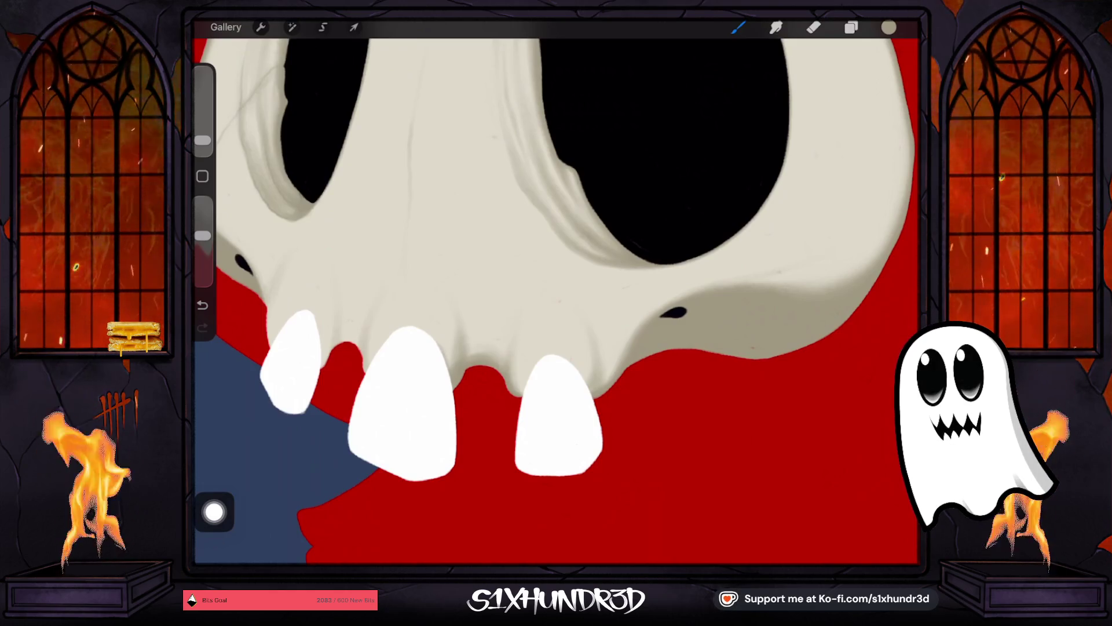
left_click_drag(203, 140, 203, 137)
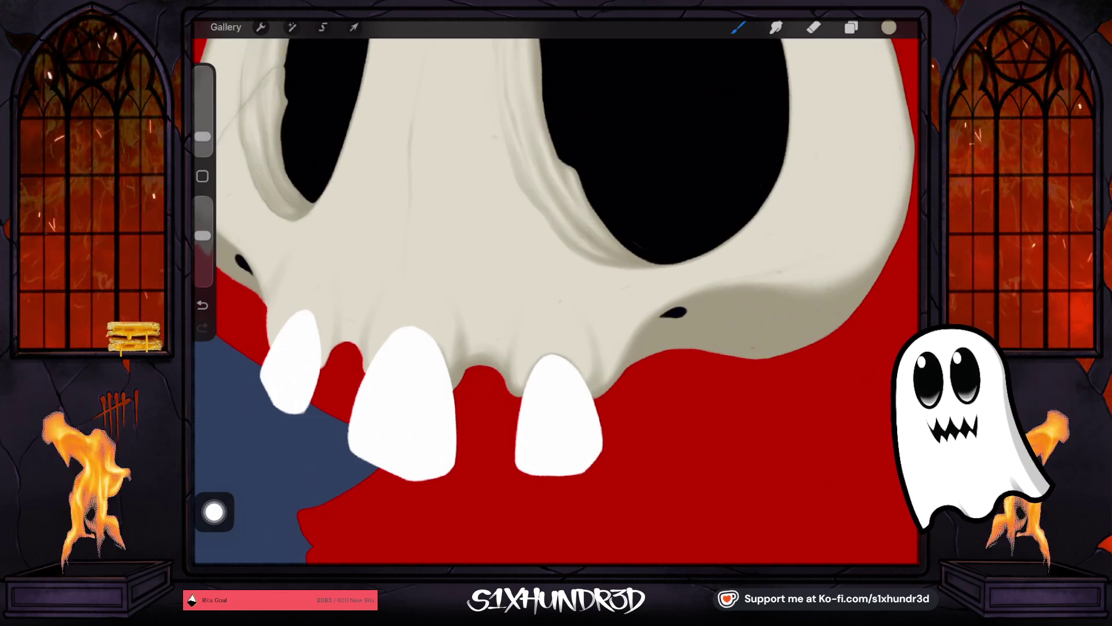
left_click_drag(203, 236, 203, 243)
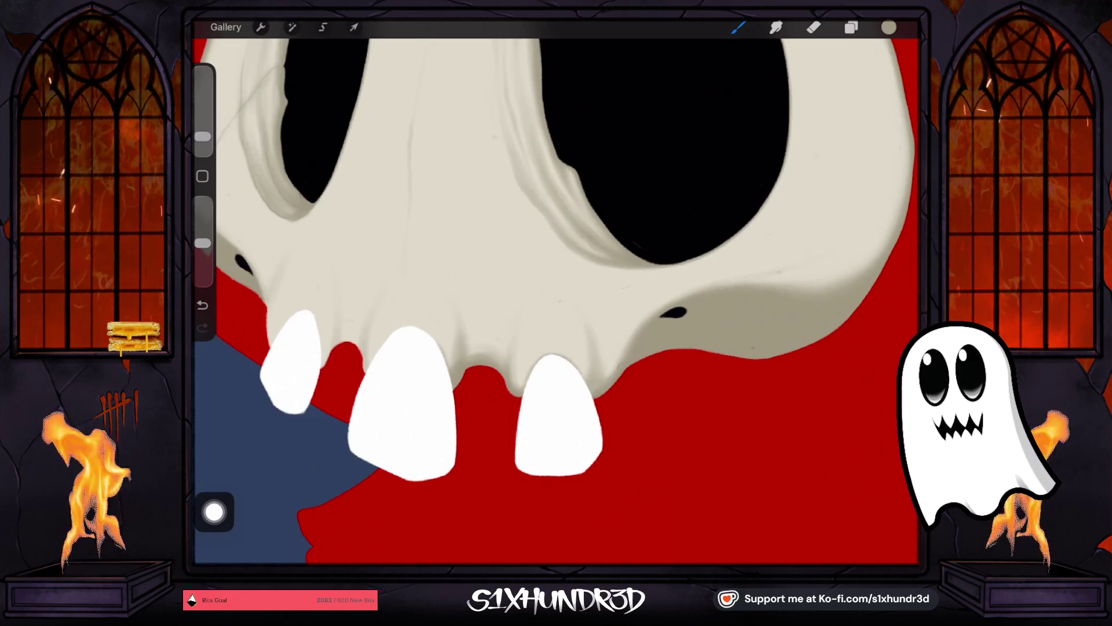
left_click_drag(556, 289, 625, 290)
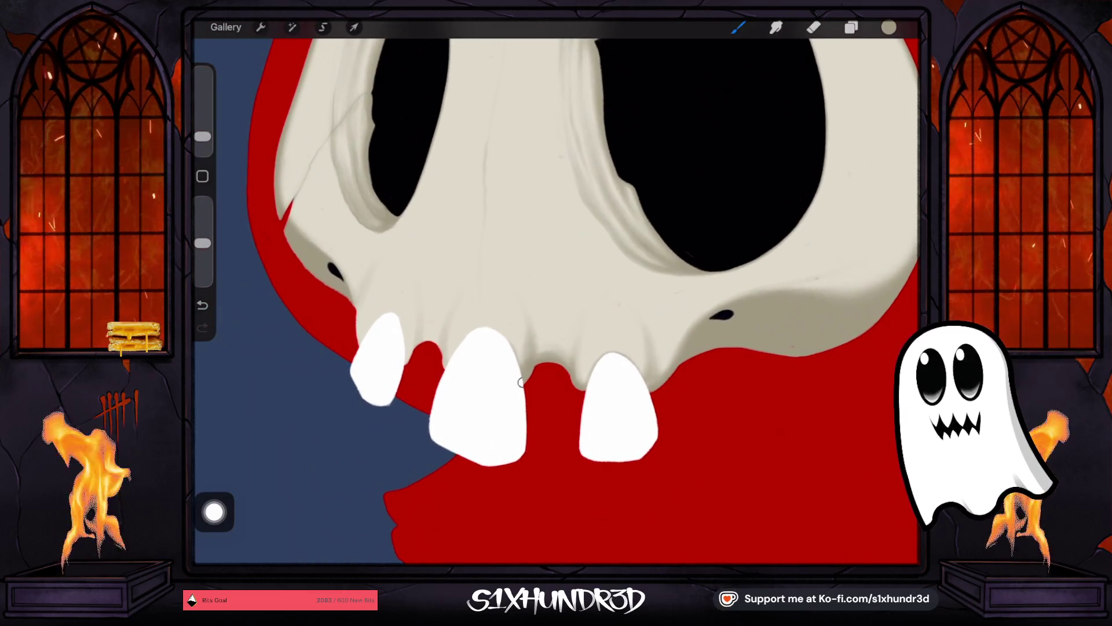
Step: Enlarge the brush to 5% for darker shading between the teeth, undoing a stray stroke
mouse_move(203, 136)
left_mouse_down()
mouse_move(203, 122)
mouse_move(203, 139)
left_mouse_up()
left_click(202, 305)
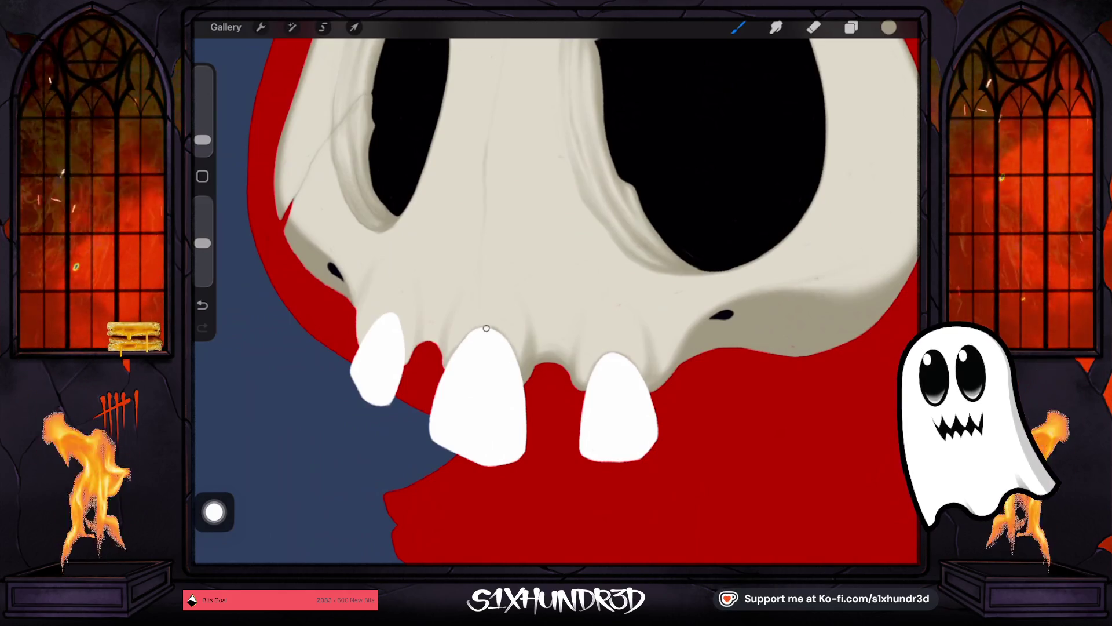
left_click_drag(203, 140, 203, 134)
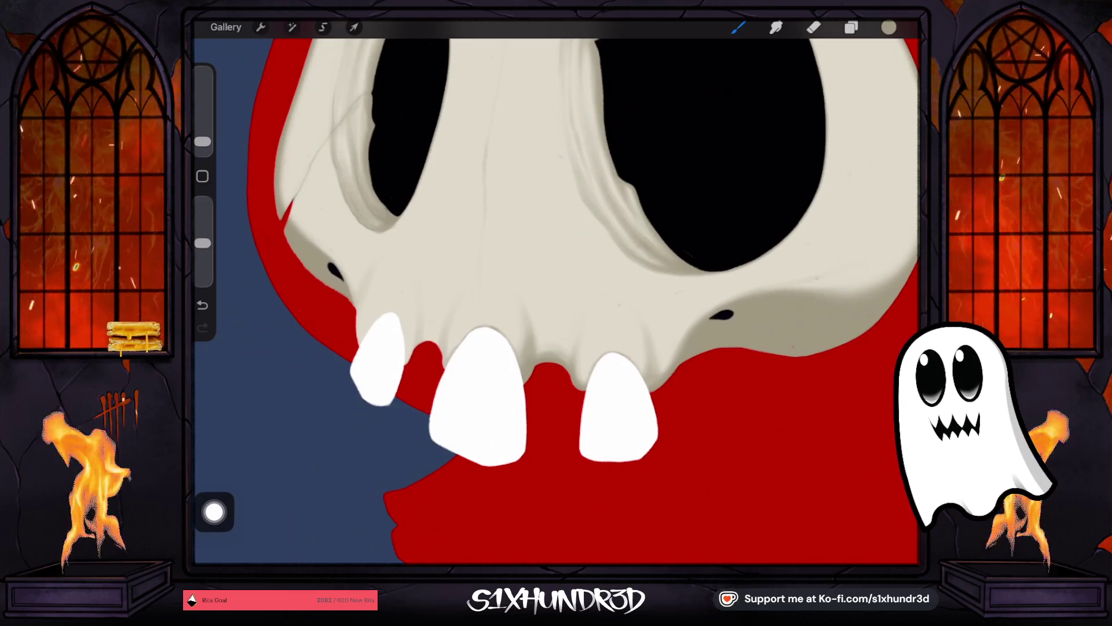
scroll(556, 290, "down", 5)
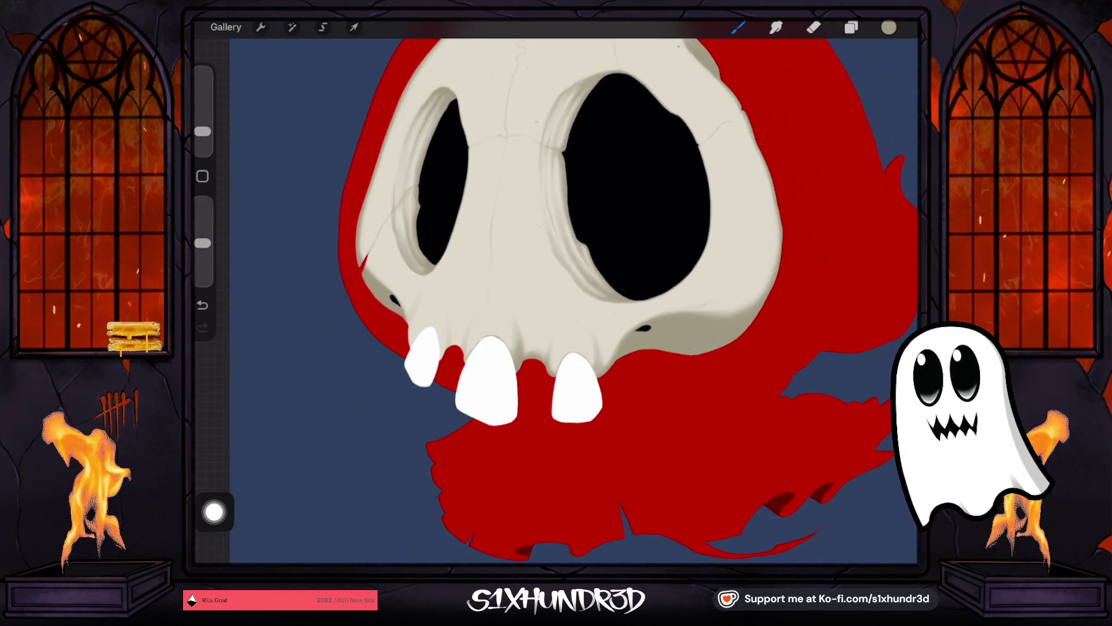
Step: Airbrush shadows under the eye sockets and along the jaw, nudging the brush size down and up
left_click_drag(203, 132, 203, 137)
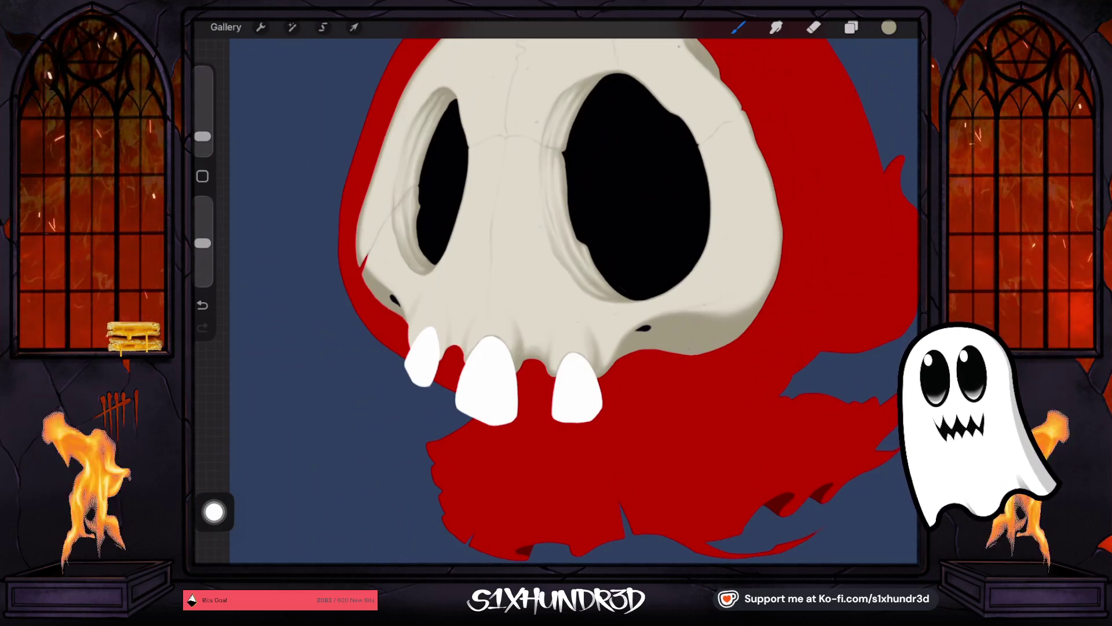
scroll(556, 290, "down", 5)
scroll(521, 261, "up", 5)
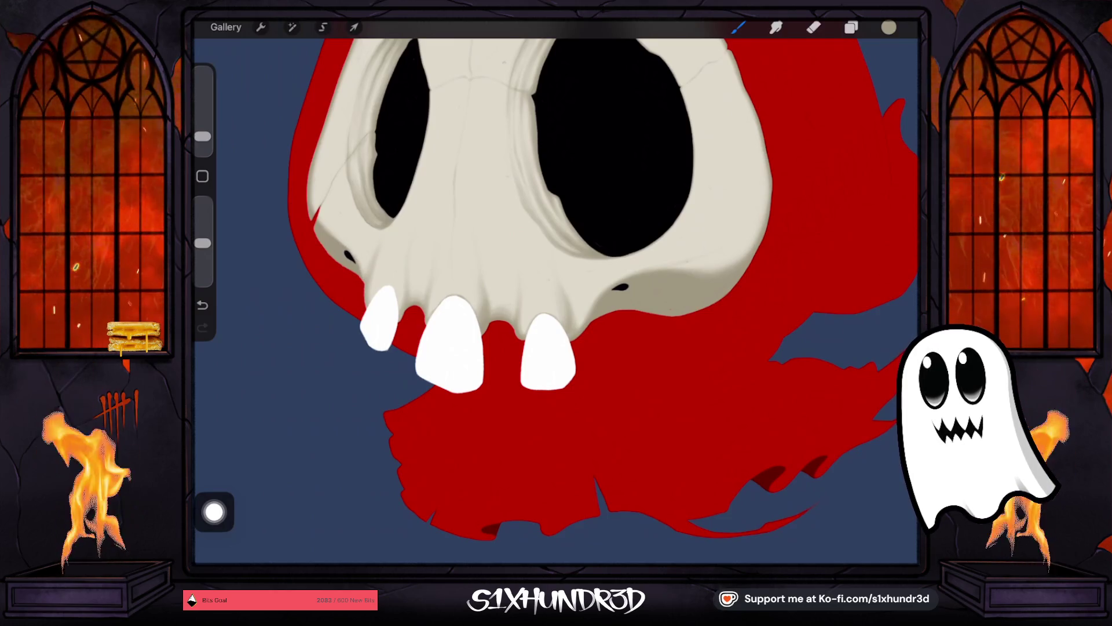
left_click_drag(202, 137, 202, 133)
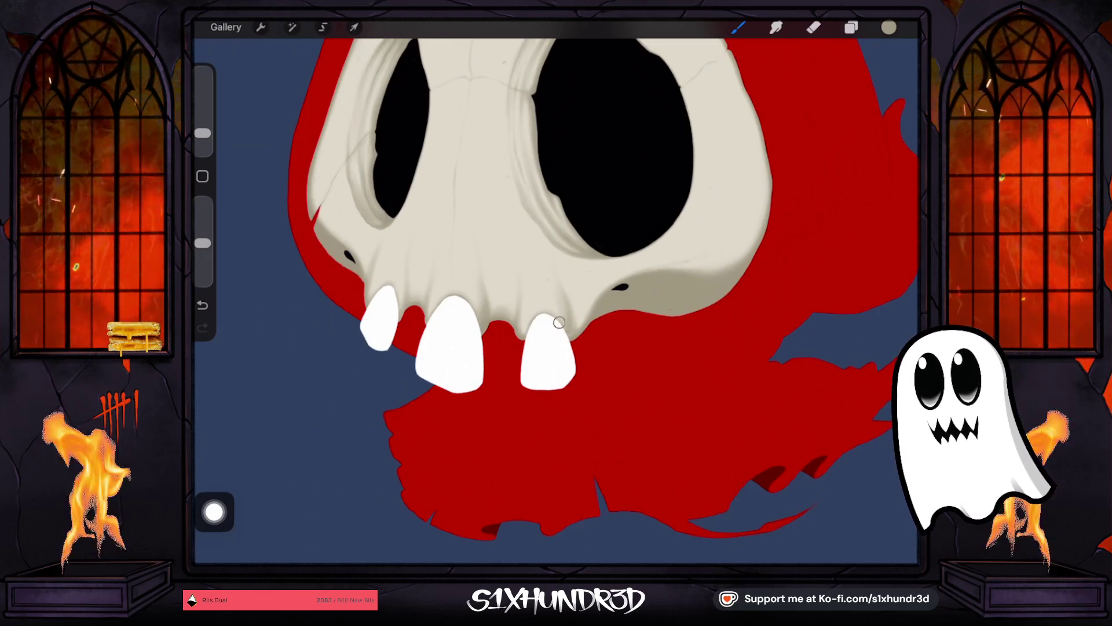
left_click_drag(202, 134, 202, 137)
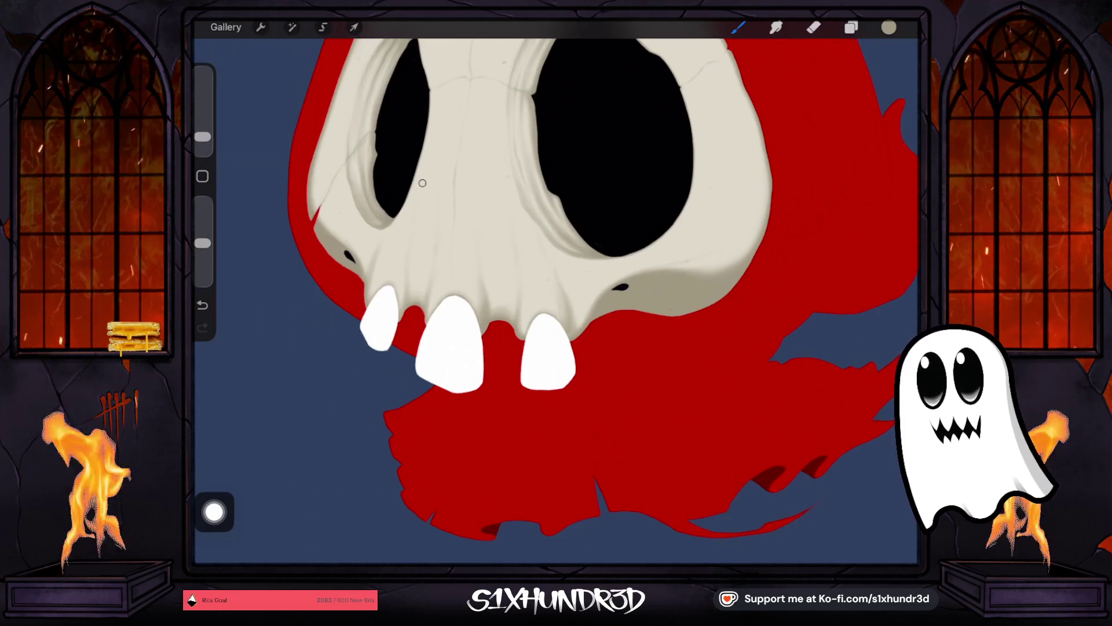
scroll(556, 290, "down", 3)
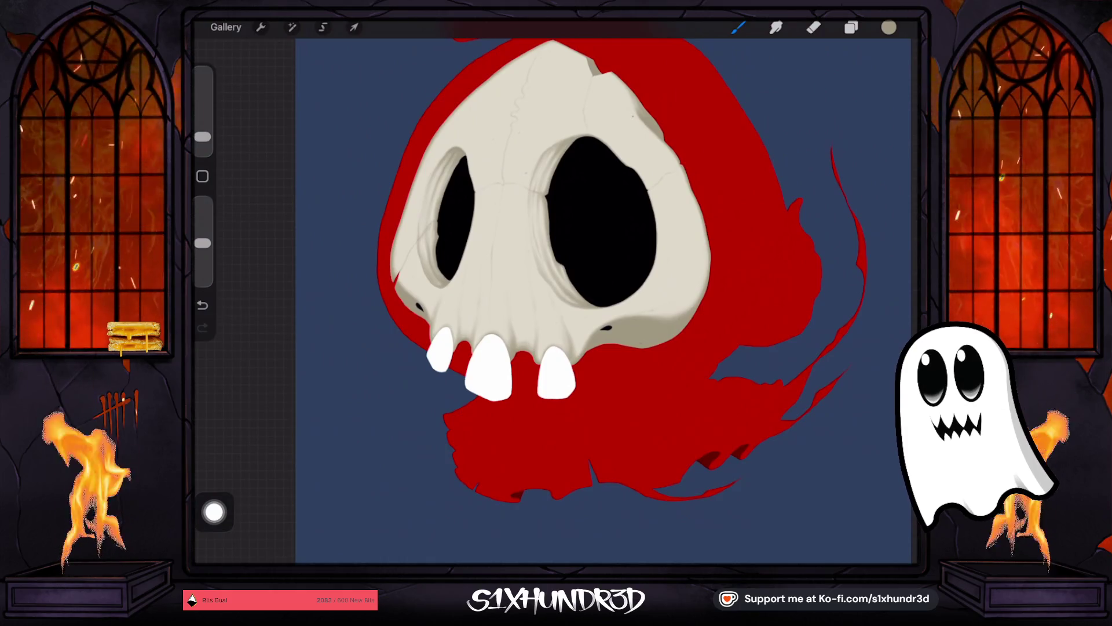
Step: Undo and redo the last stroke, set the brush to 3% size, and open the Brush Library
left_click_drag(203, 136, 203, 131)
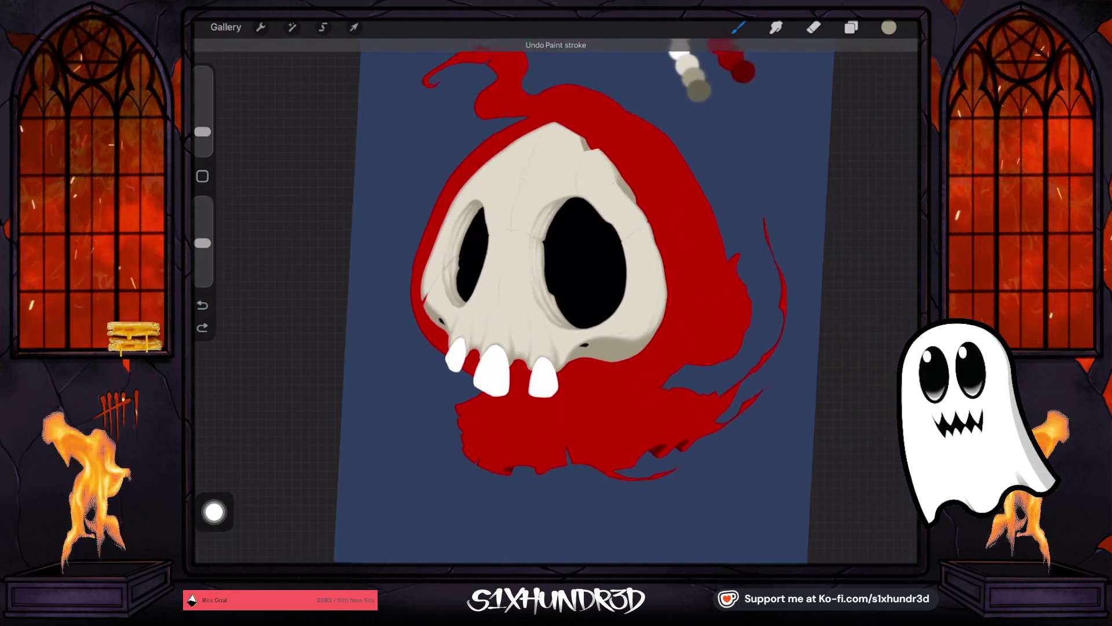
scroll(585, 301, "down", 2)
key("ctrl+z")
key("ctrl+shift+z")
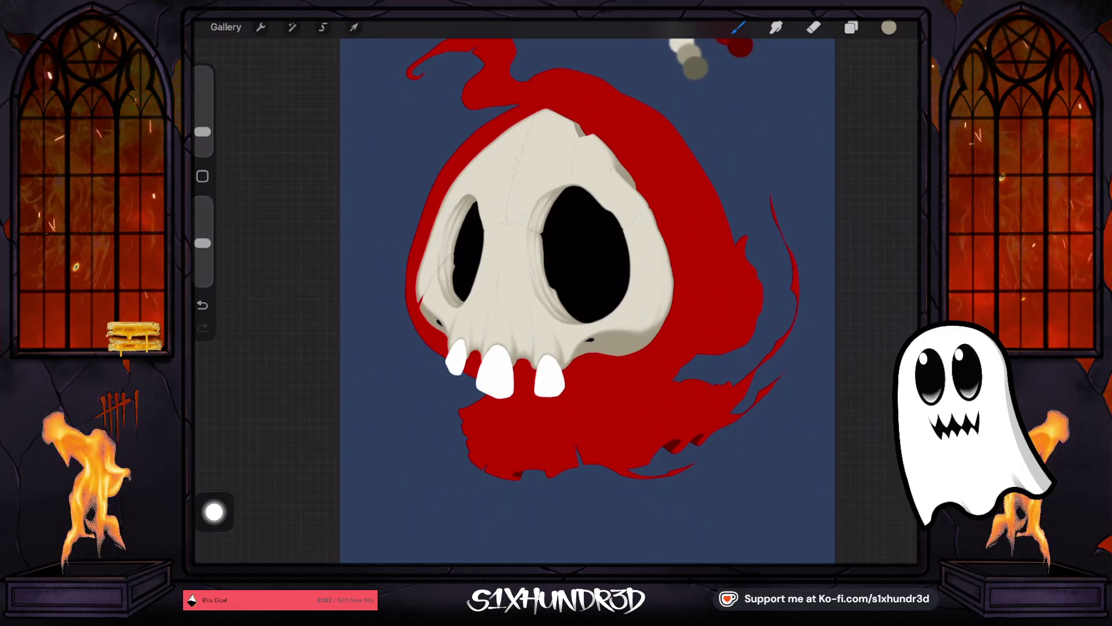
scroll(585, 298, "up", 3)
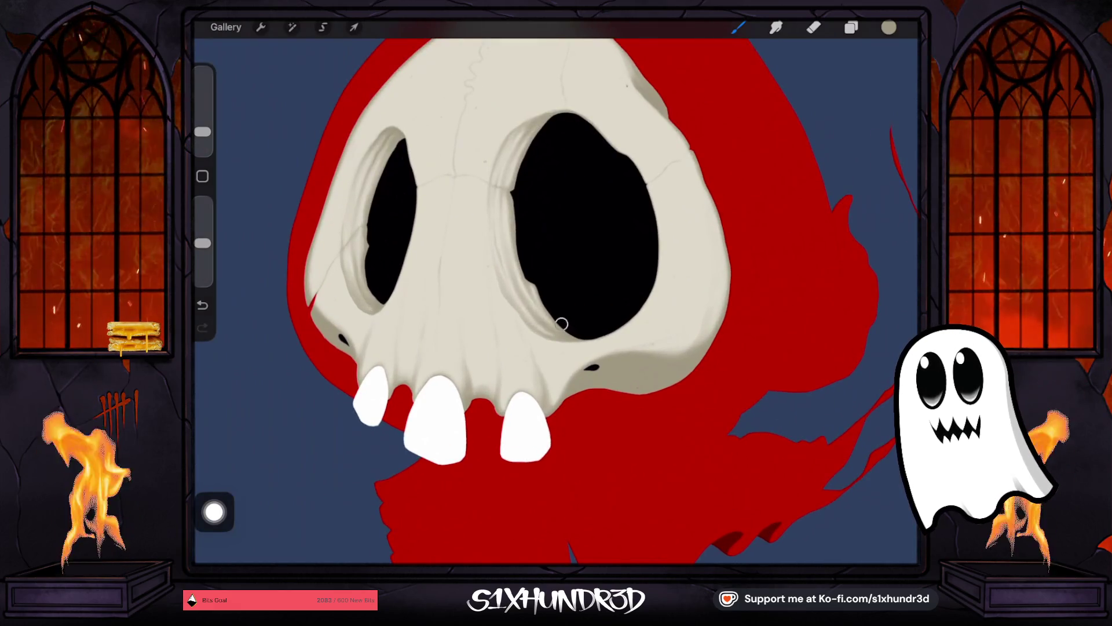
left_click_drag(202, 131, 203, 137)
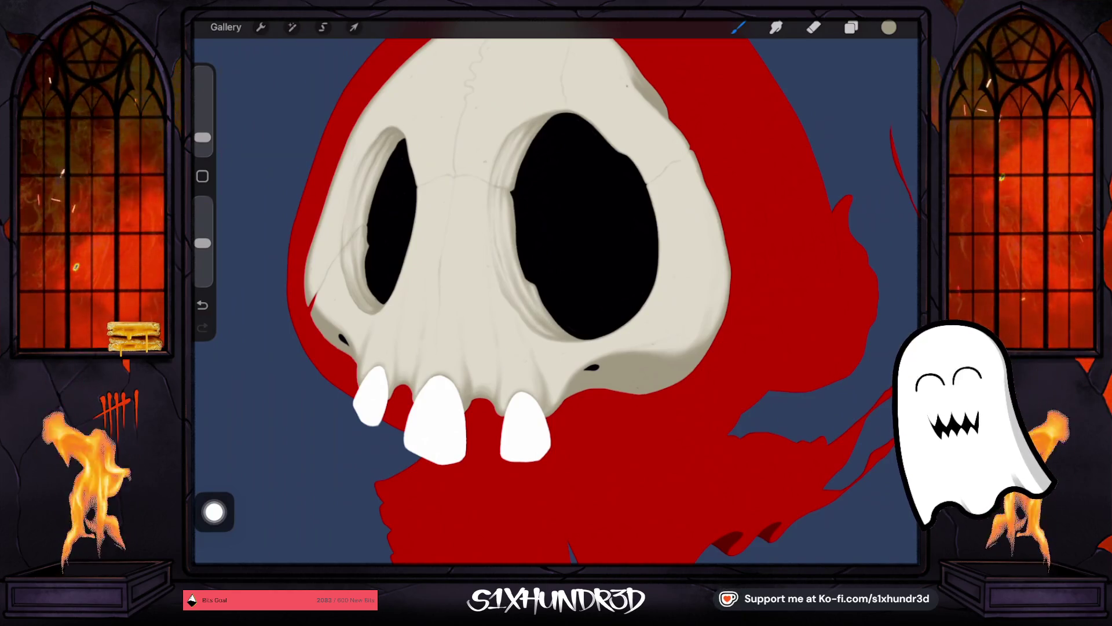
left_click(738, 27)
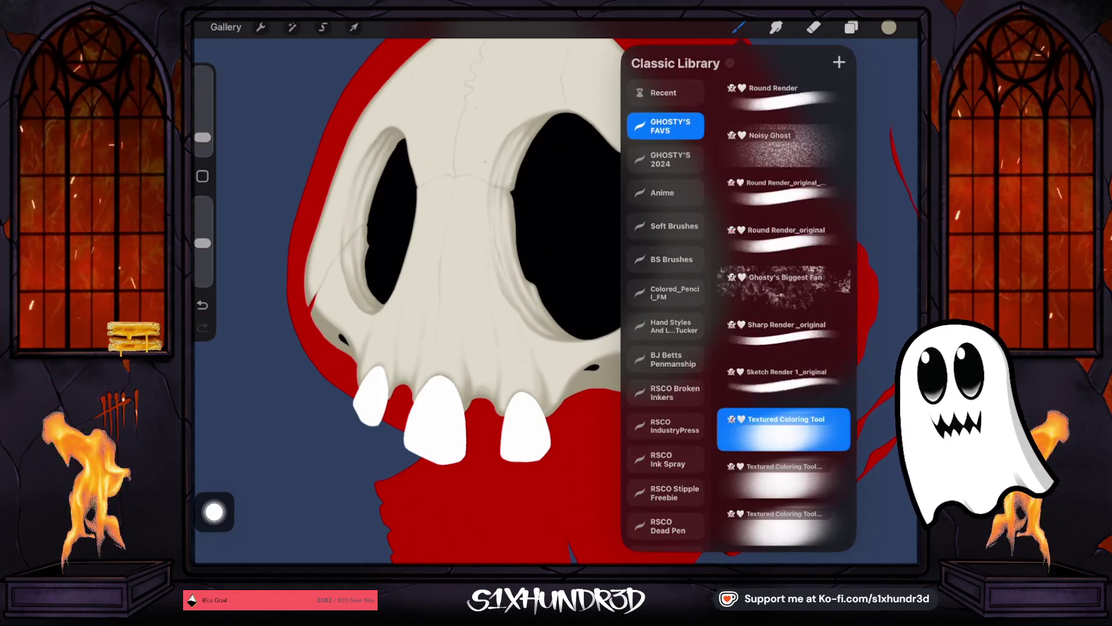
Step: Select the Sketch Render 1 brush at about 14% size with lowered opacity
scroll(782, 319, "up", 5)
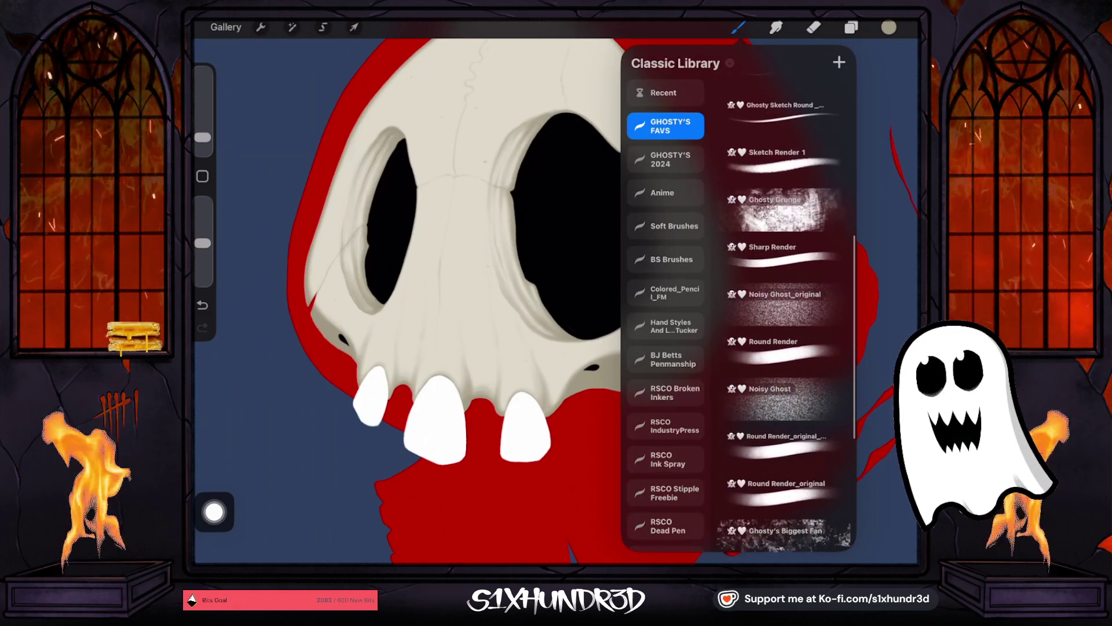
scroll(782, 319, "up", 2)
left_click(783, 218)
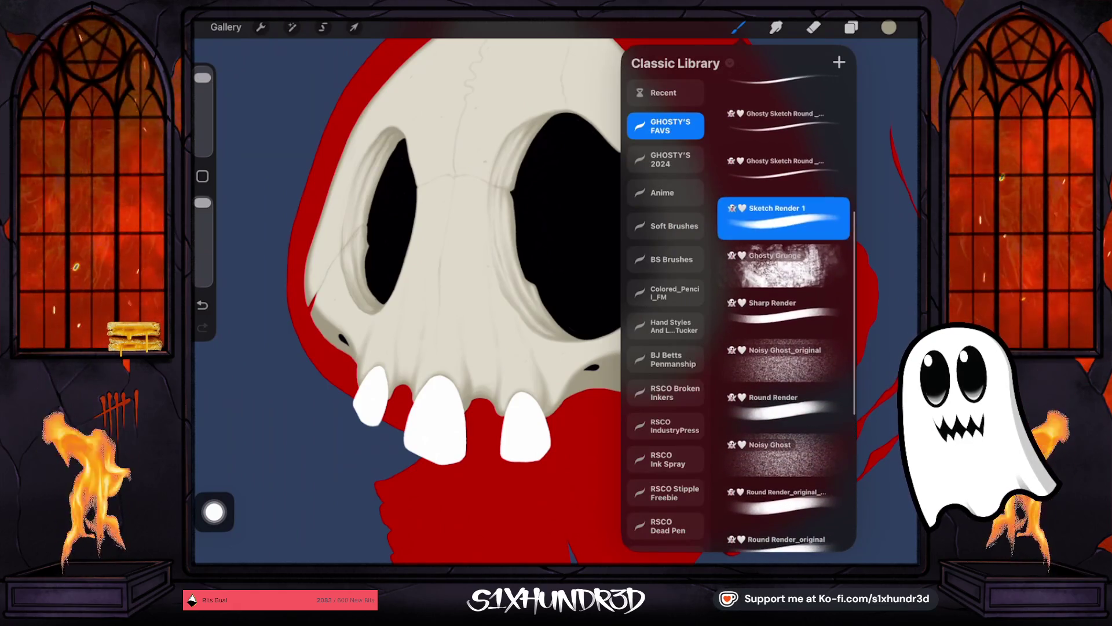
left_click_drag(202, 77, 203, 120)
left_click_drag(202, 203, 202, 242)
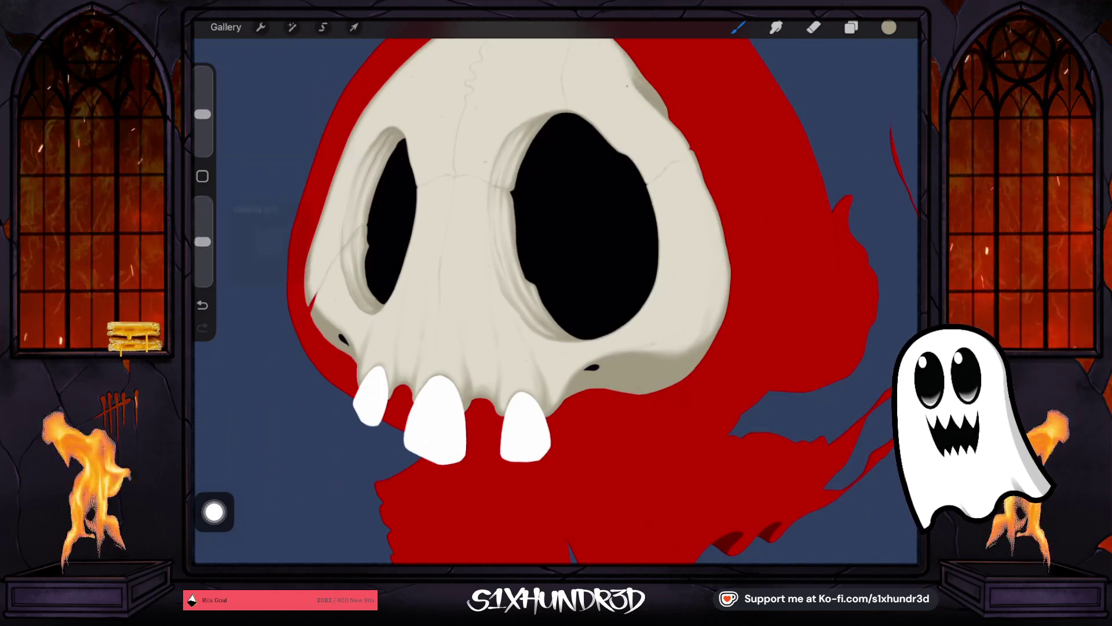
left_click(202, 119)
left_click_drag(202, 119, 203, 116)
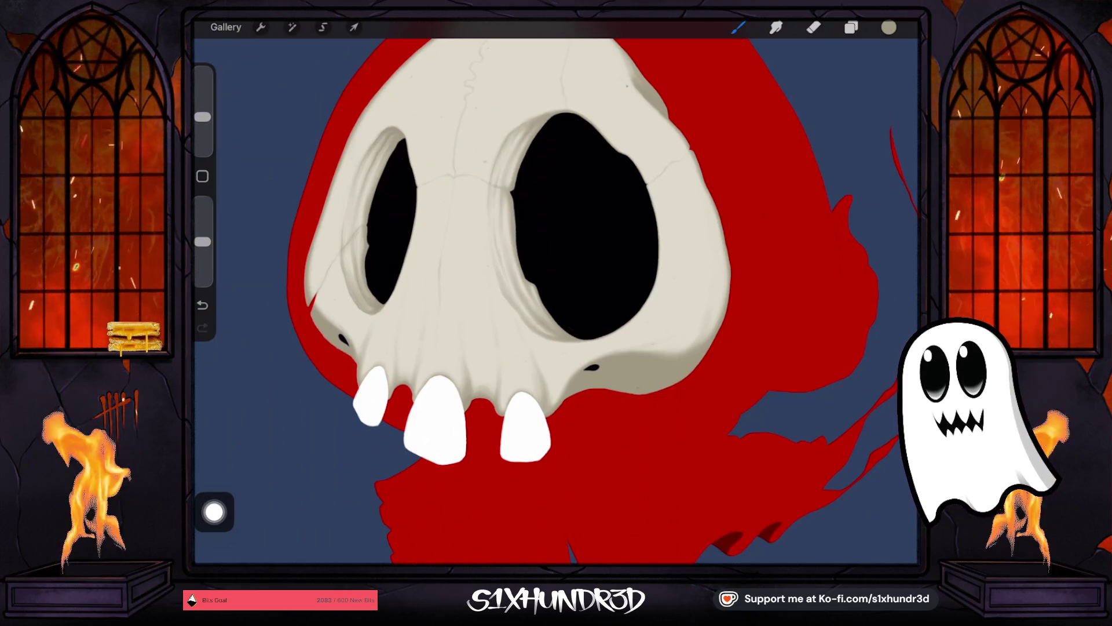
left_click_drag(202, 241, 202, 251)
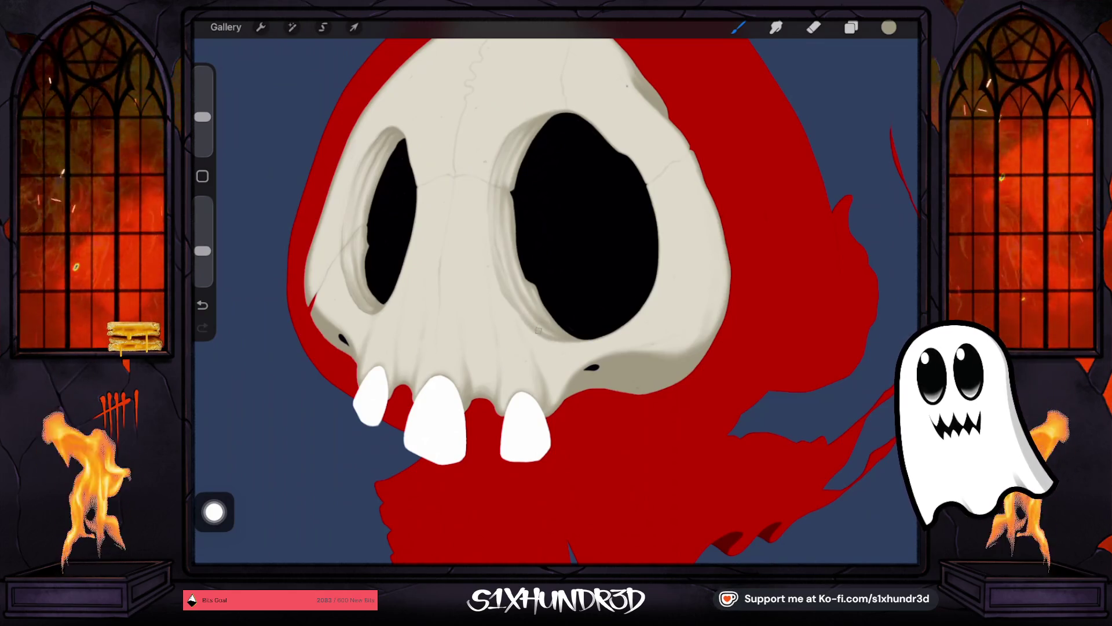
Step: Darken the larger eye socket's lower rim, then enlarge the brush and lower its opacity
left_click_drag(625, 326, 574, 336)
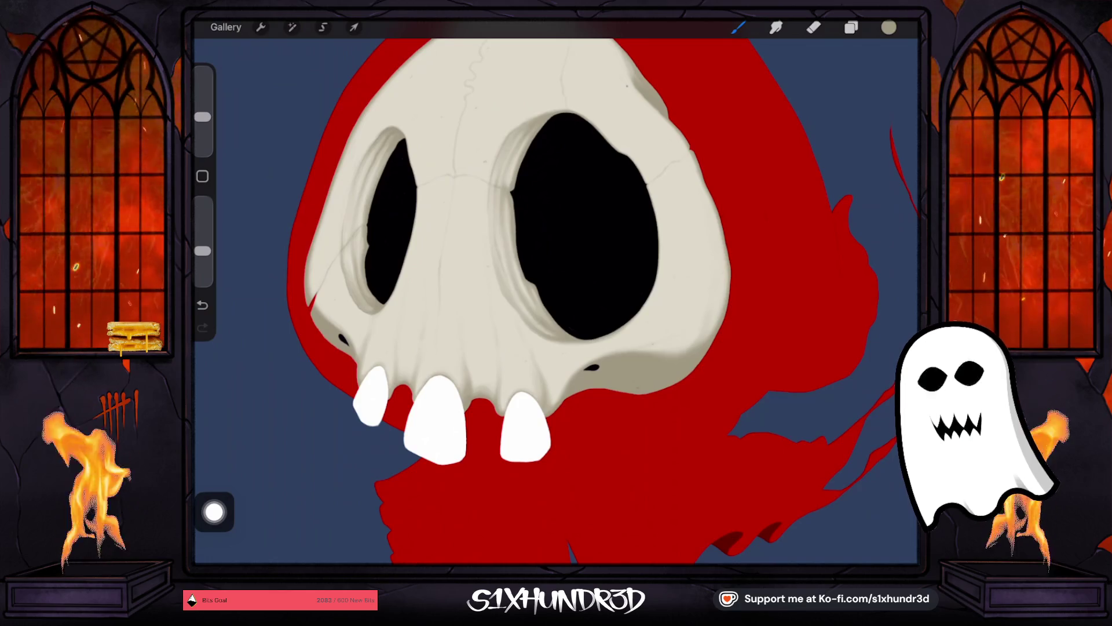
left_click_drag(203, 117, 202, 123)
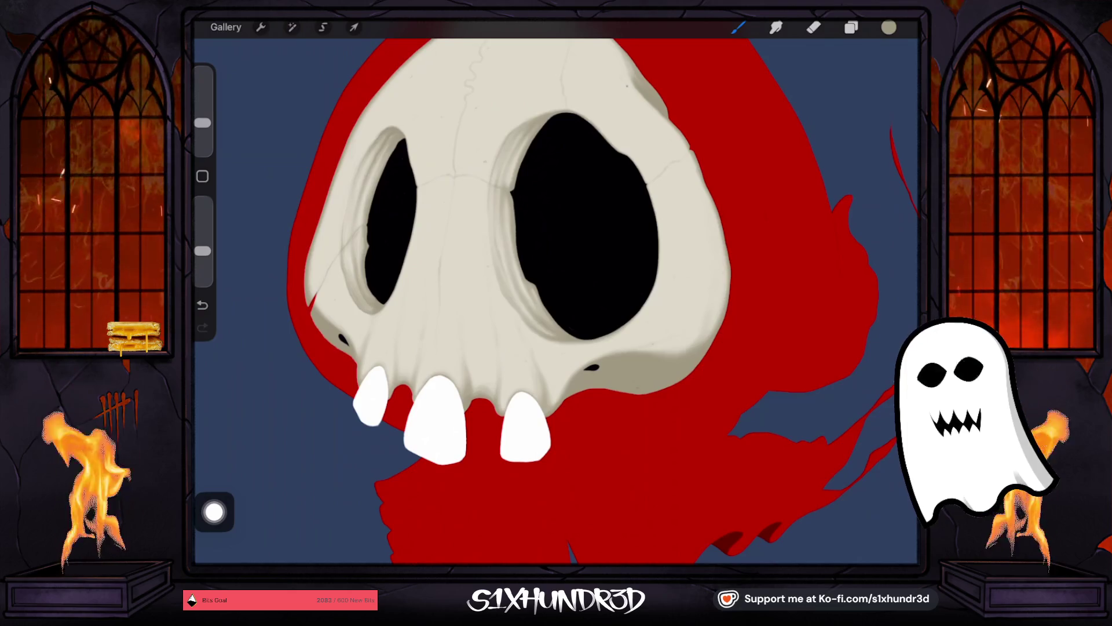
left_click_drag(202, 123, 202, 101)
left_click_drag(202, 251, 202, 258)
Step: Undo the last stroke, reduce the brush size, and add a small dark mark on the skull's left edge
left_click_drag(202, 102, 202, 80)
scroll(556, 289, "up", 3)
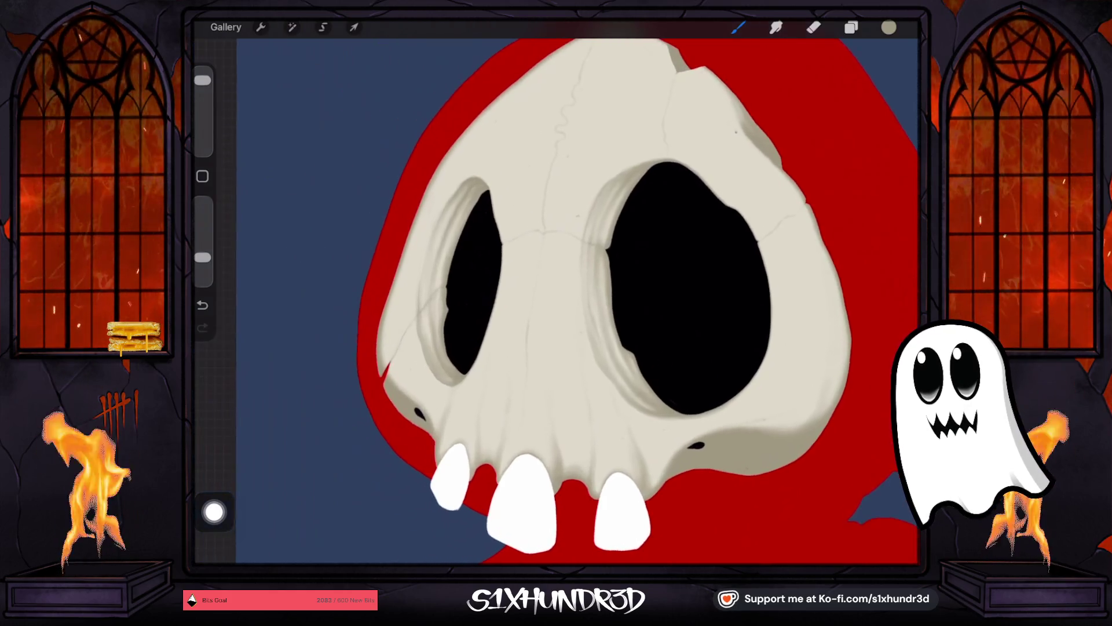
left_click(202, 304)
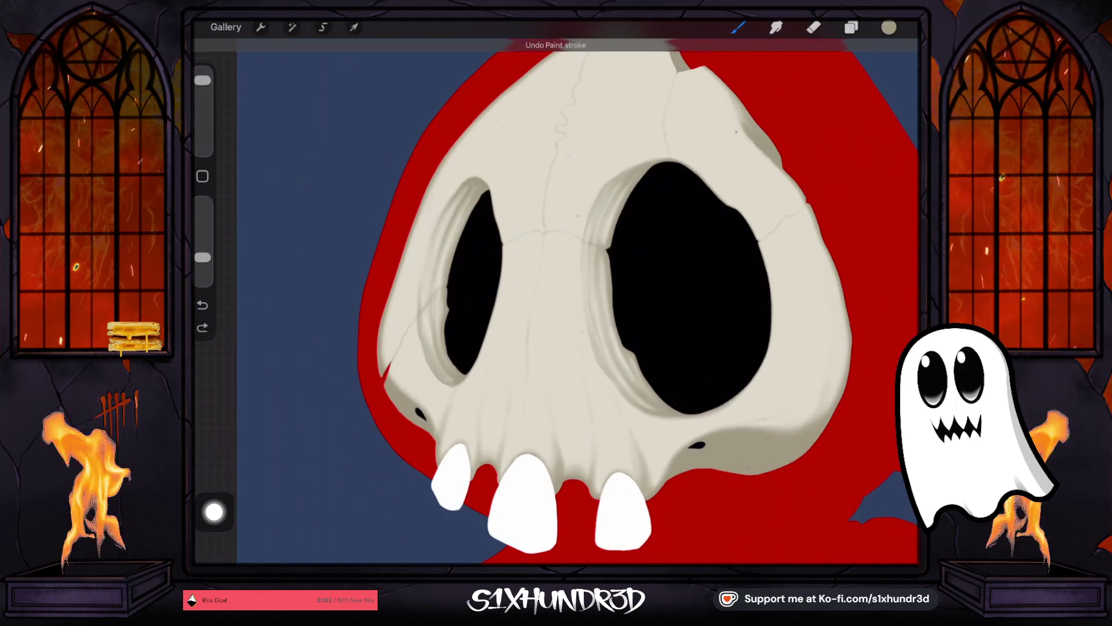
left_click_drag(202, 80, 202, 99)
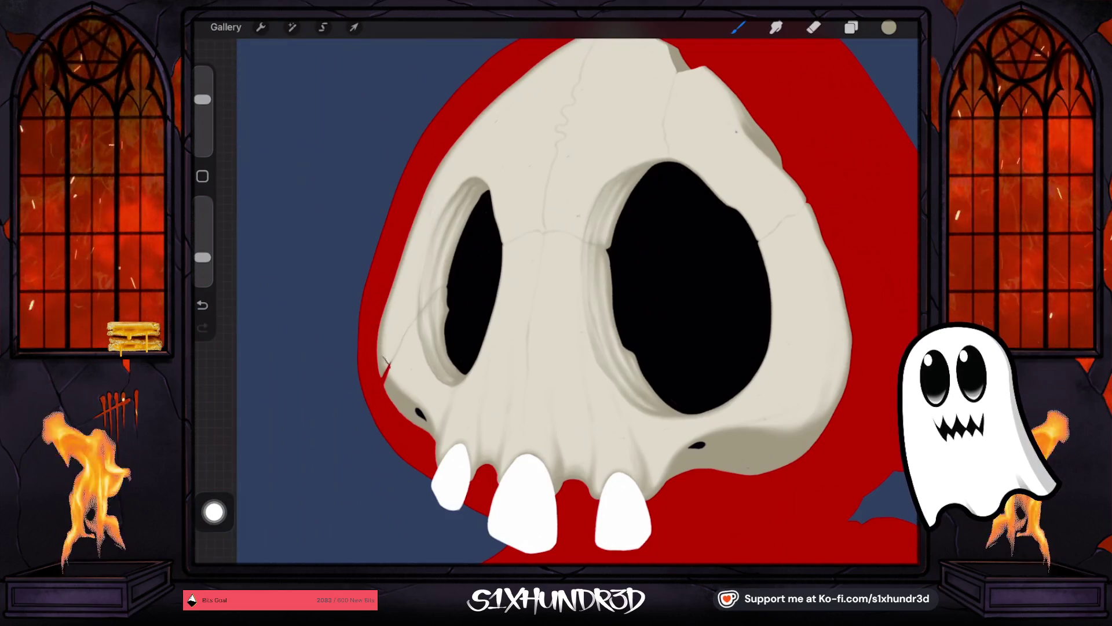
left_click_drag(393, 288, 396, 294)
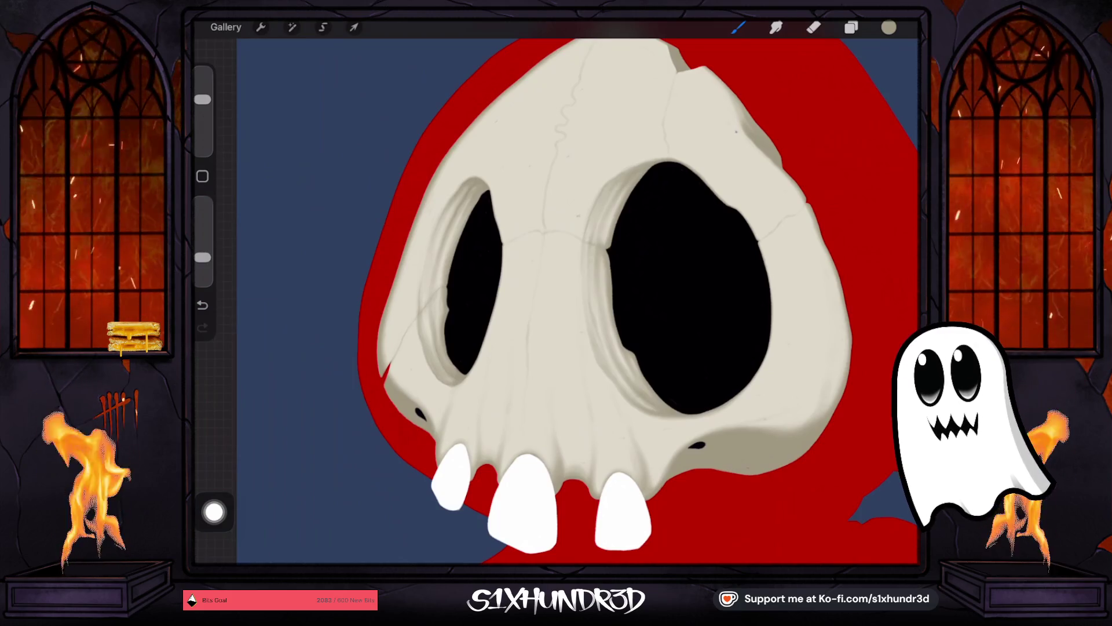
scroll(576, 301, "down", 3)
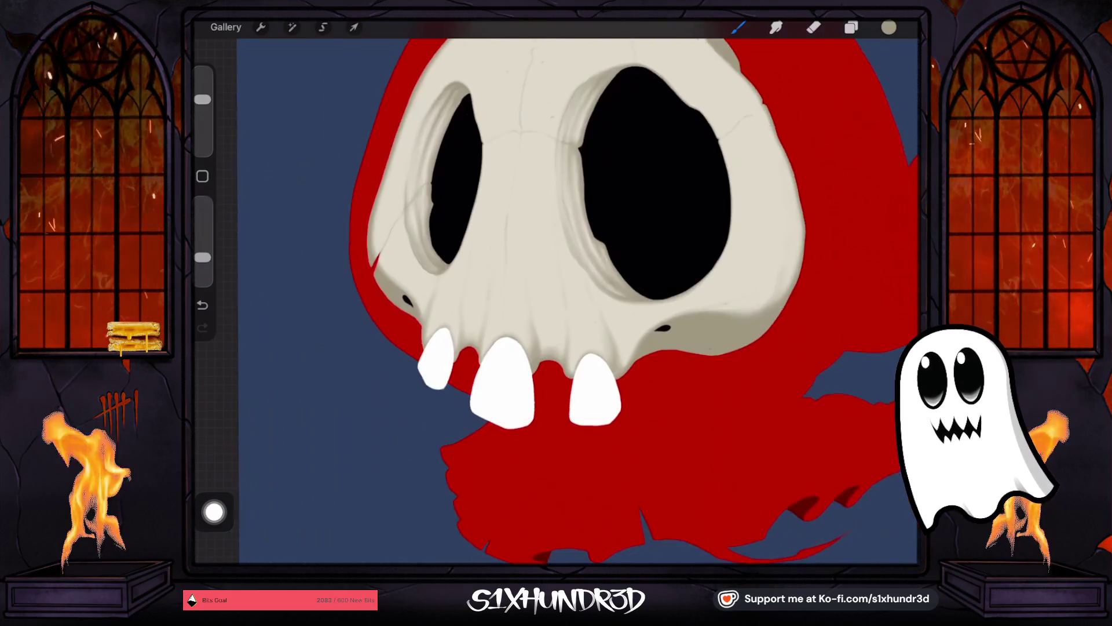
Step: Set the brush to a fine 9% size and undo the test stroke
left_click_drag(203, 99, 203, 128)
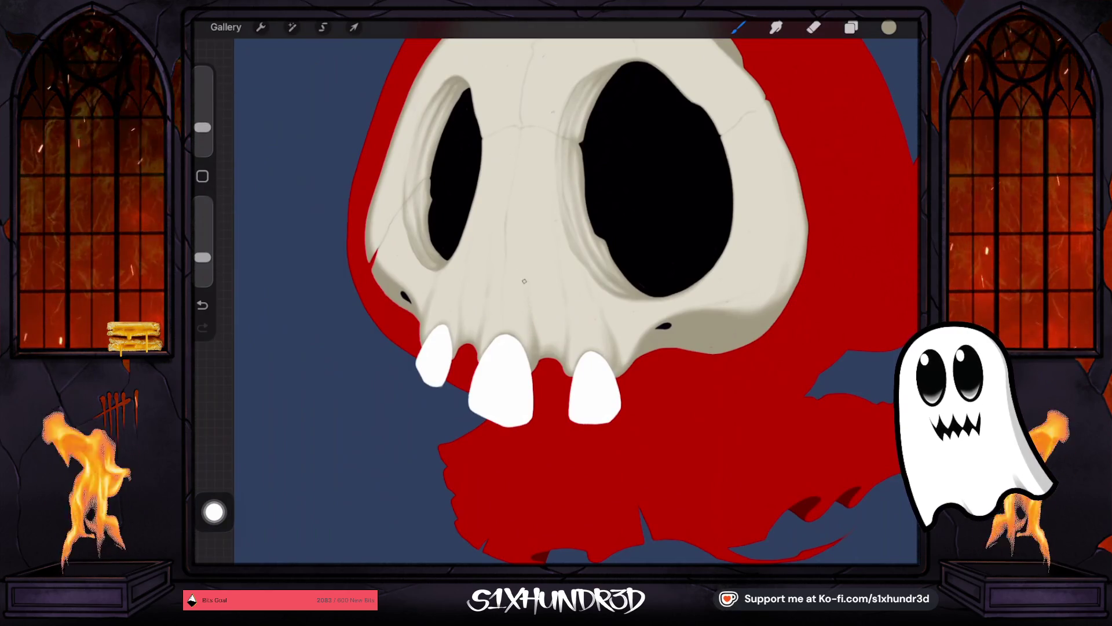
left_click_drag(203, 127, 203, 116)
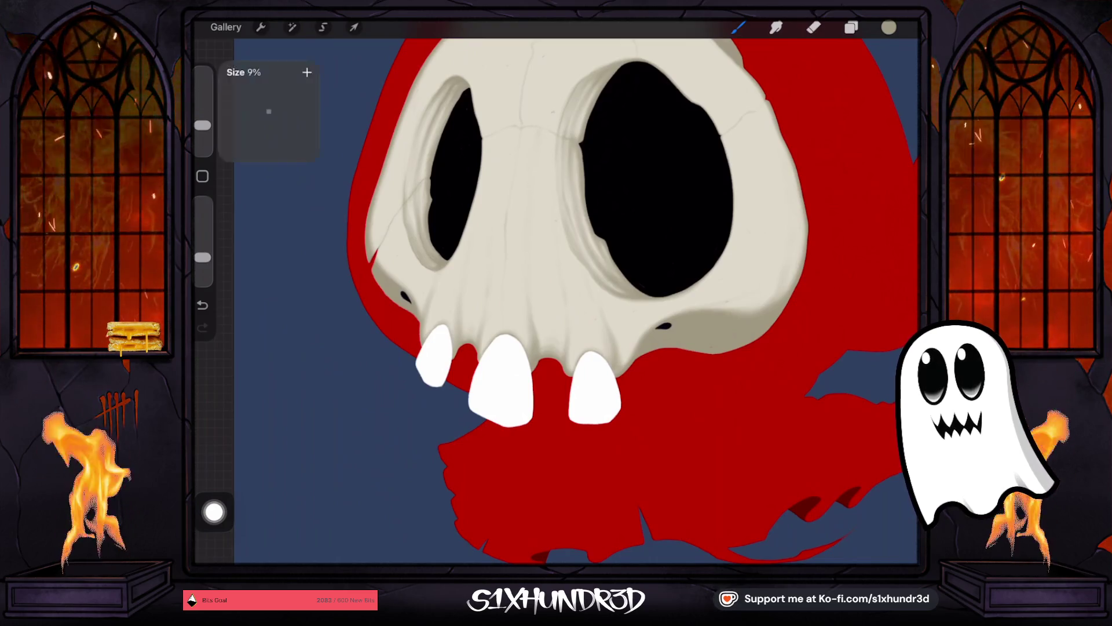
left_click(202, 304)
scroll(542, 312, "up", 1)
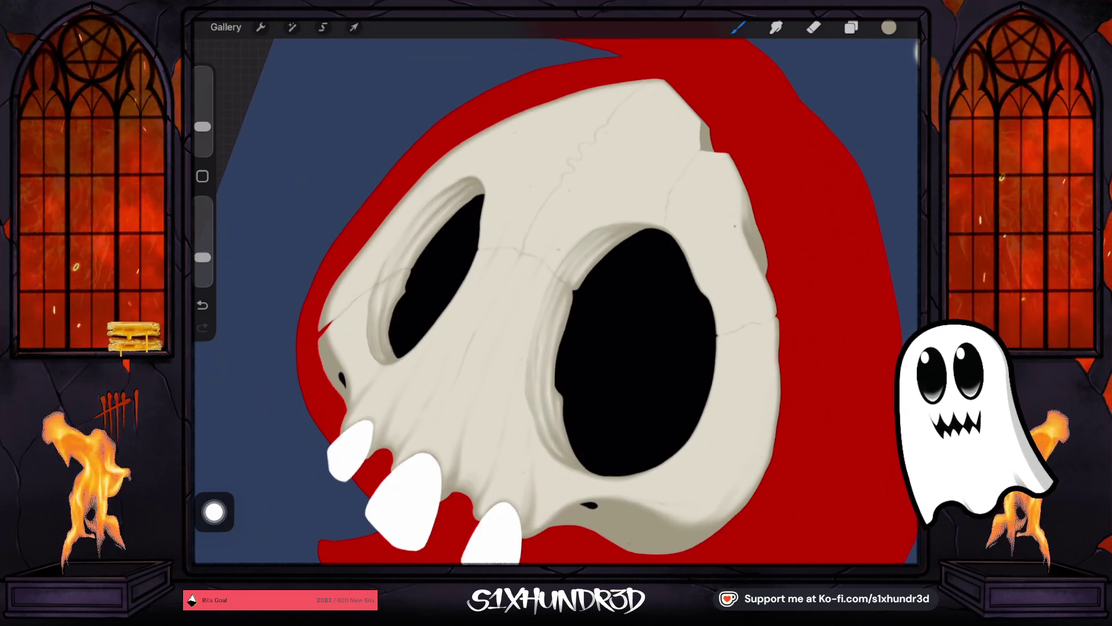
Step: Enlarge the brush to 43% and zoom in on the skull's teeth
left_click_drag(202, 126, 203, 122)
scroll(619, 405, "up", 1)
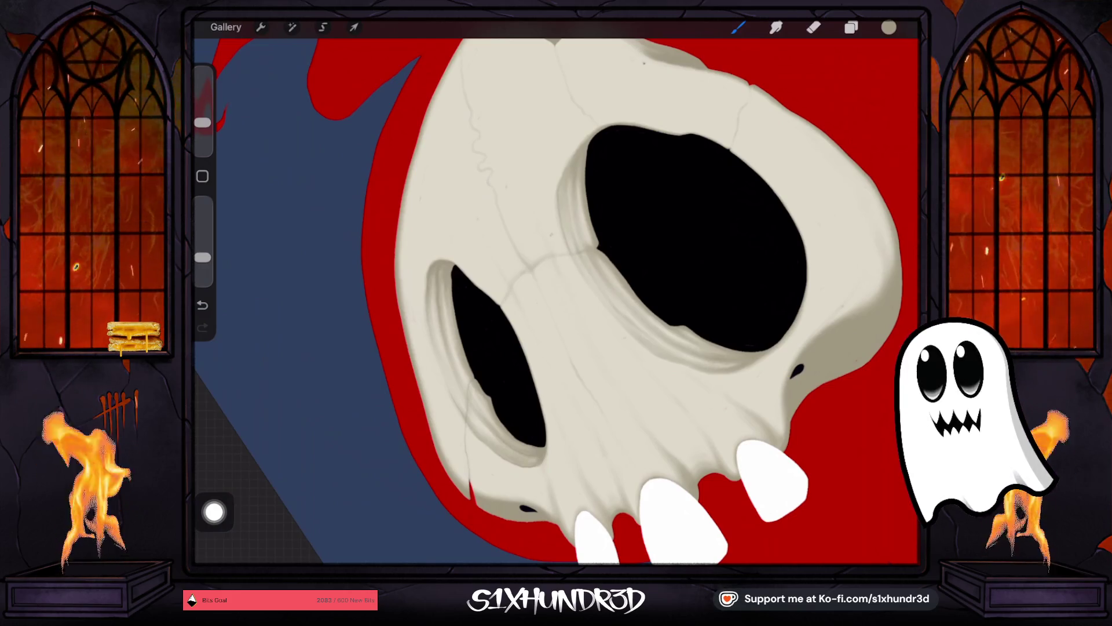
scroll(556, 301, "down", 5)
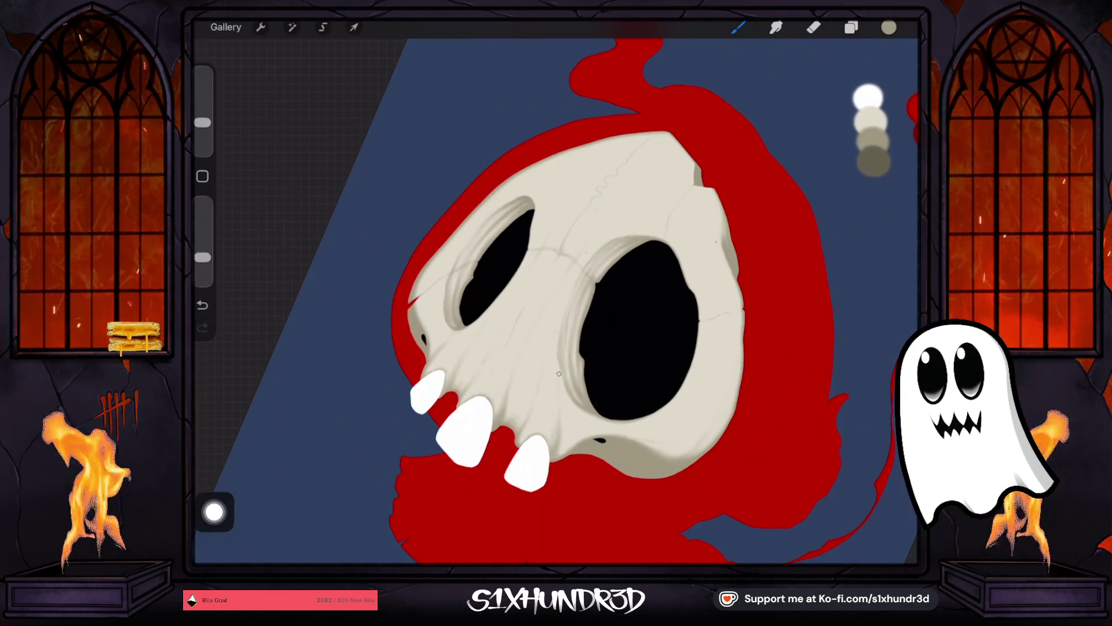
scroll(533, 301, "down", 3)
scroll(538, 301, "up", 3)
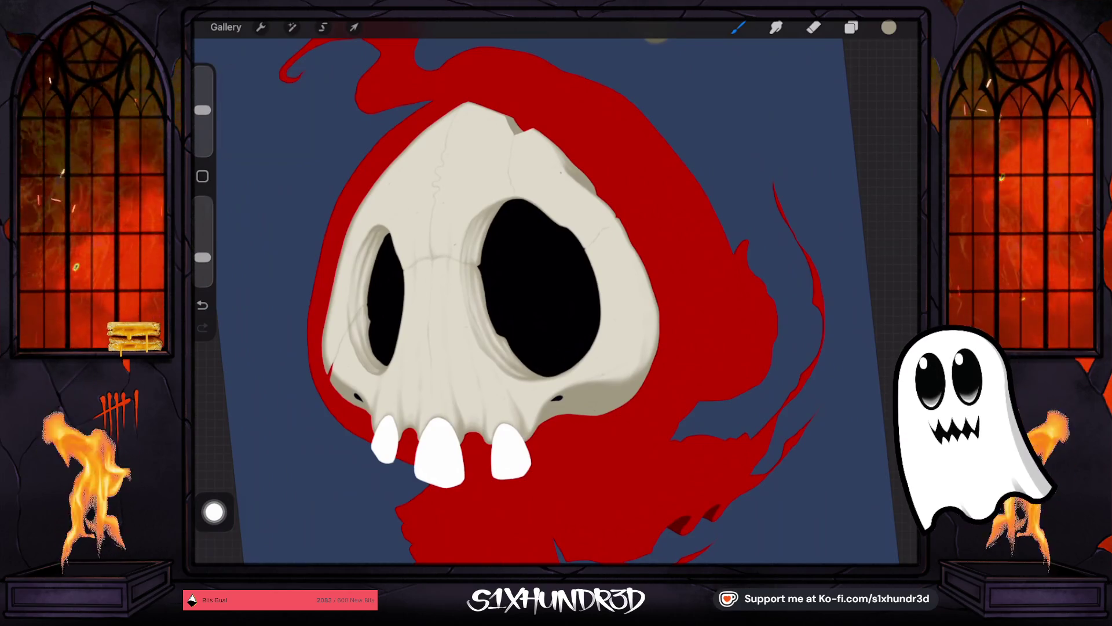
left_click_drag(203, 109, 203, 98)
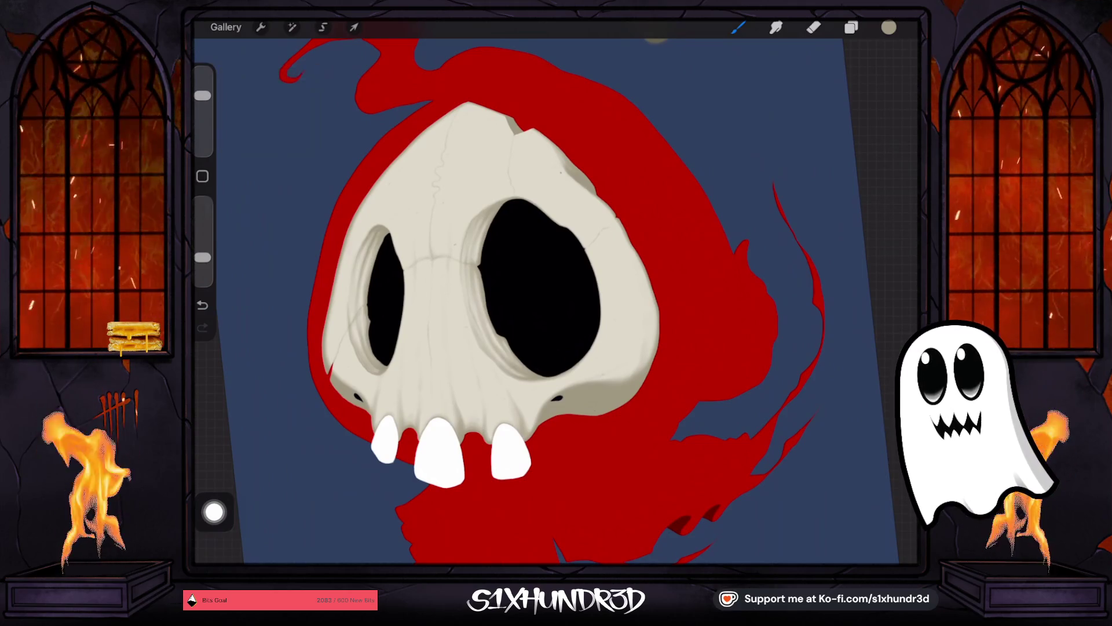
scroll(417, 313, "up", 3)
scroll(556, 373, "up", 2)
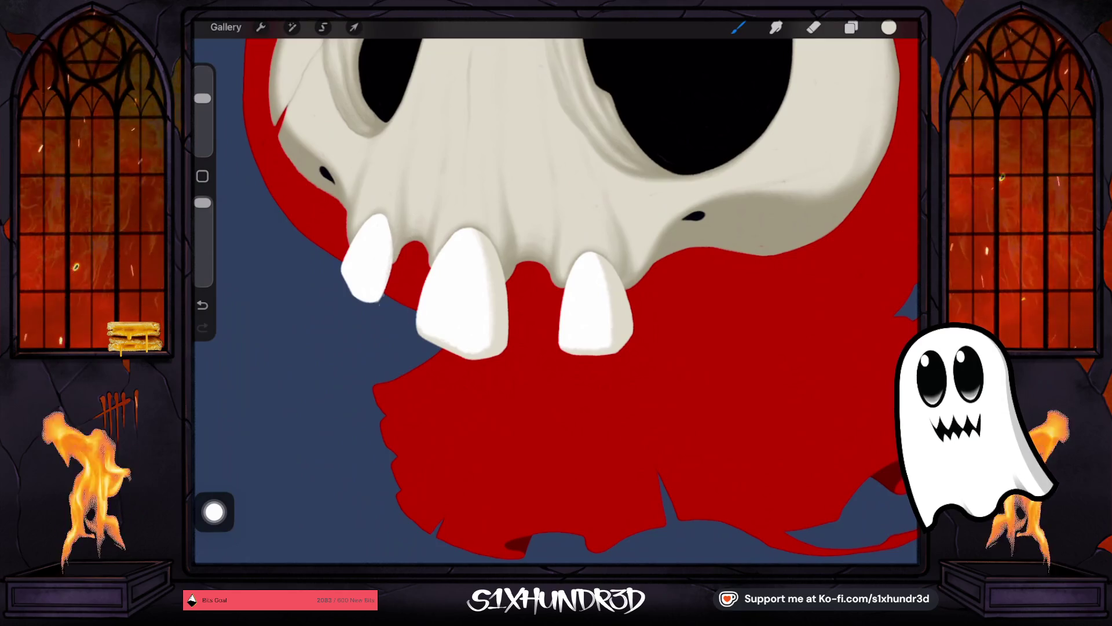
Step: Paint and undo three trial strokes on the left tooth, then shrink the brush
left_click_drag(390, 310, 393, 220)
key("ctrl+z")
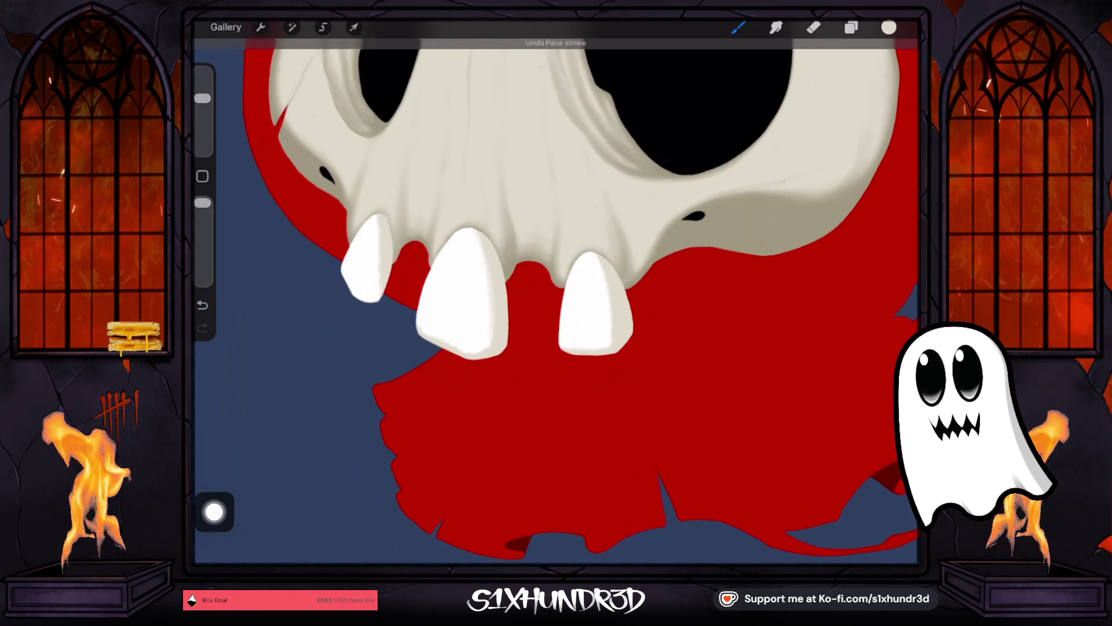
left_click_drag(385, 292, 400, 211)
key("ctrl+z")
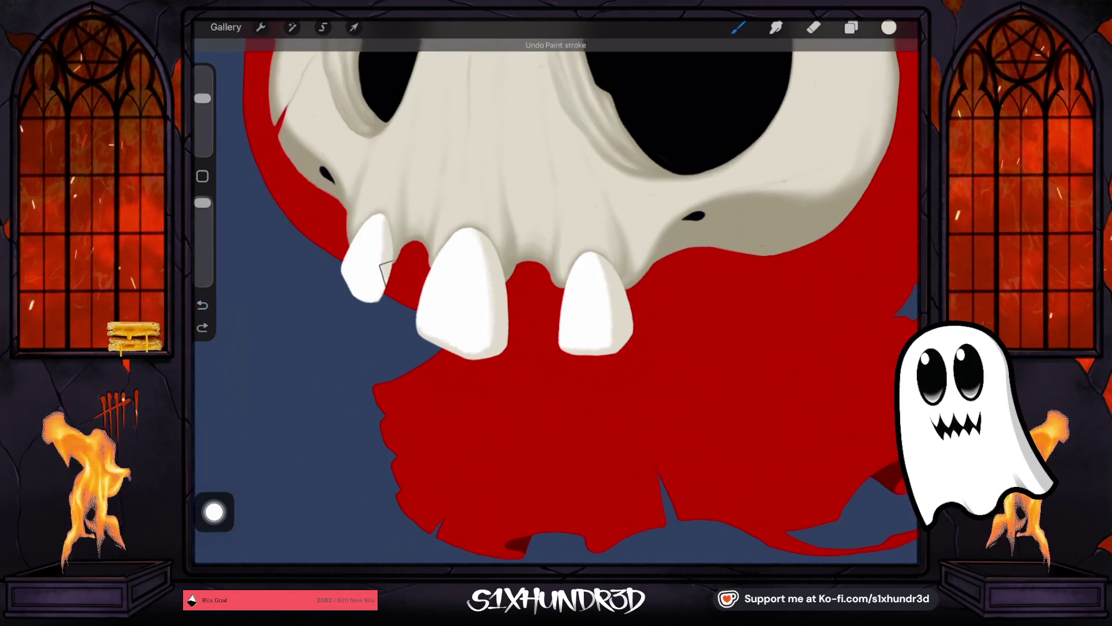
left_click_drag(387, 293, 402, 209)
key("ctrl+z")
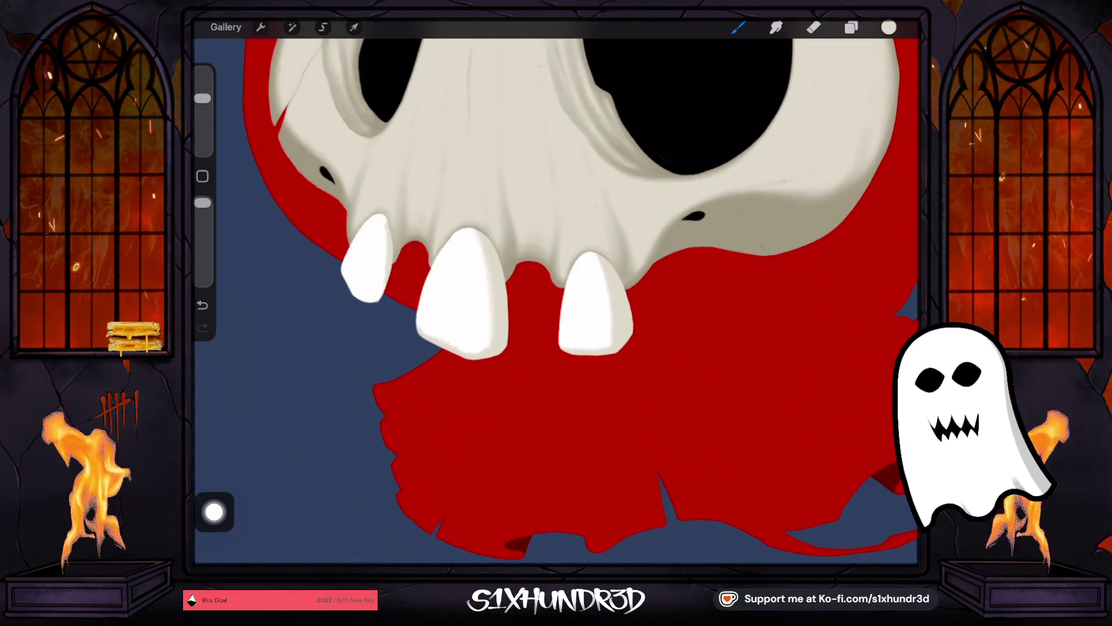
left_click_drag(203, 99, 202, 116)
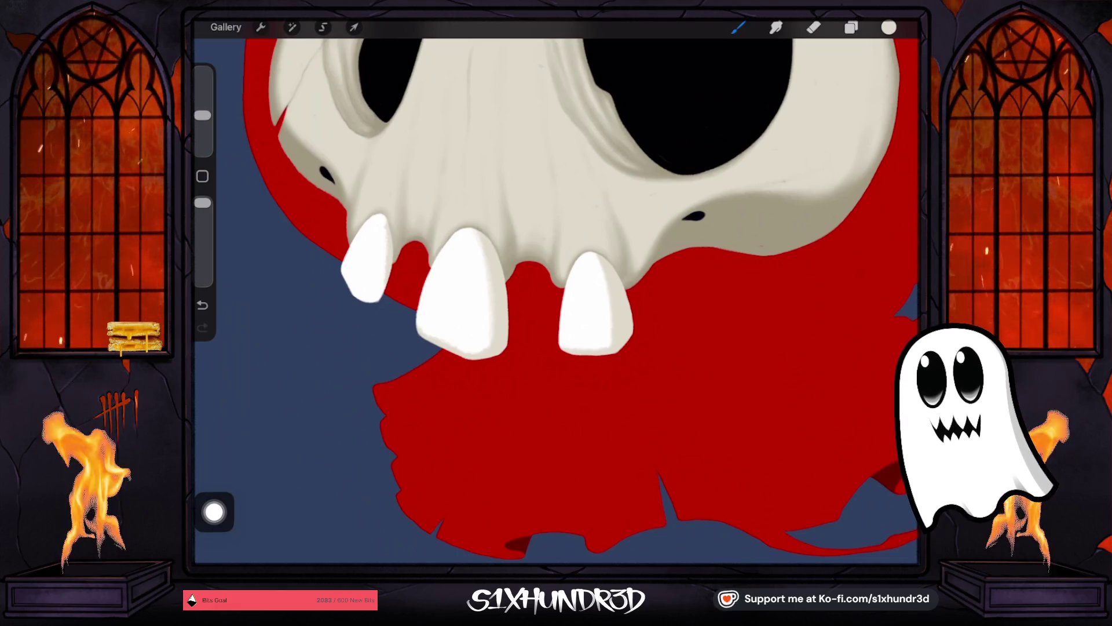
scroll(324, 215, "up", 3)
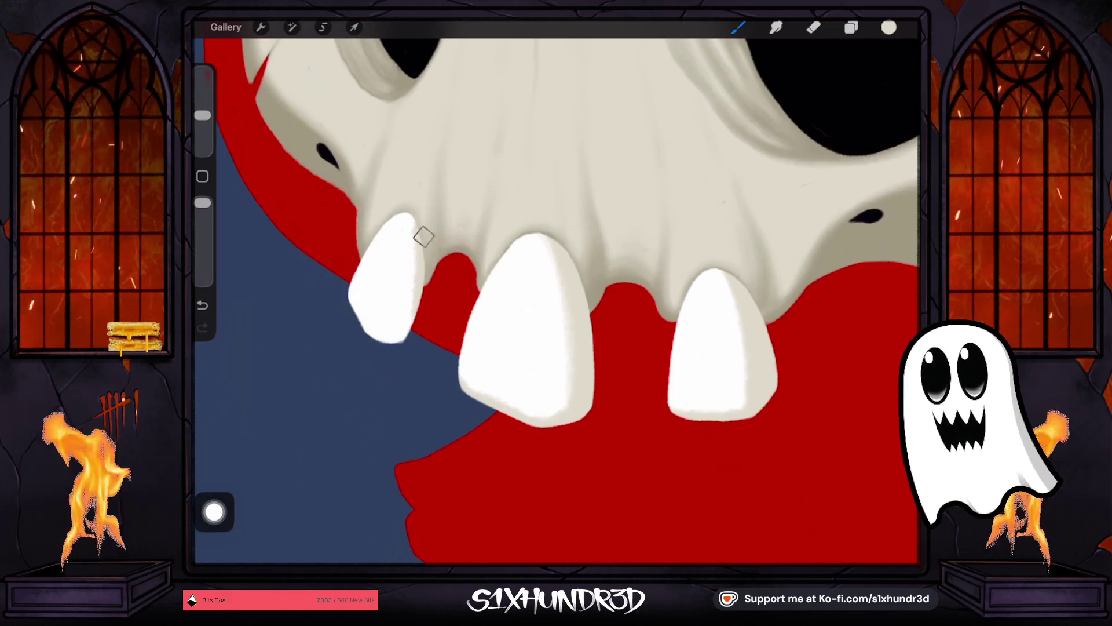
Step: Airbrush grey shading down the left tooth's right edge, then shrink the brush slightly
left_click_drag(423, 220, 408, 330)
left_click_drag(406, 289, 399, 342)
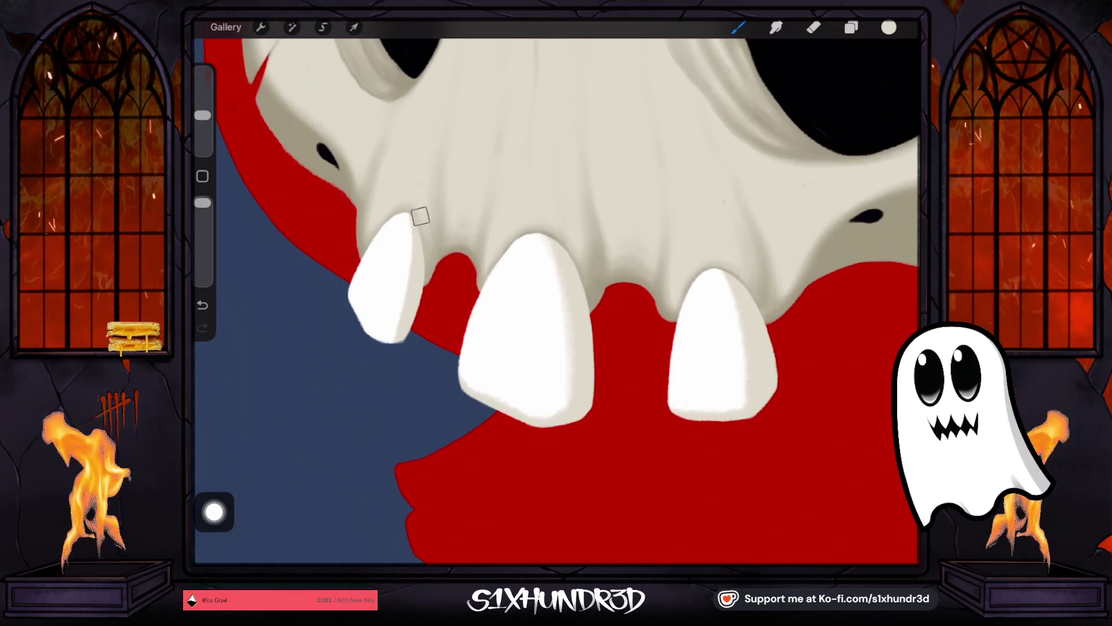
mouse_move(420, 203)
left_mouse_down()
mouse_move(424, 251)
mouse_move(401, 339)
left_mouse_up()
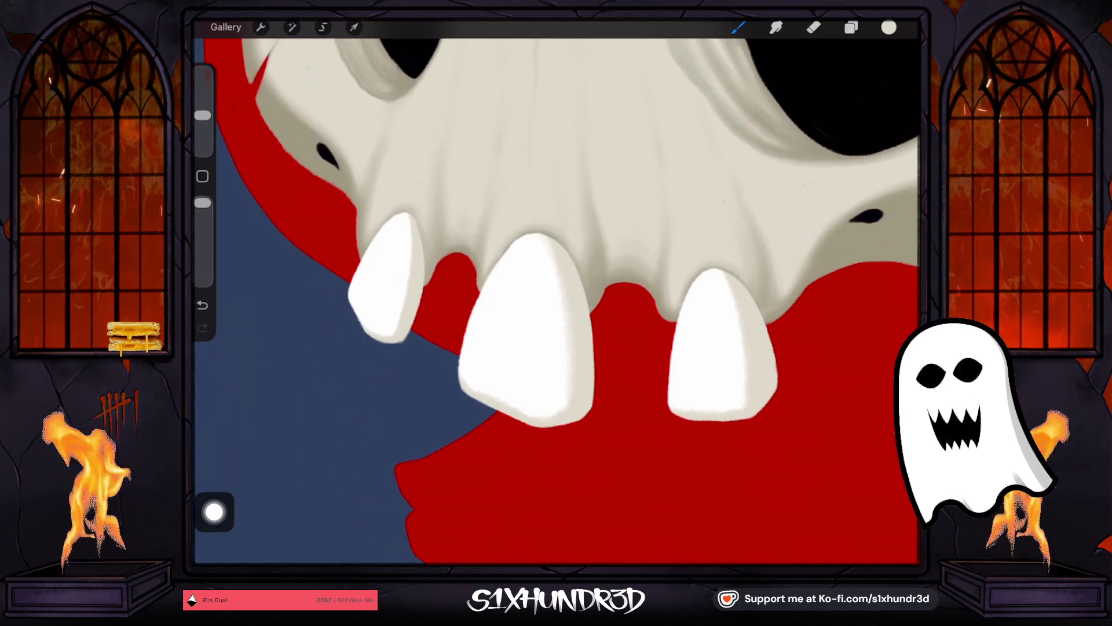
left_click_drag(202, 116, 202, 123)
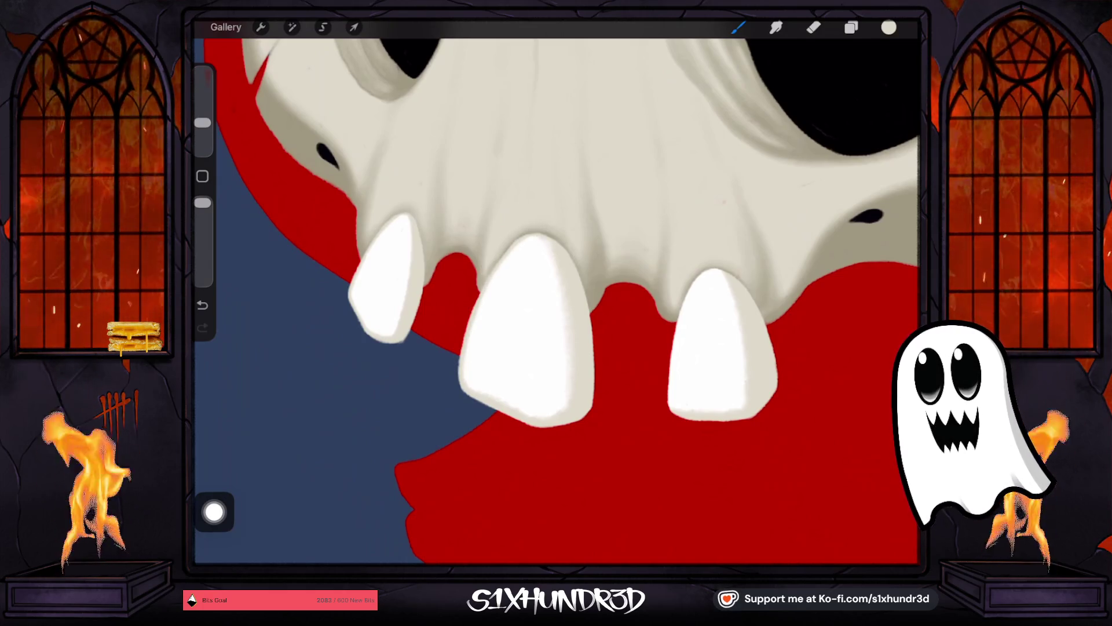
scroll(556, 301, "right", 3)
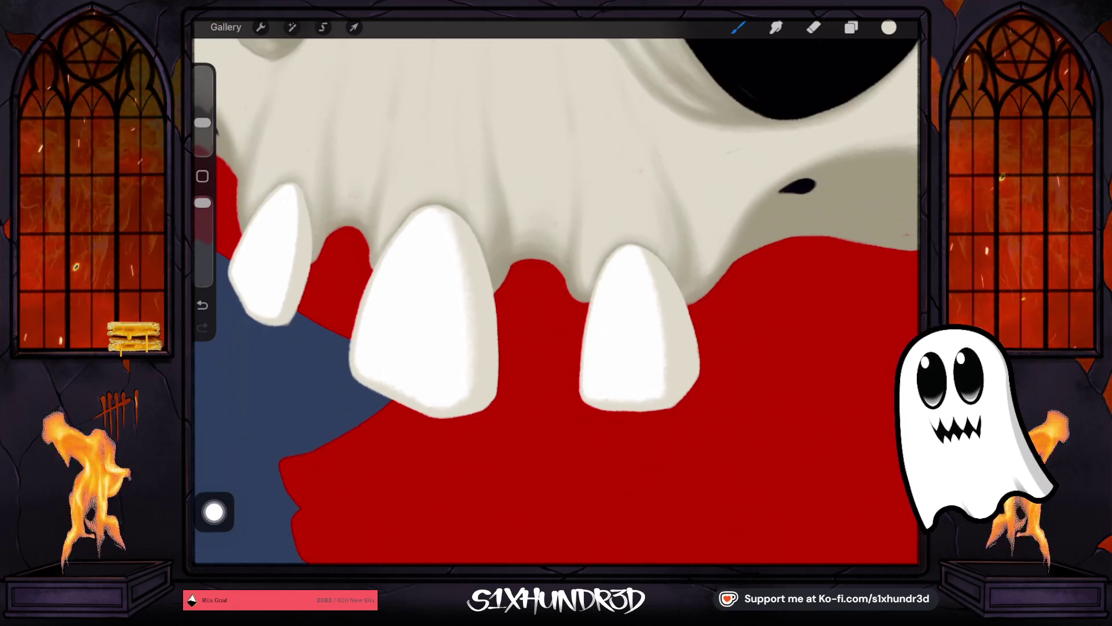
Step: Lower the brush opacity to 85%
scroll(674, 350, "up", 2)
left_click_drag(202, 202, 202, 225)
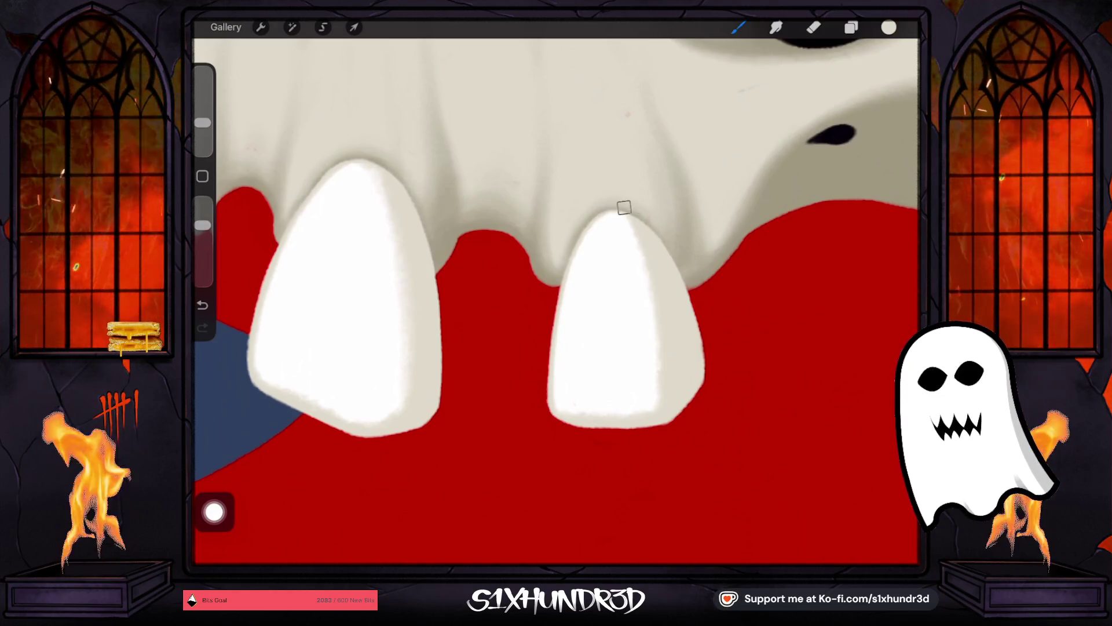
left_click_drag(203, 225, 203, 247)
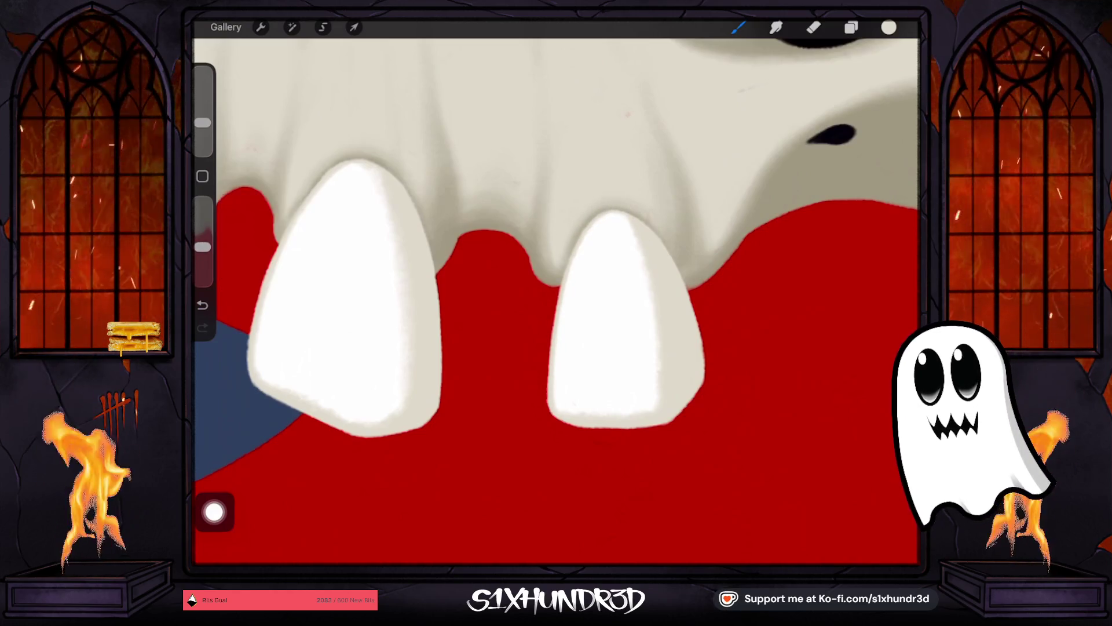
Step: Resize the brush up and back down while shading the middle and right teeth
left_click_drag(203, 122, 203, 107)
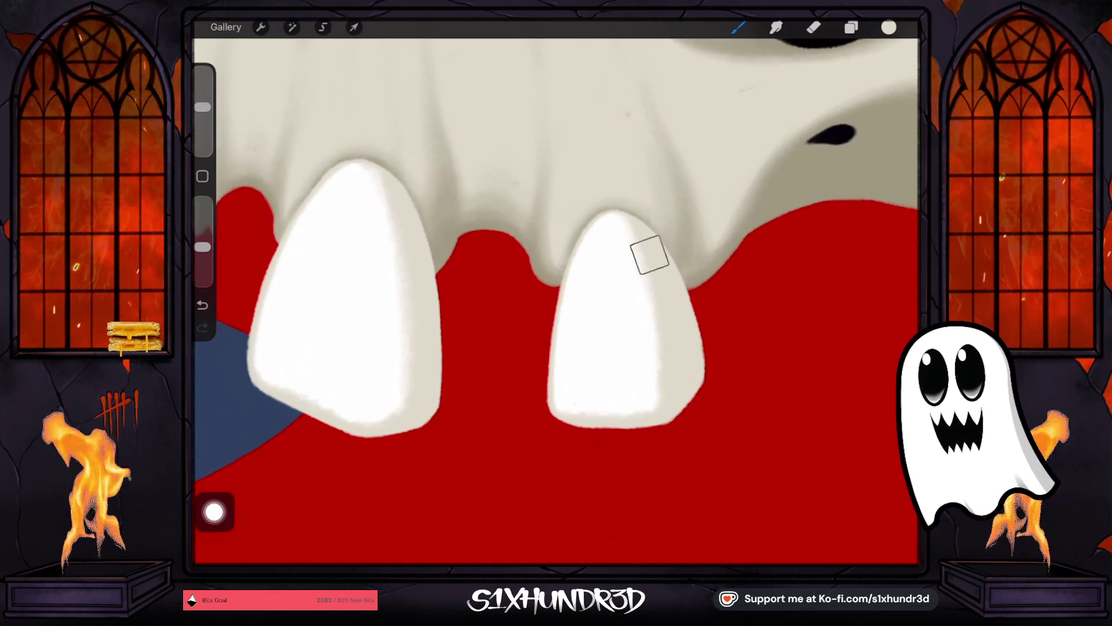
left_click_drag(203, 108, 202, 97)
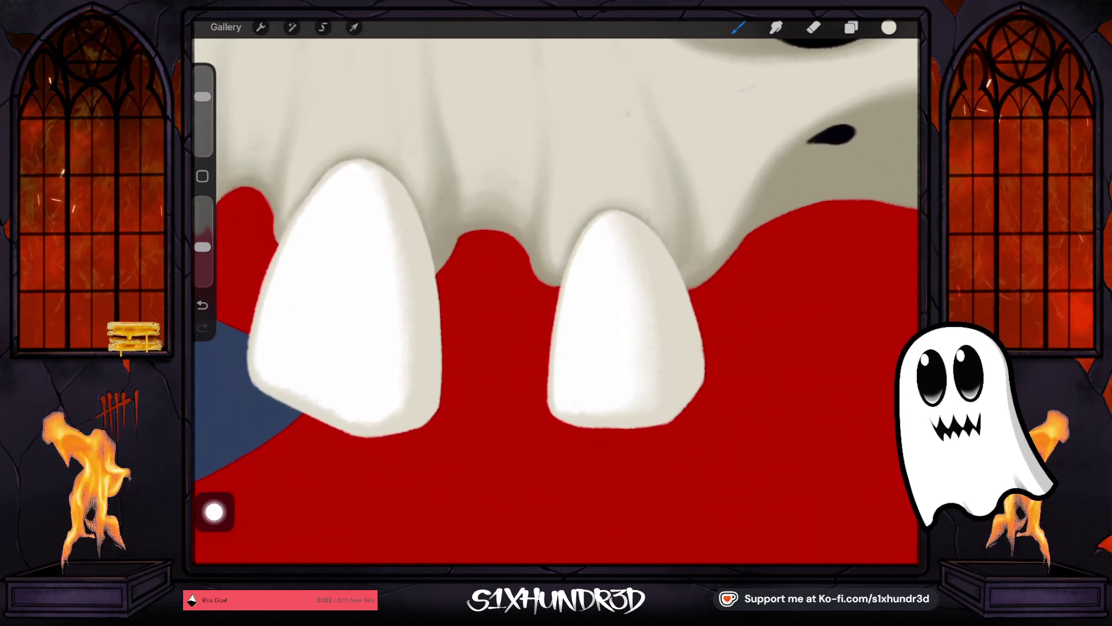
left_click_drag(202, 96, 202, 103)
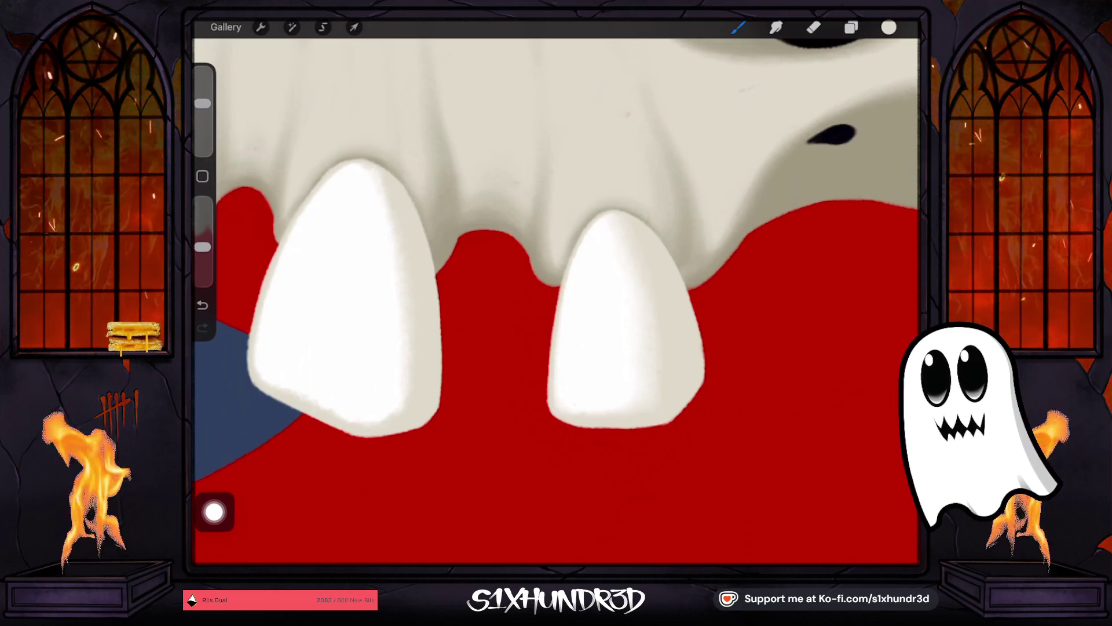
left_click_drag(202, 103, 202, 116)
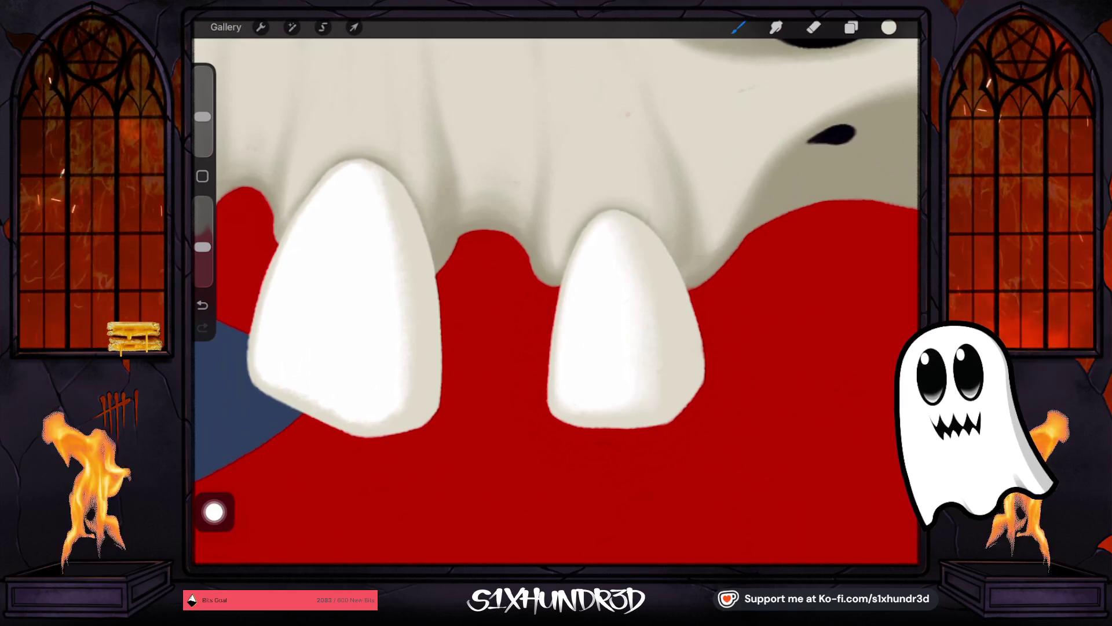
scroll(556, 301, "down", 3)
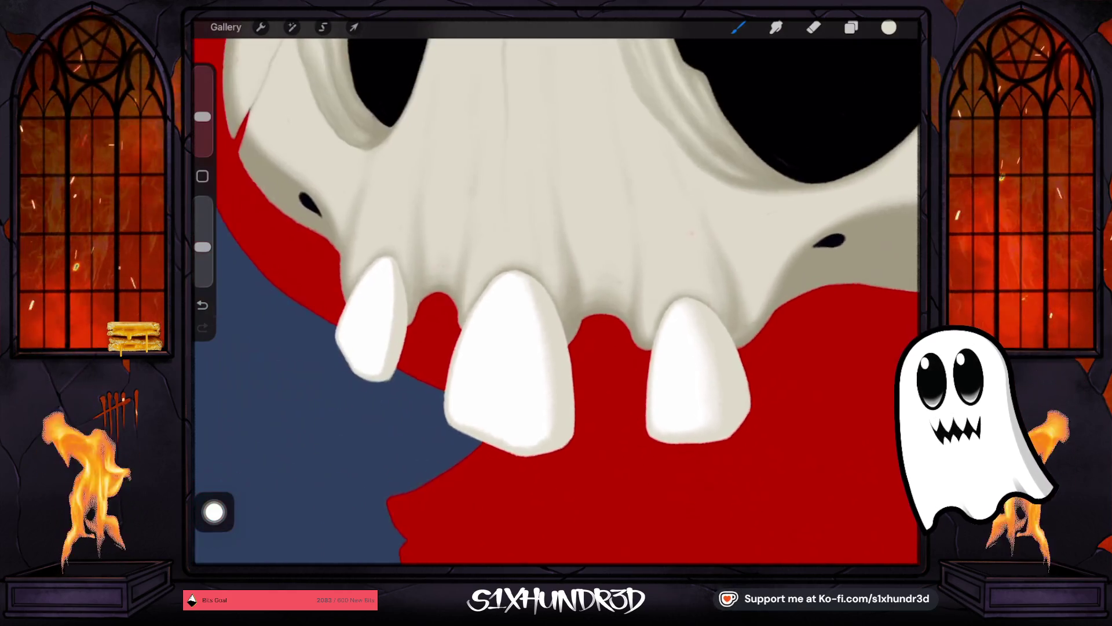
Step: Fine-tune the brush to 25% size by nudging the slider up, then down
left_click_drag(202, 117, 202, 98)
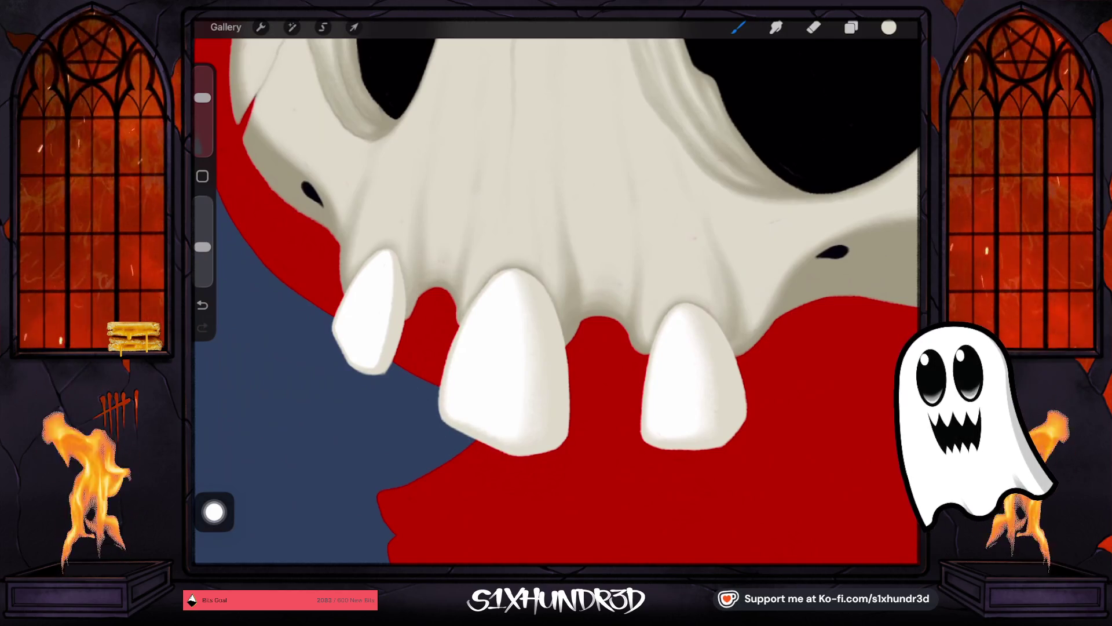
left_click_drag(202, 97, 202, 107)
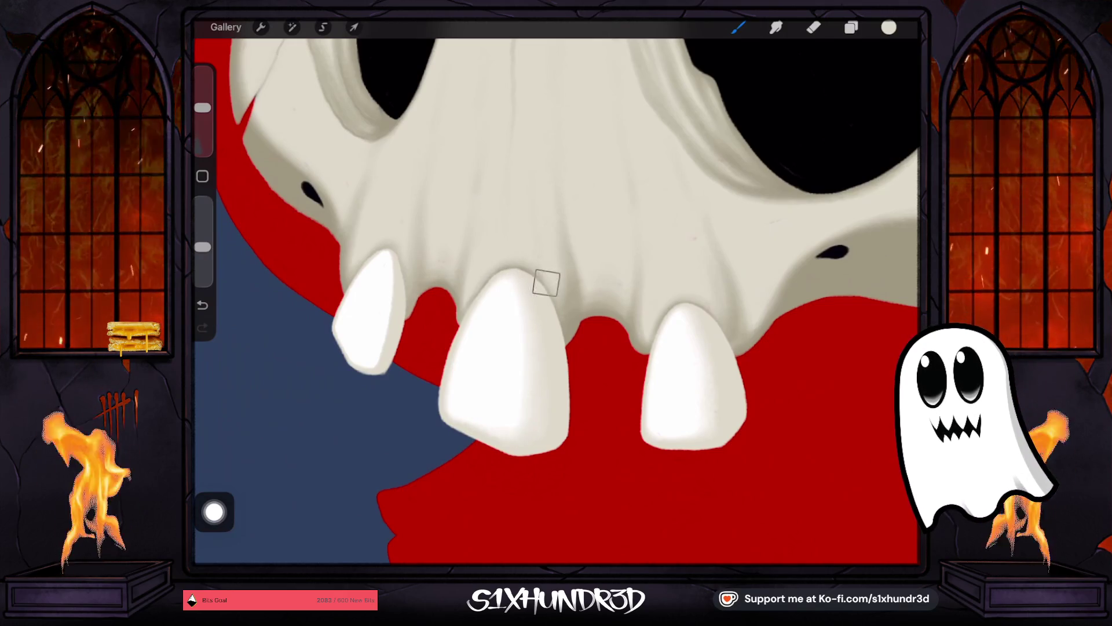
scroll(579, 290, "down", 5)
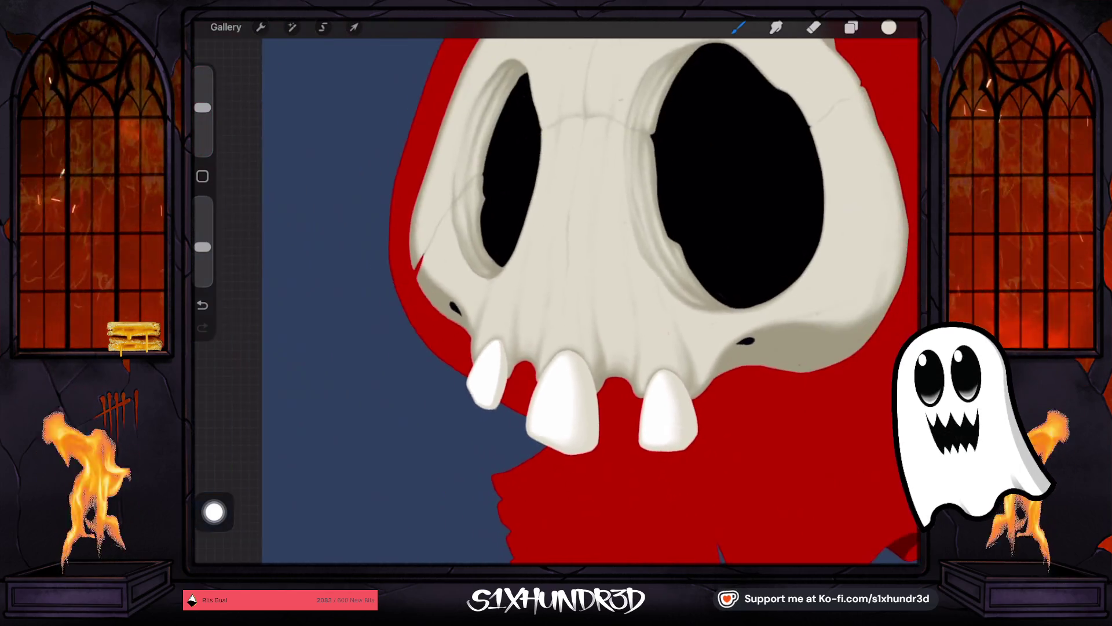
Step: Enlarge the brush slightly, then shrink it for finer grey shading on the teeth
scroll(596, 427, "up", 5)
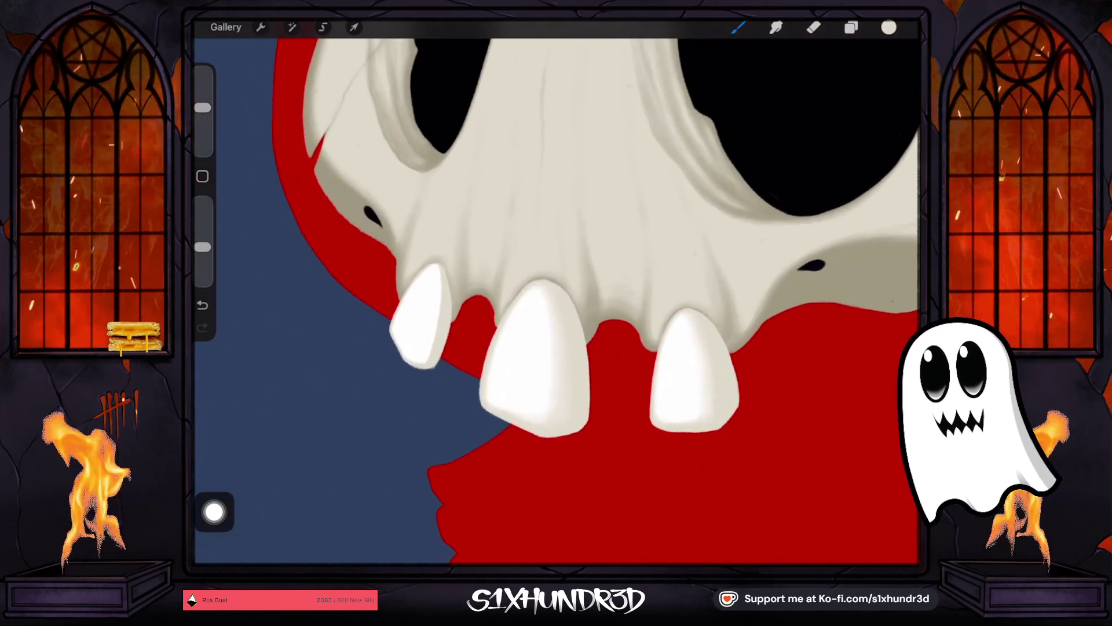
left_click_drag(202, 108, 203, 104)
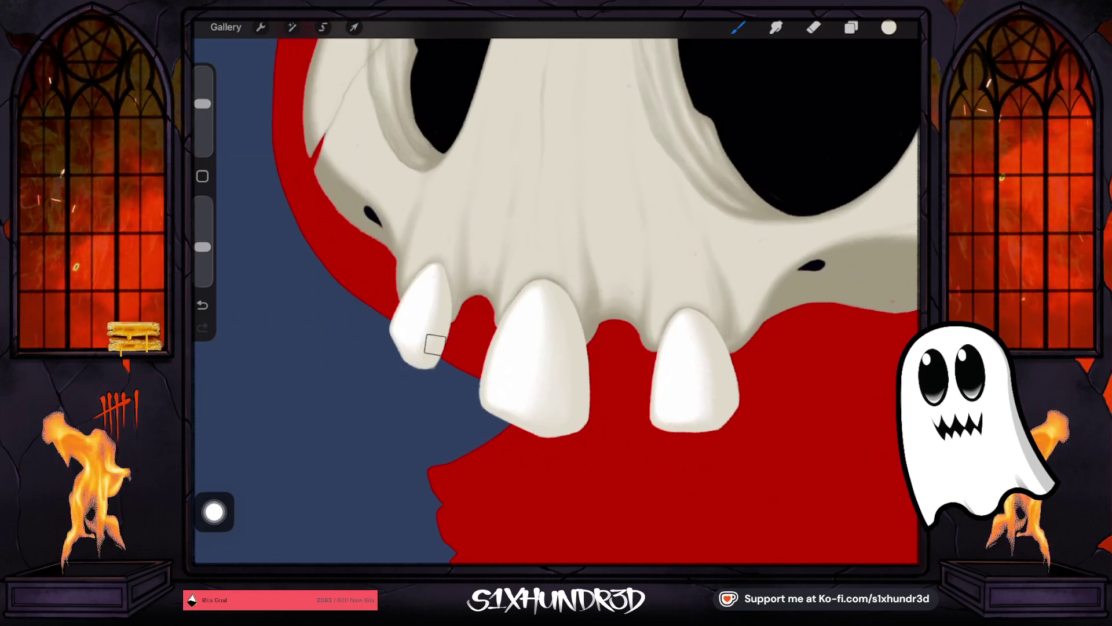
left_click_drag(202, 103, 202, 118)
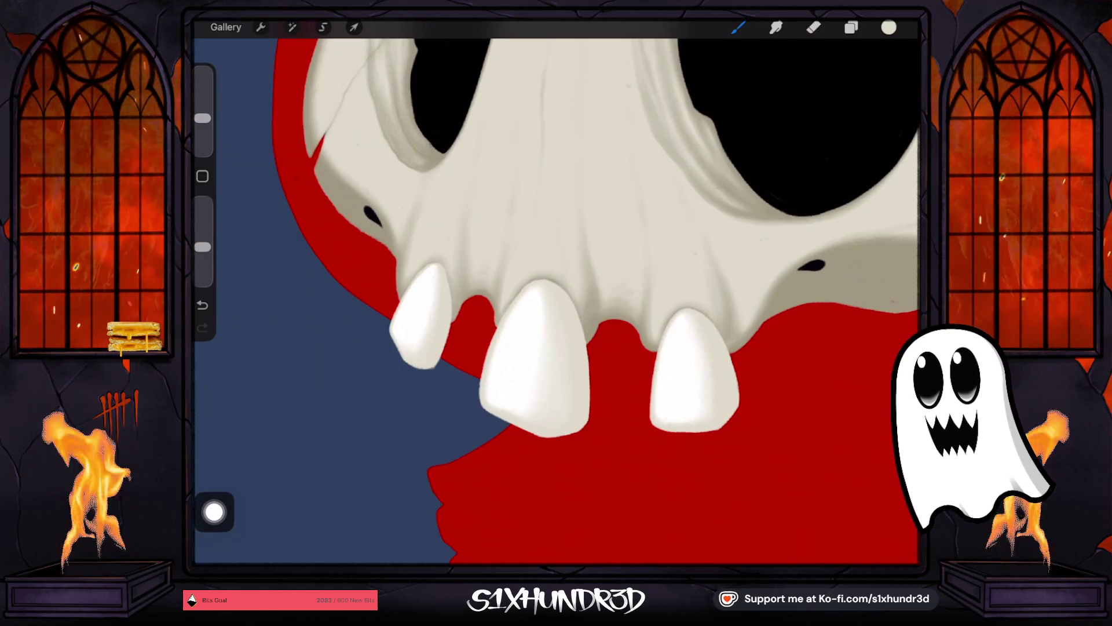
scroll(415, 350, "up", 3)
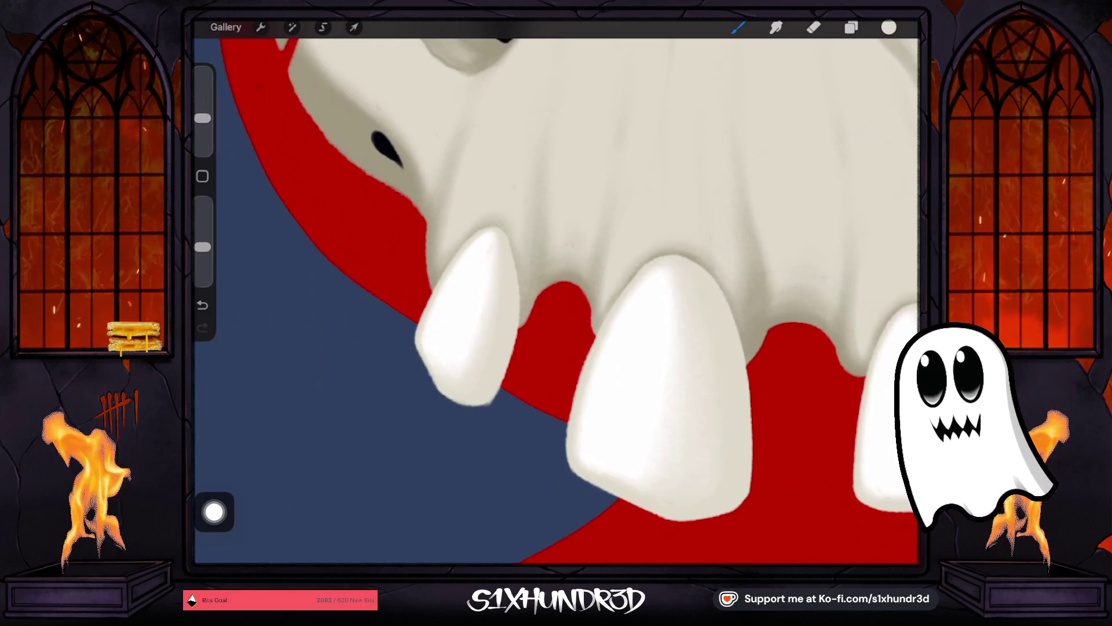
Step: Zoom out to see the lower skull and open the Layers panel
scroll(556, 300, "down", 2)
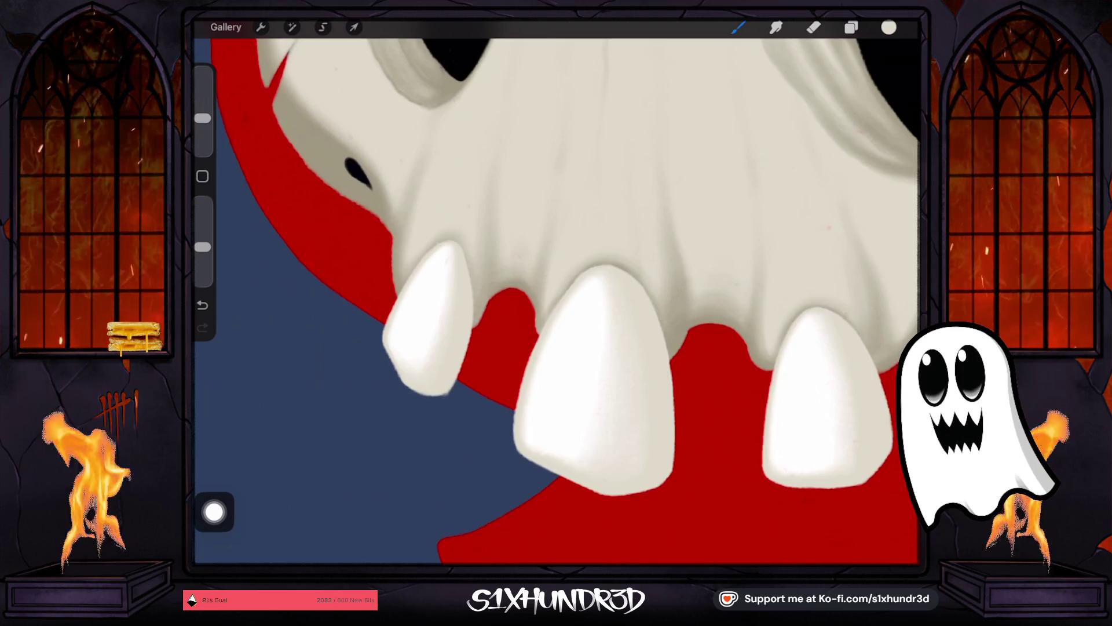
scroll(556, 301, "down", 5)
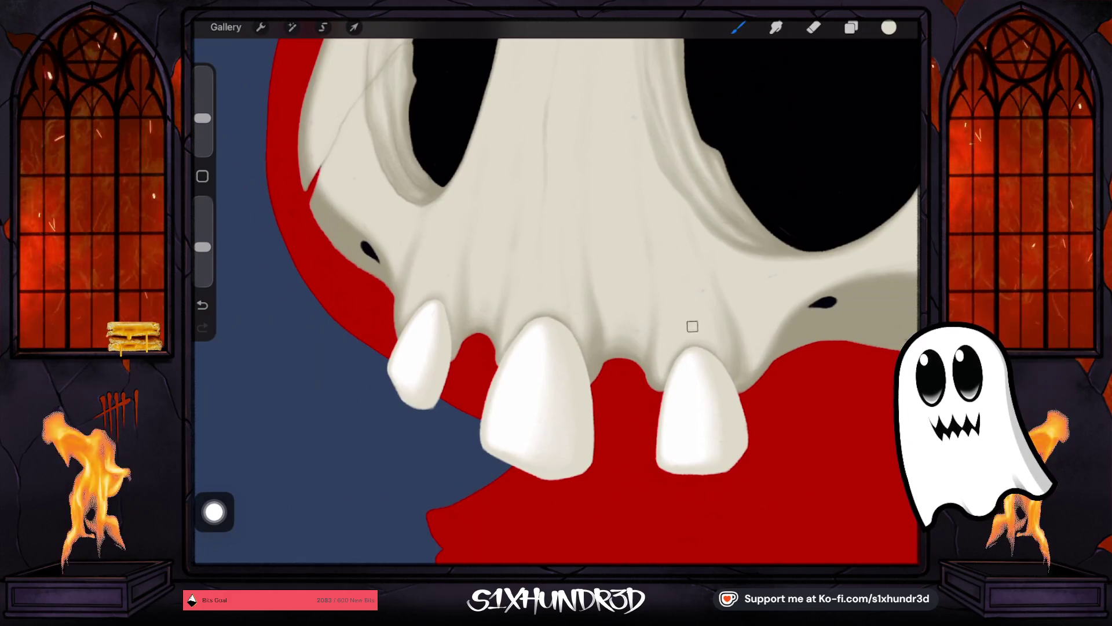
scroll(556, 290, "down", 5)
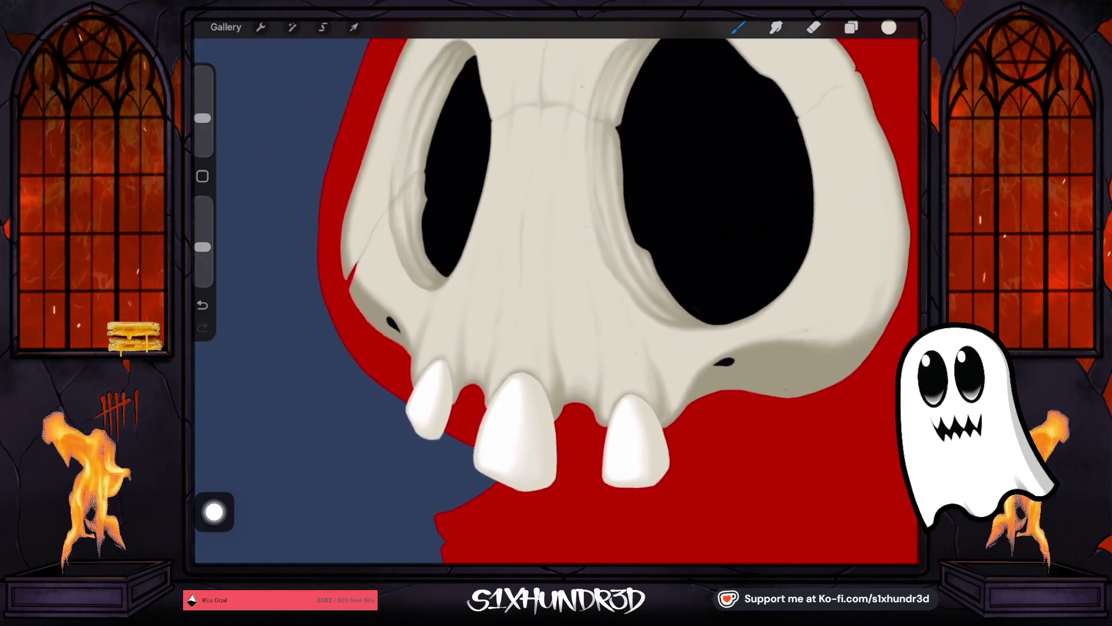
scroll(498, 377, "up", 3)
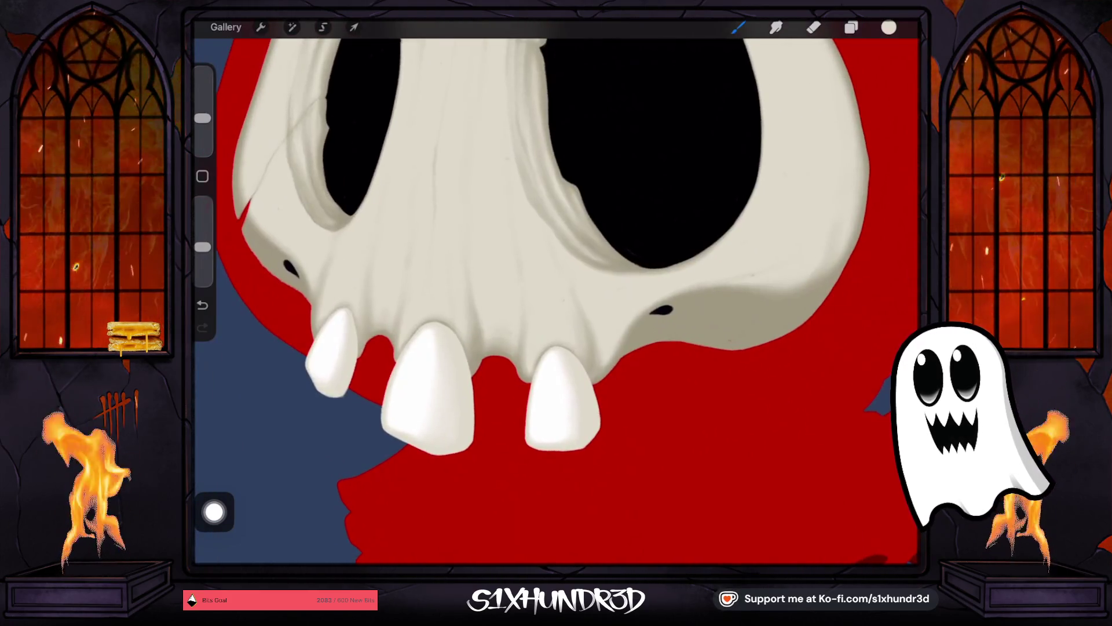
left_click(851, 28)
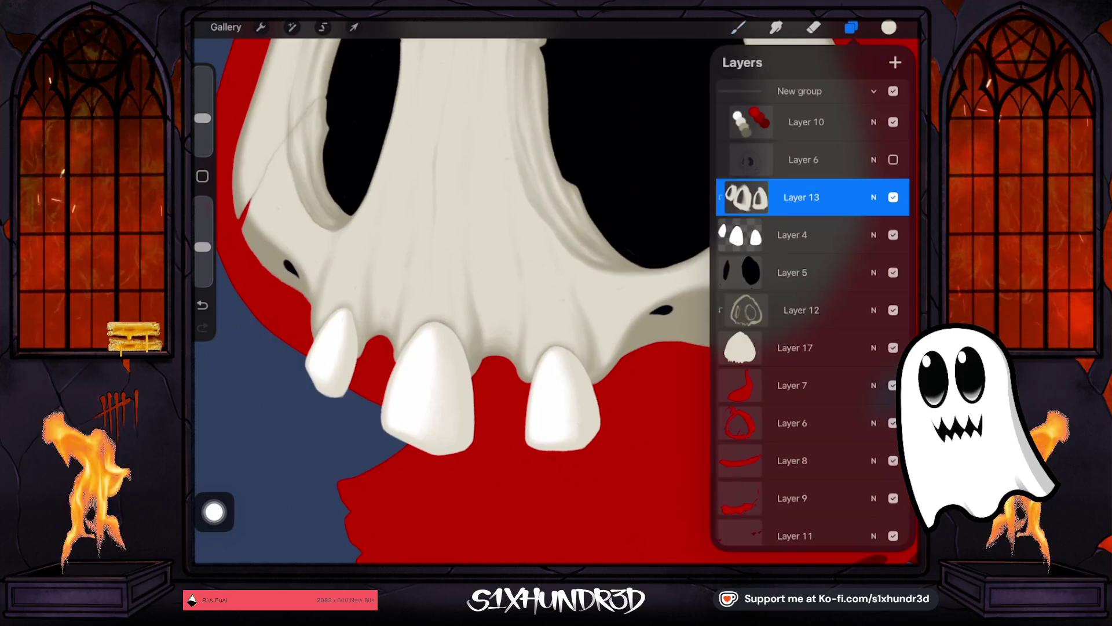
Step: Select Layer 12, enlarge the brush a little, and undo three strokes
left_click(801, 310)
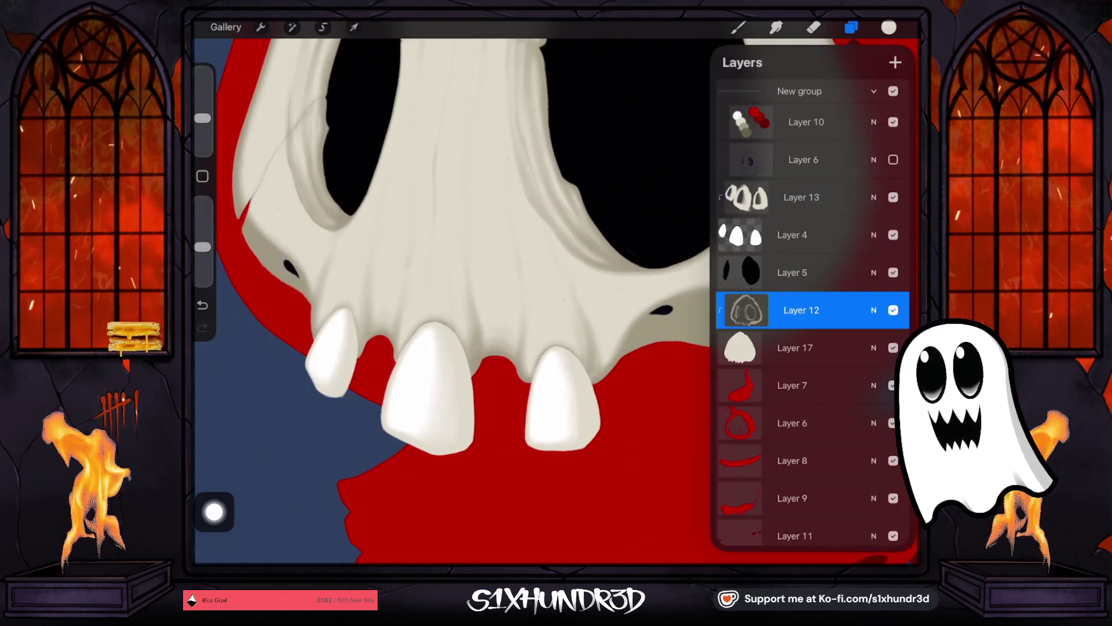
left_click(738, 27)
left_click_drag(202, 118, 202, 111)
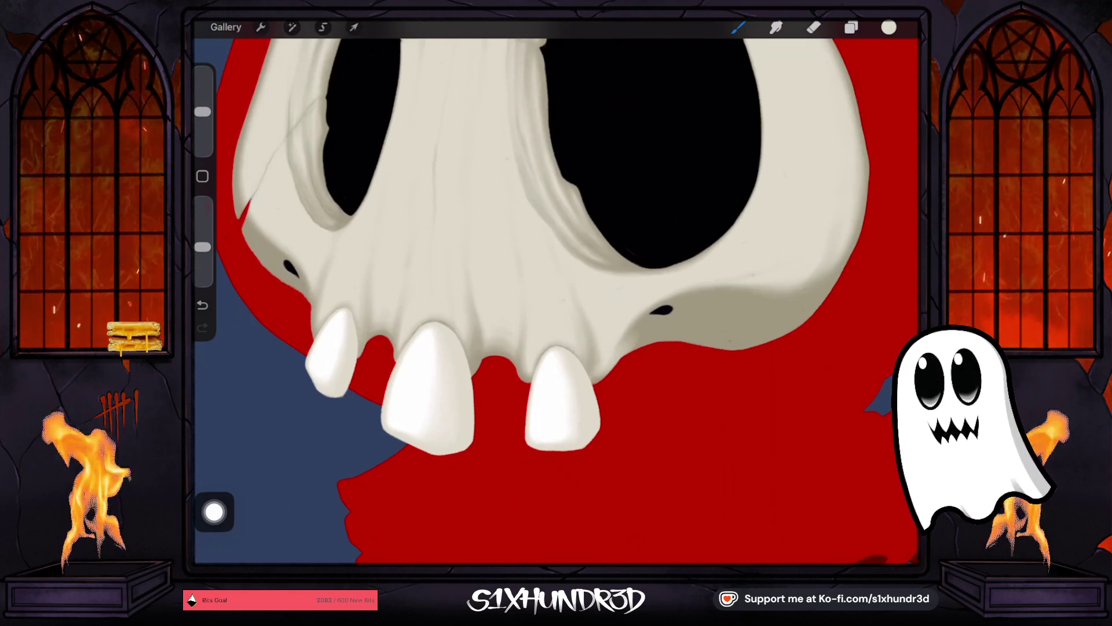
key("ctrl+z")
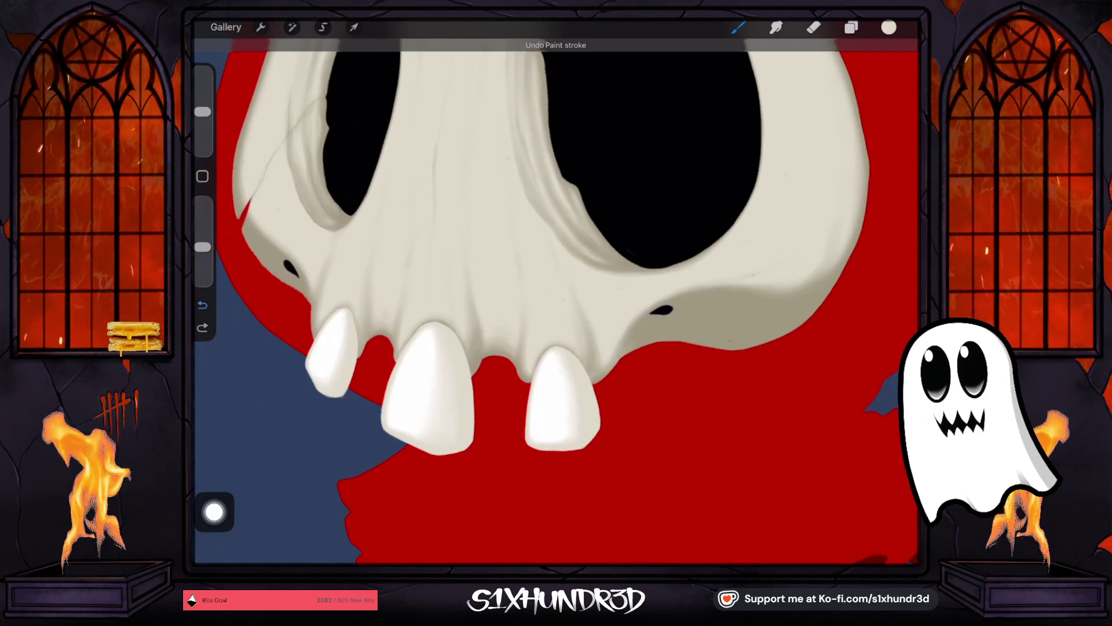
key("ctrl+z")
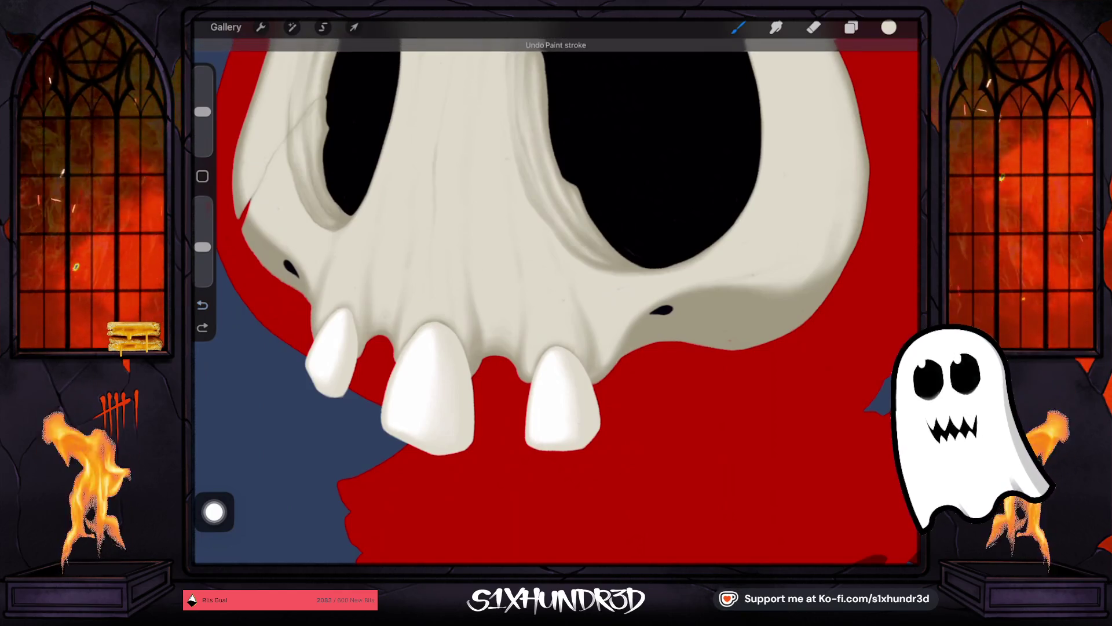
key("ctrl+z")
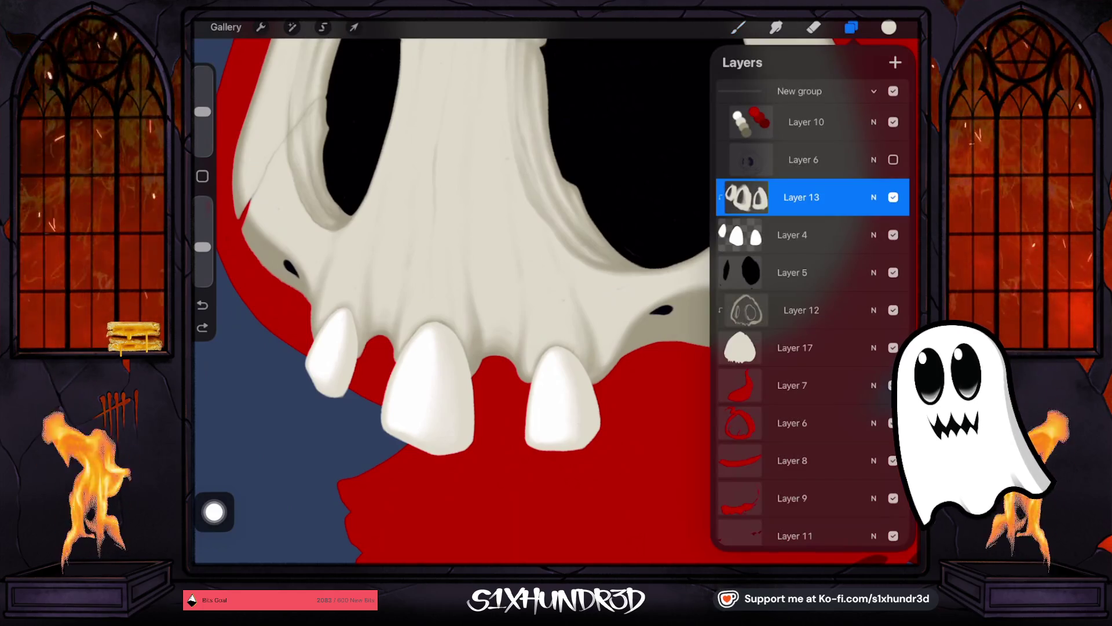
Step: Reselect Layer 12, lower the brush opacity, and paint a faint stroke
left_click(675, 305)
left_click(801, 310)
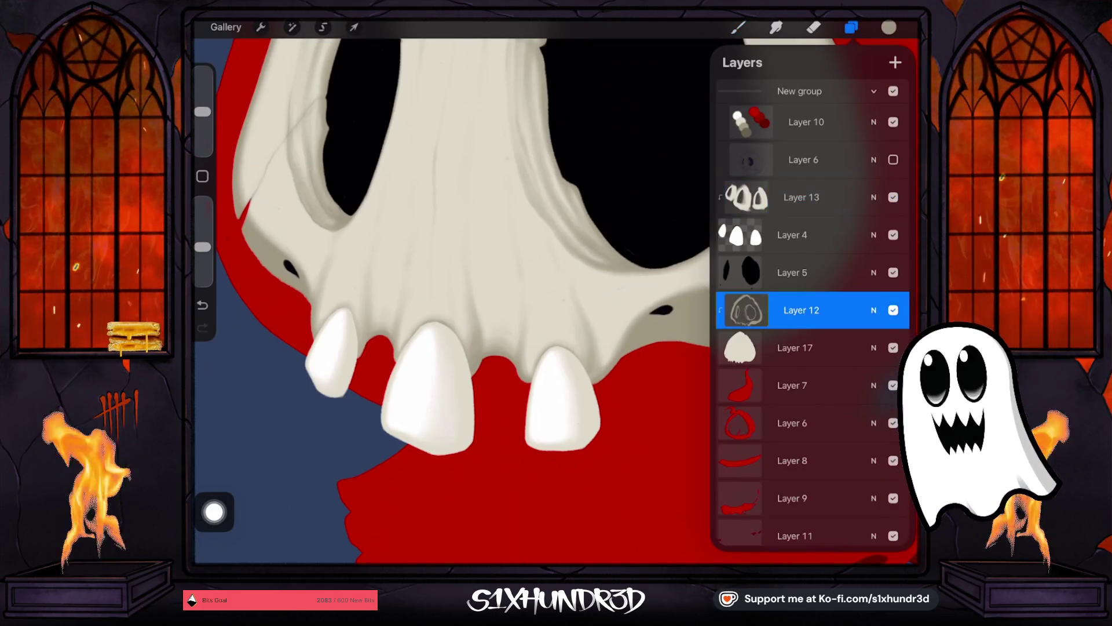
left_click(851, 27)
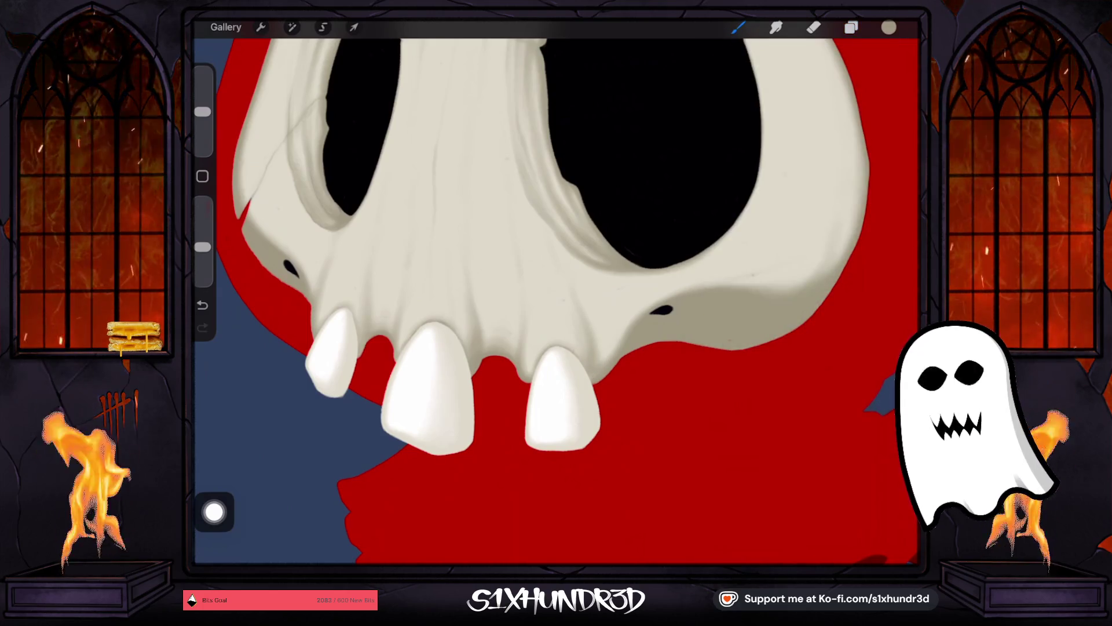
left_click_drag(203, 247, 202, 278)
left_click(202, 305)
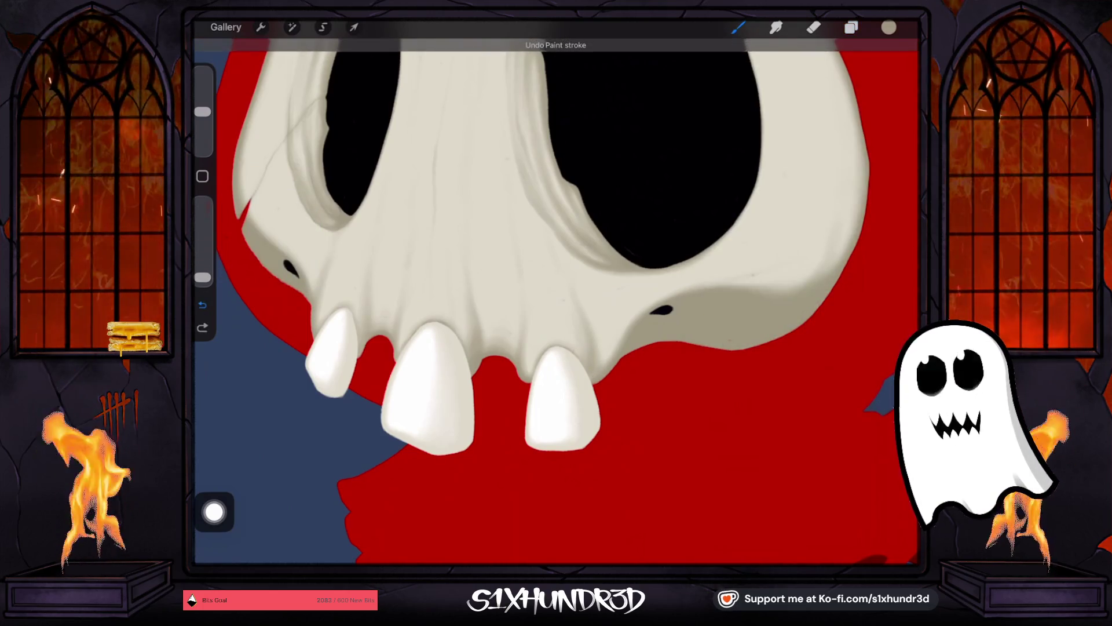
left_click(620, 339)
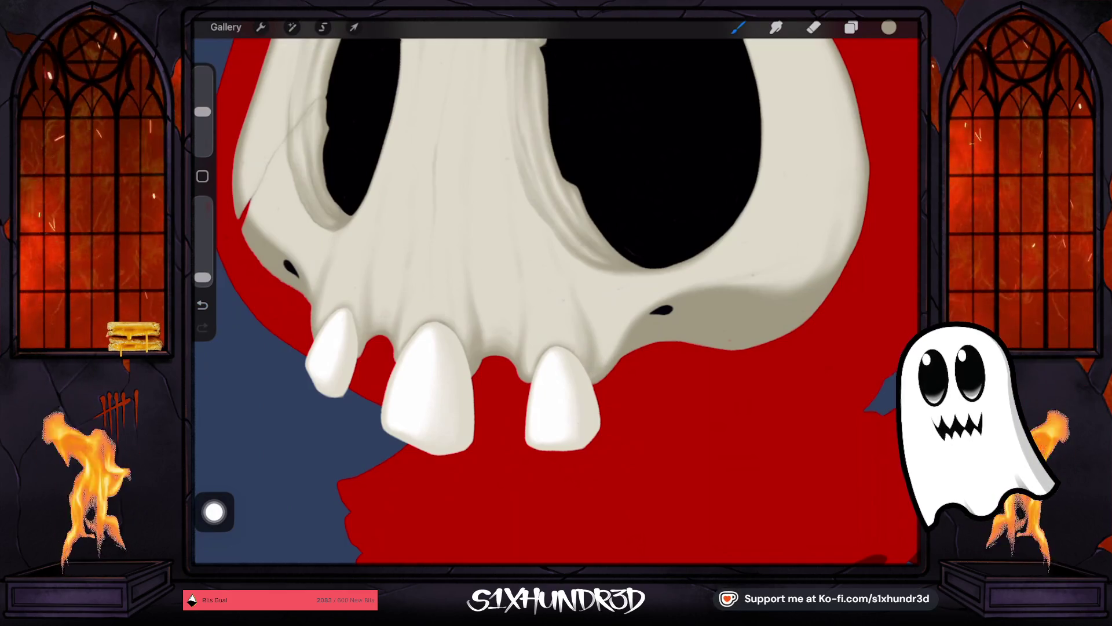
Step: Rework opacity and size, undoing and then redoing a faint stroke
left_click_drag(203, 277, 202, 250)
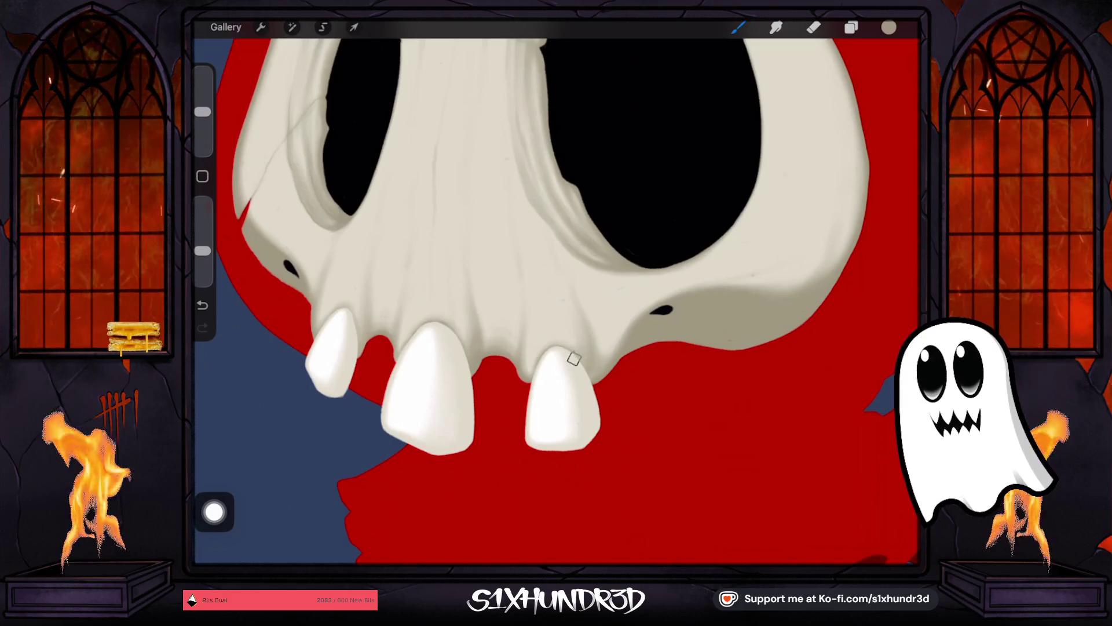
left_click_drag(203, 111, 202, 117)
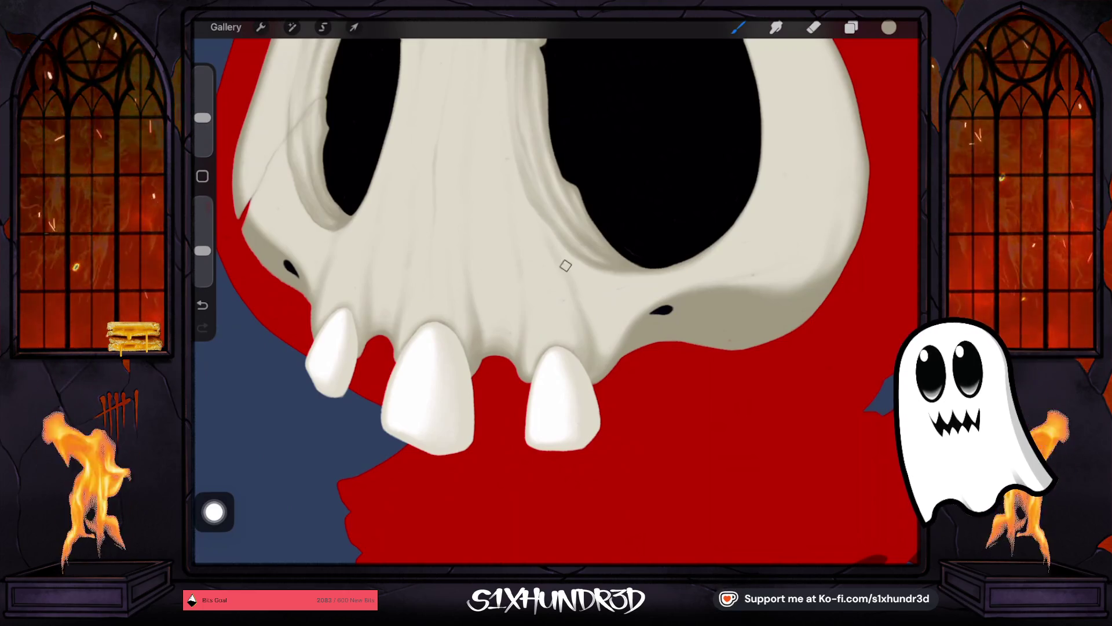
left_click(202, 305)
left_click_drag(203, 250, 203, 270)
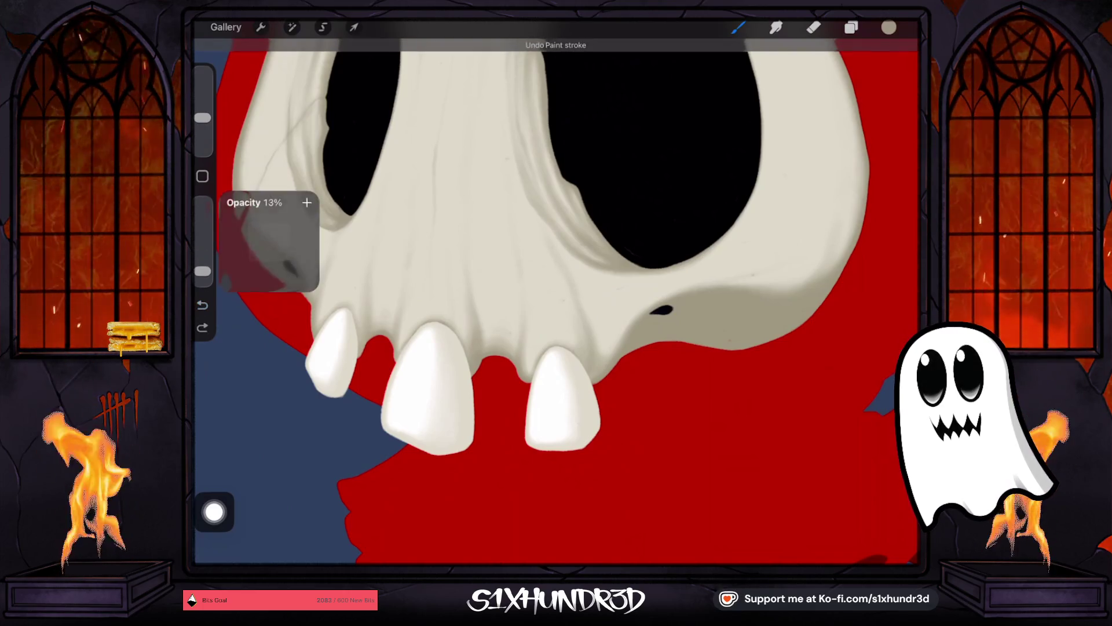
left_click_drag(203, 118, 203, 130)
left_click(202, 328)
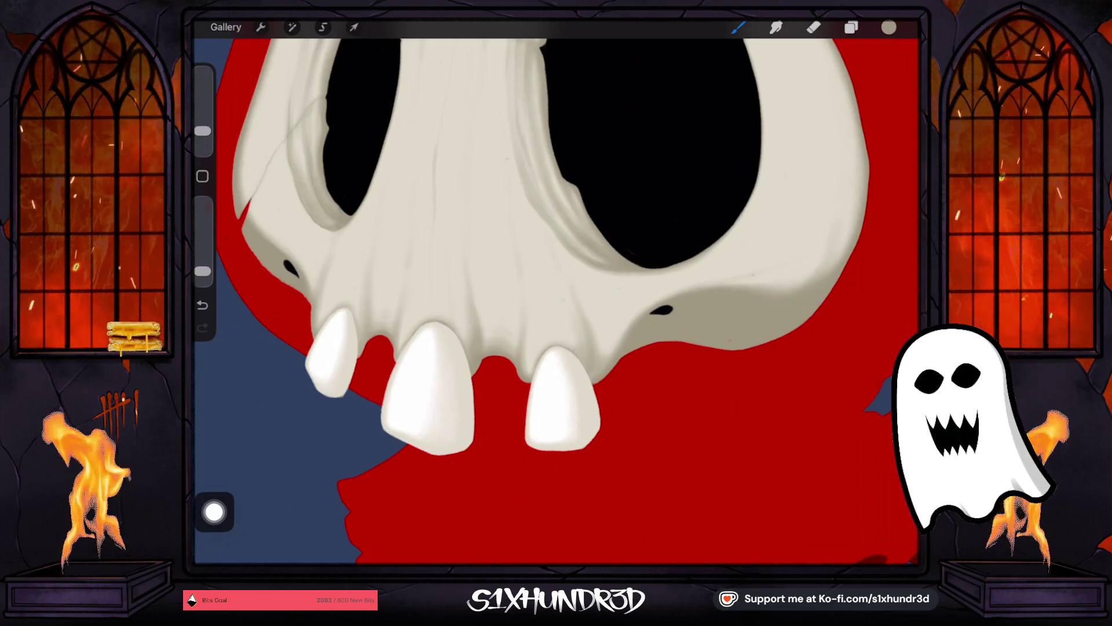
Step: Pan over to the skull's right cheek beside the nostril
left_click_drag(562, 400, 371, 448)
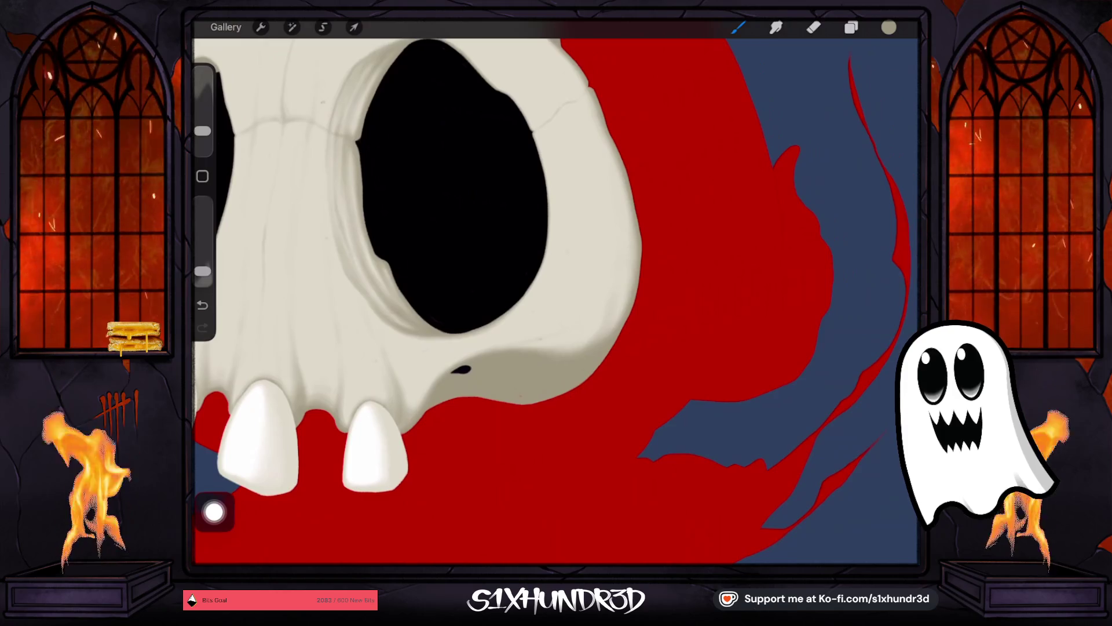
left_click_drag(202, 131, 202, 127)
scroll(568, 289, "up", 3)
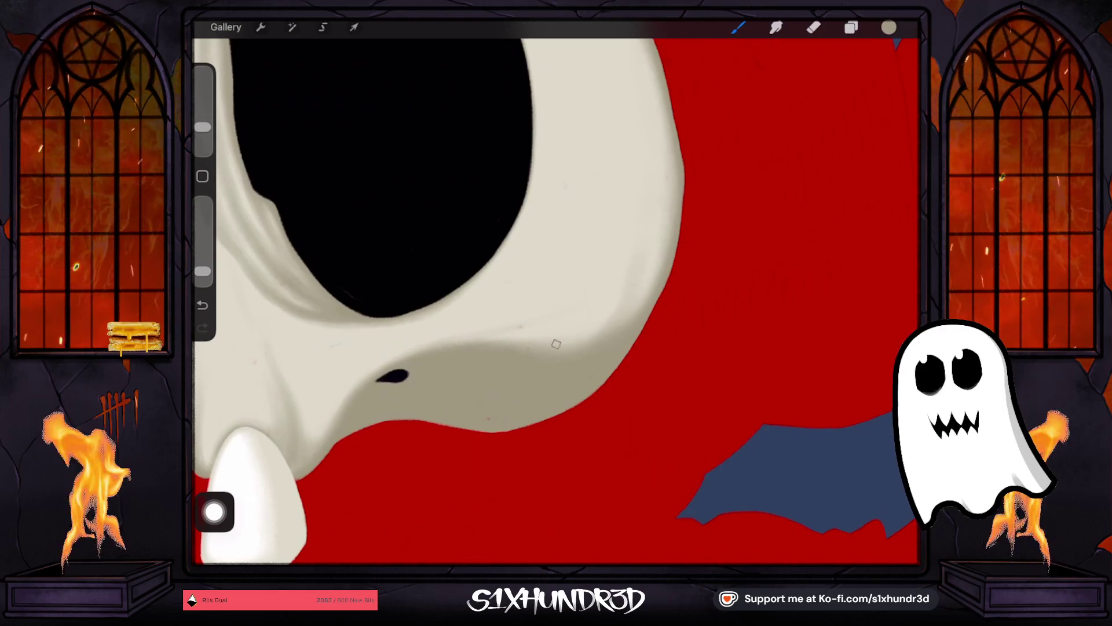
scroll(469, 402, "up", 5)
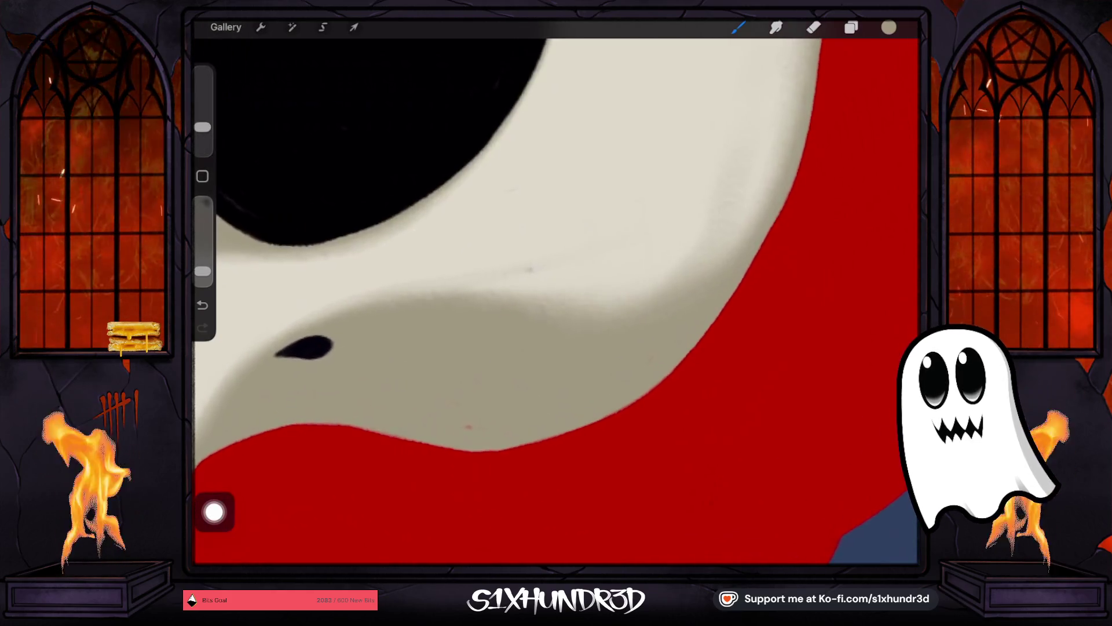
Step: Toggle Layer 12's visibility to check it, then select Layer 17 and sample the bone colour
left_click(850, 27)
left_click(894, 310)
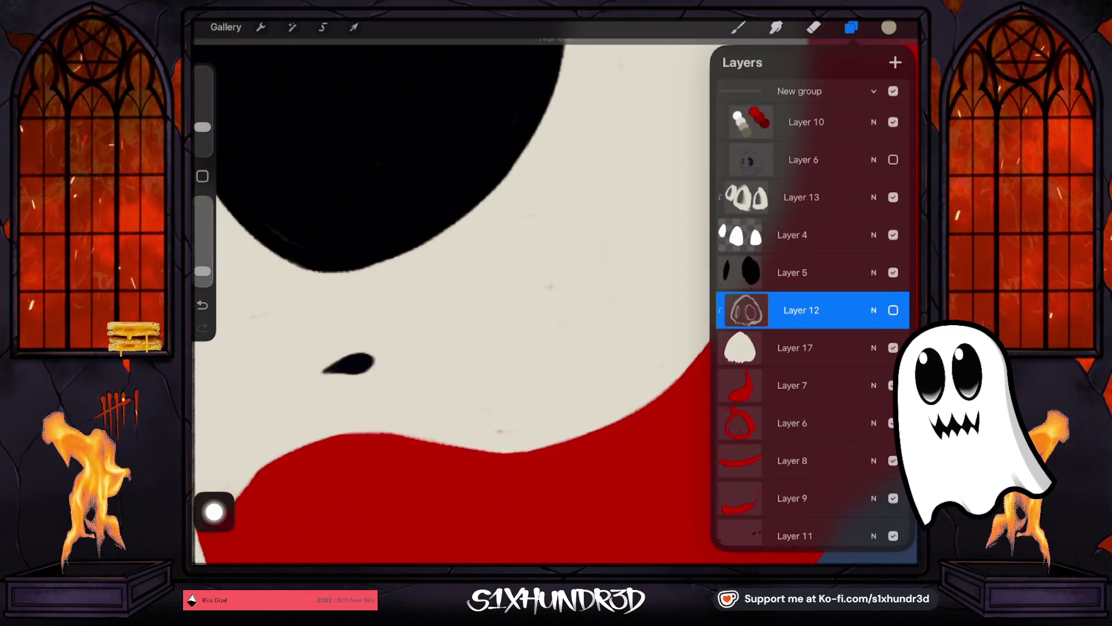
left_click(893, 310)
left_click(795, 347)
left_click(527, 205)
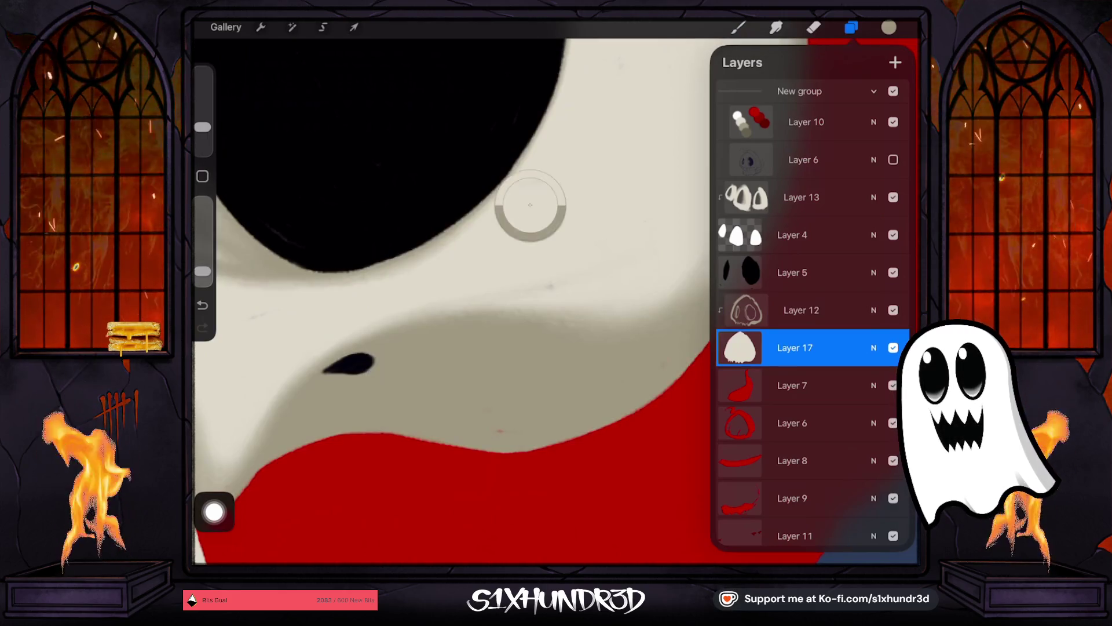
left_click(739, 347)
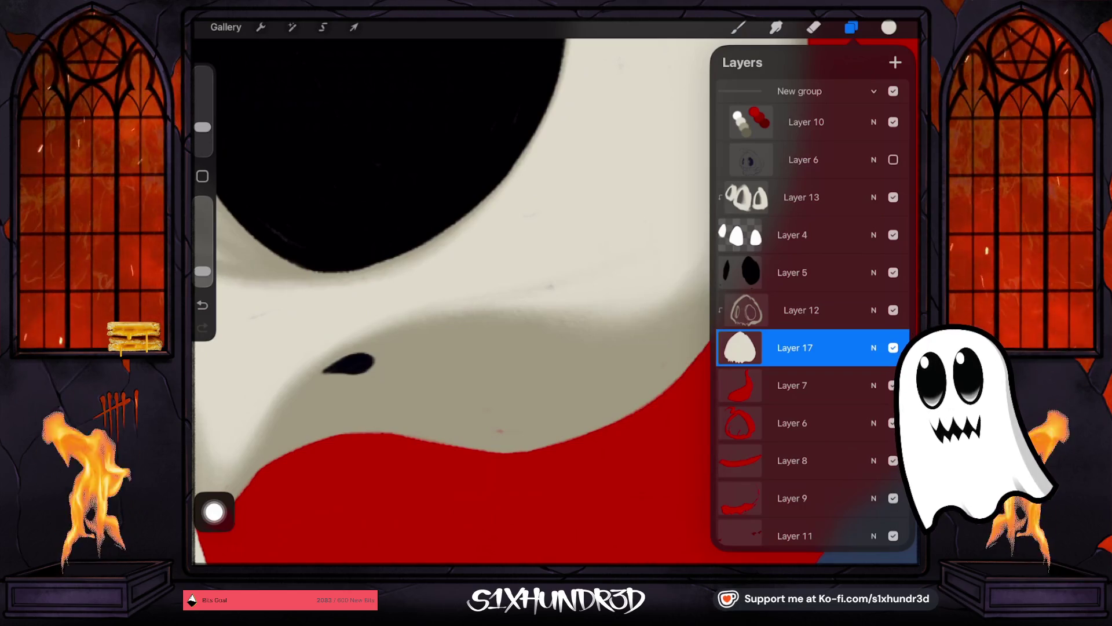
left_click(738, 28)
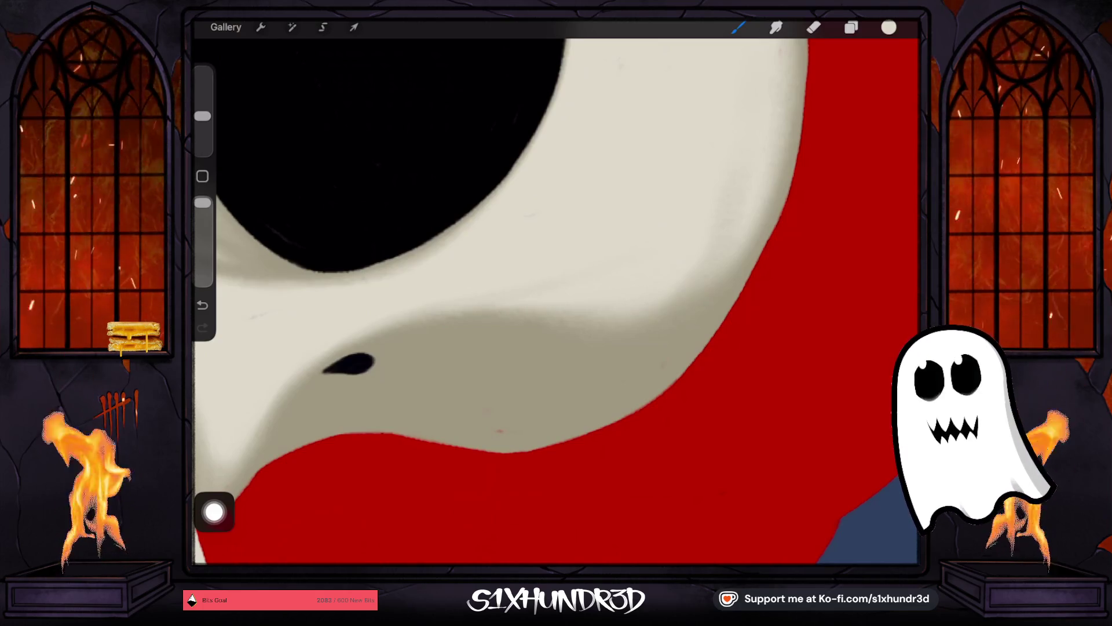
left_click(814, 27)
Step: Switch back to Layer 12 and set the eraser to Textured Coloring Tool at 19% size
left_click(851, 27)
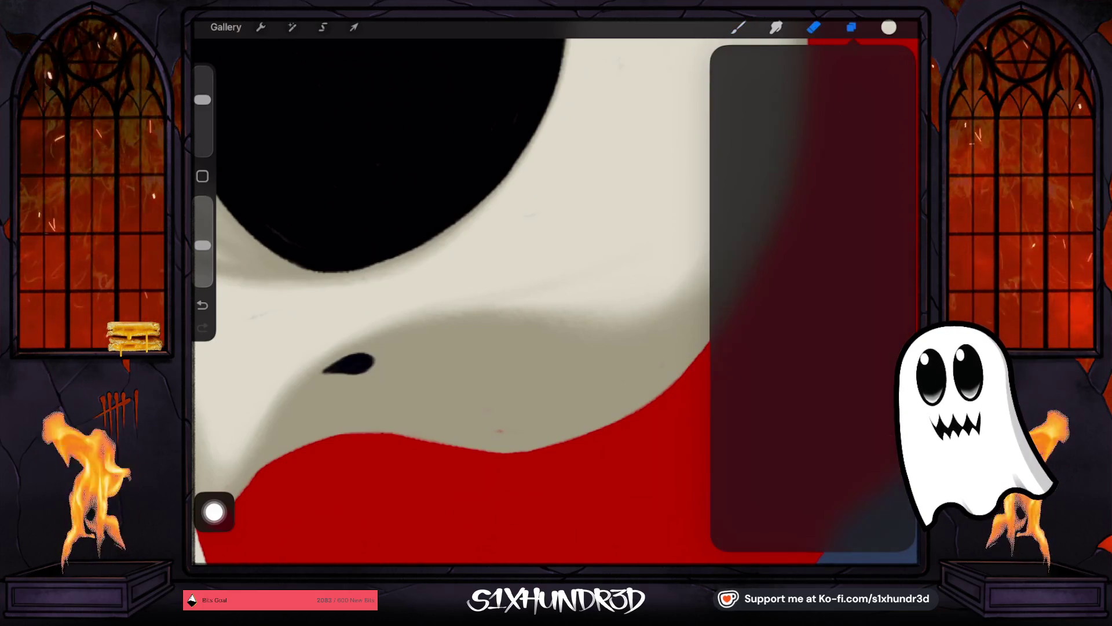
left_click(801, 274)
left_click(814, 27)
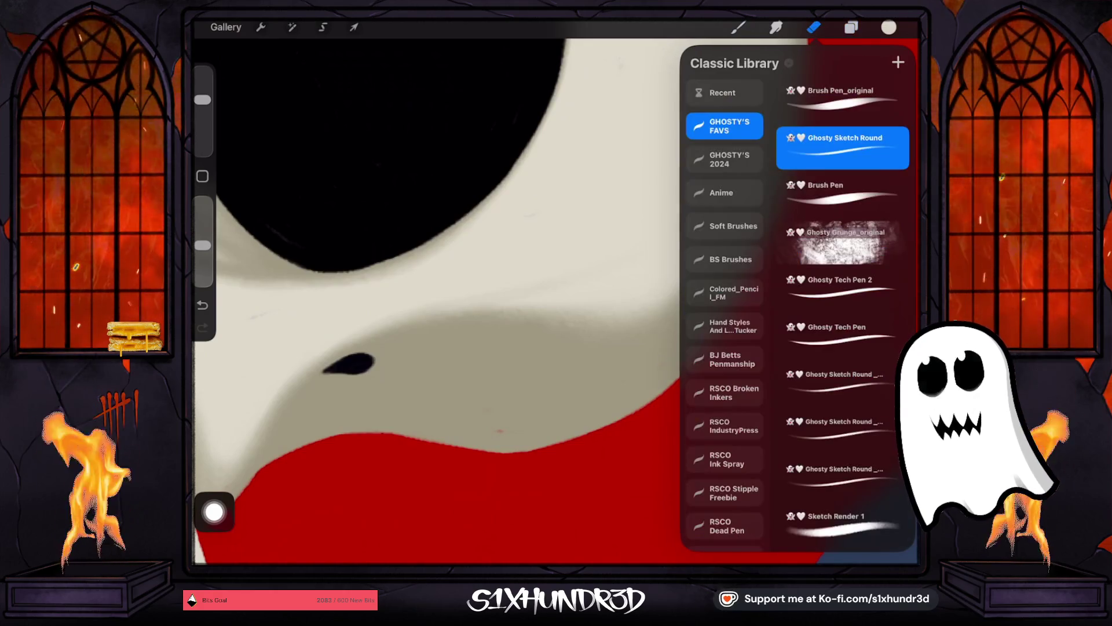
scroll(840, 313, "down", 10)
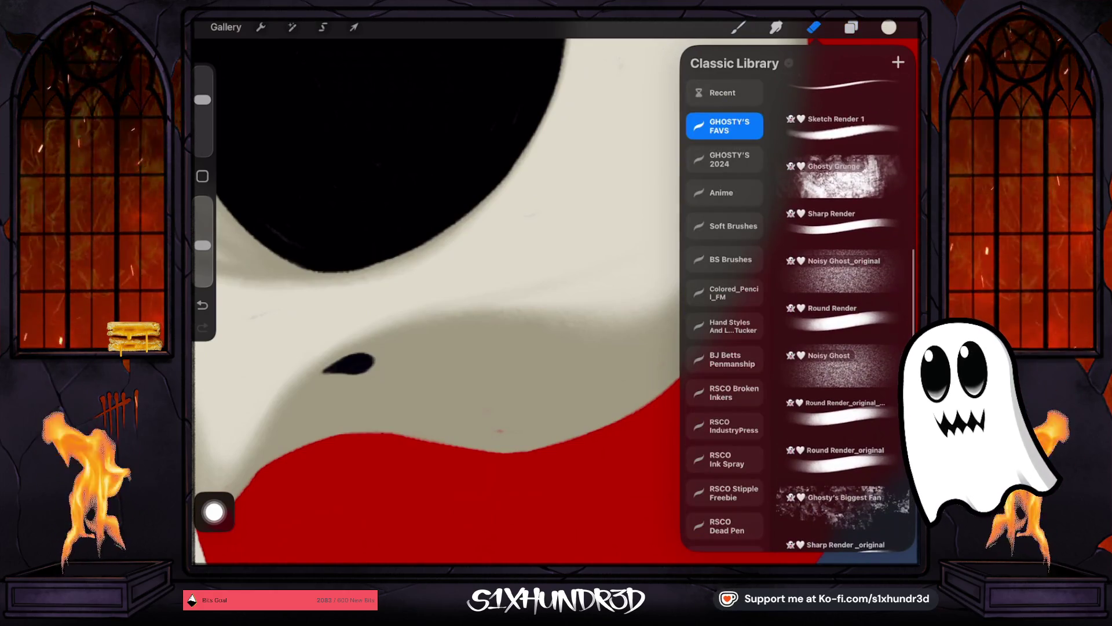
left_click(843, 408)
scroll(843, 313, "down", 4)
left_click(843, 429)
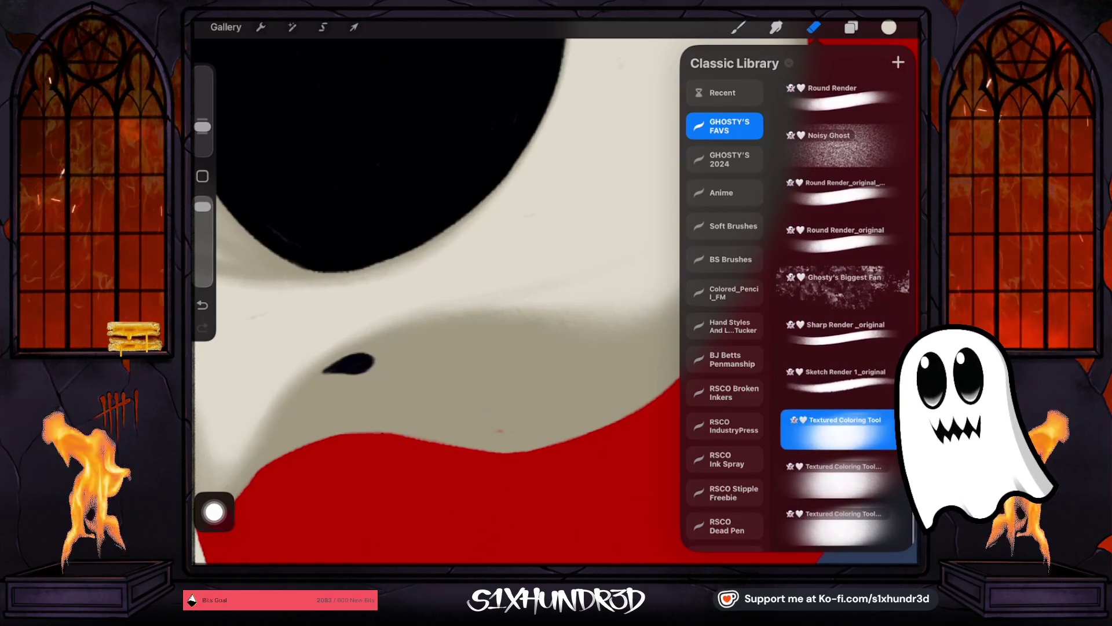
left_click_drag(202, 212, 202, 216)
left_click_drag(203, 128, 203, 119)
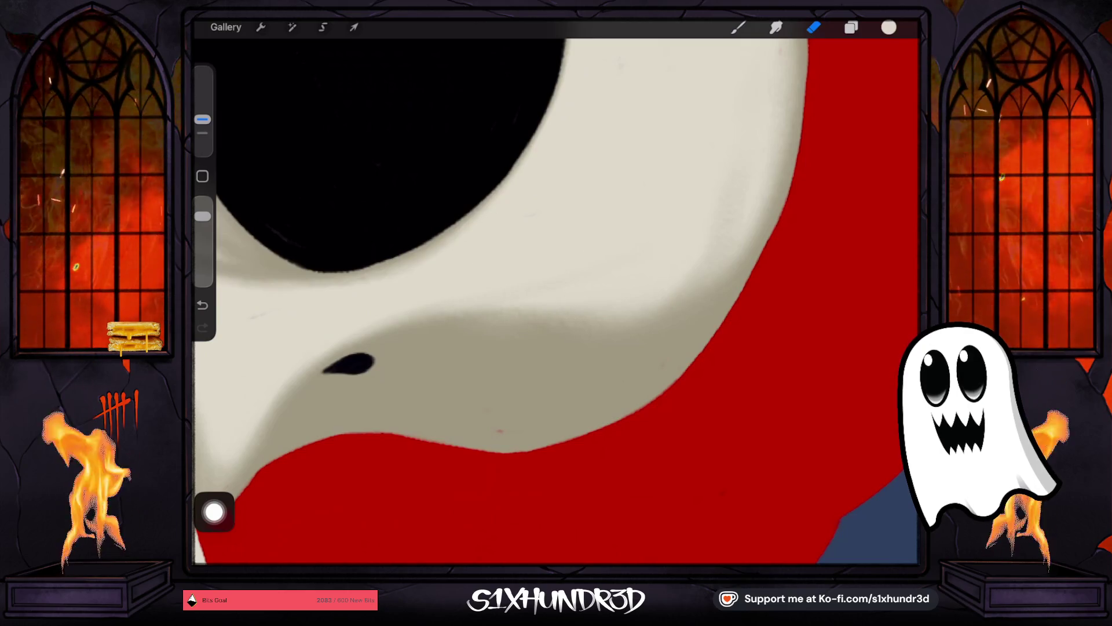
Step: Raise the eraser to full opacity, resize it, and undo then restore the last erase strokes
left_click_drag(203, 216, 203, 202)
left_click_drag(202, 119, 202, 133)
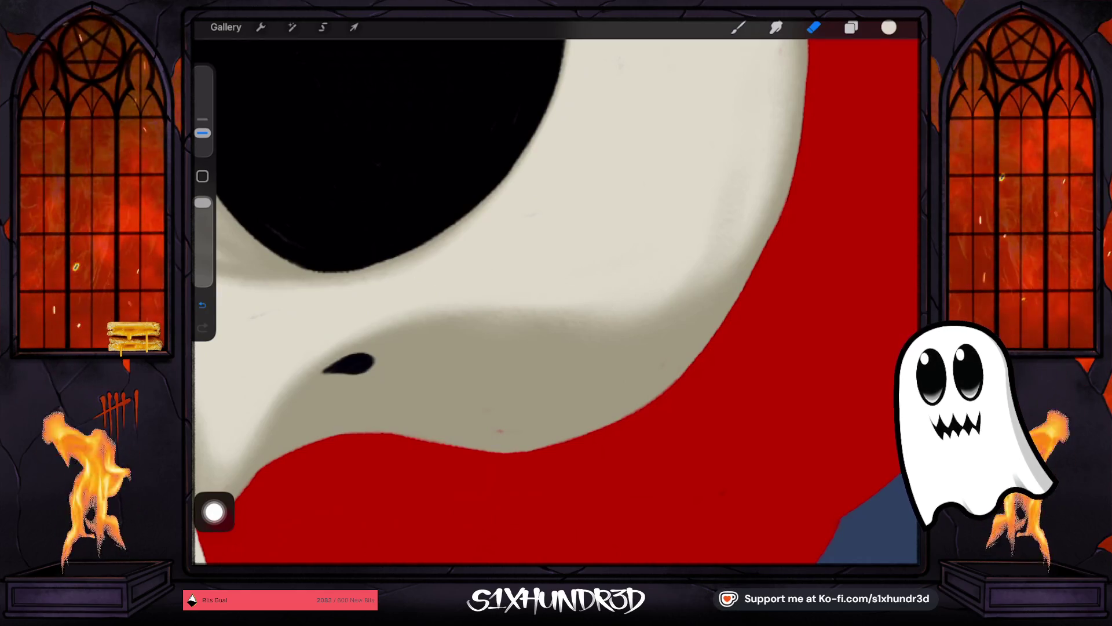
left_click(203, 305)
left_click(489, 282)
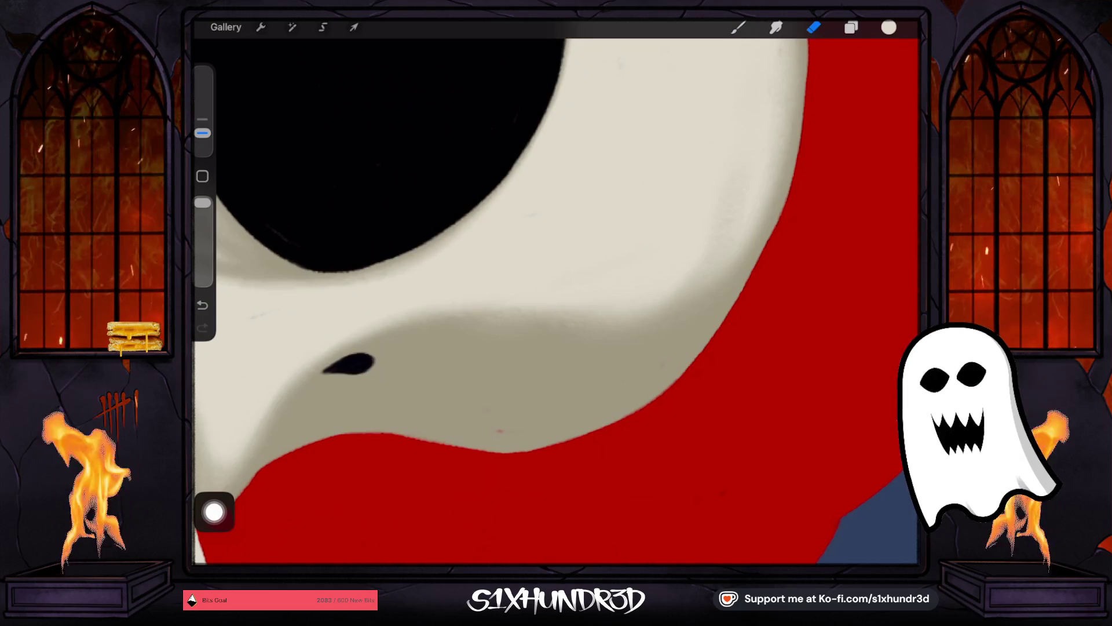
left_click(203, 133)
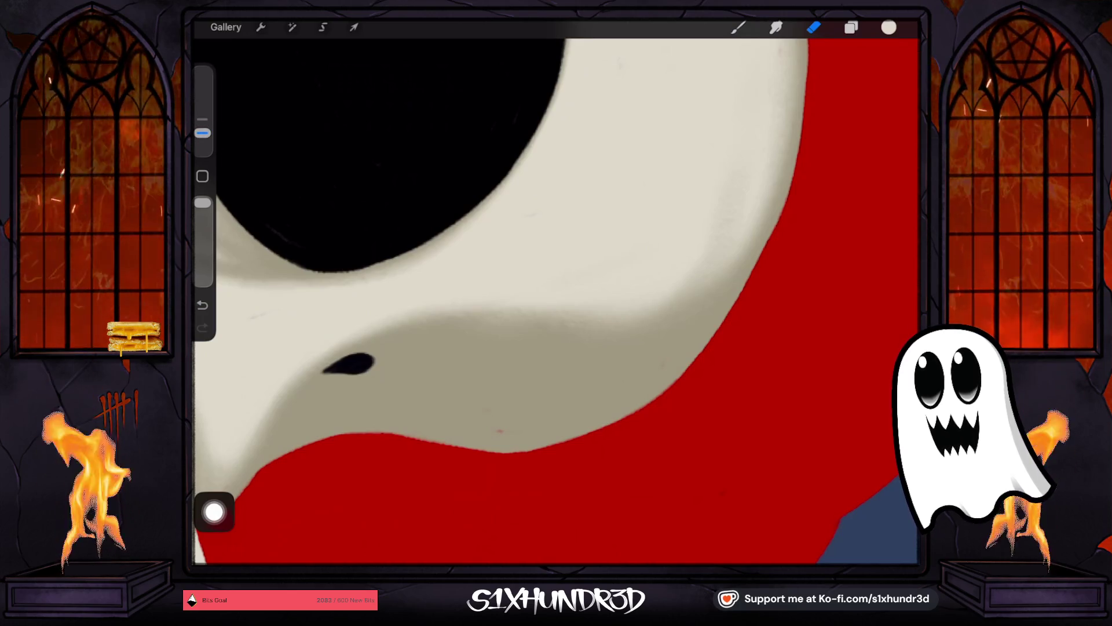
left_click_drag(202, 132, 203, 118)
key("ctrl+z")
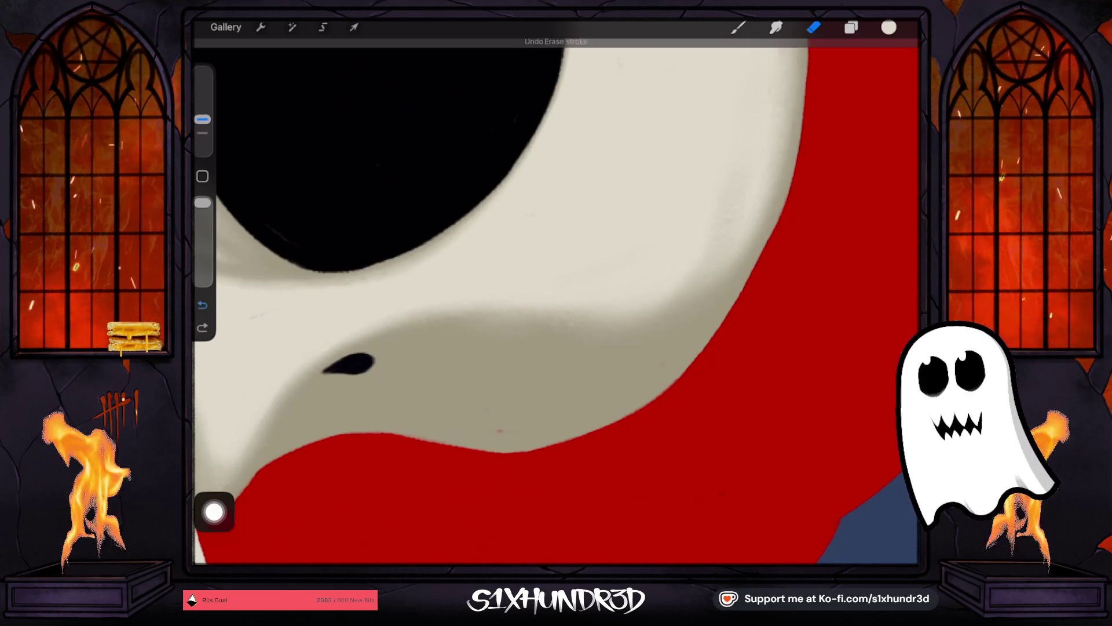
left_click_drag(202, 119, 202, 133)
key("ctrl+shift+z")
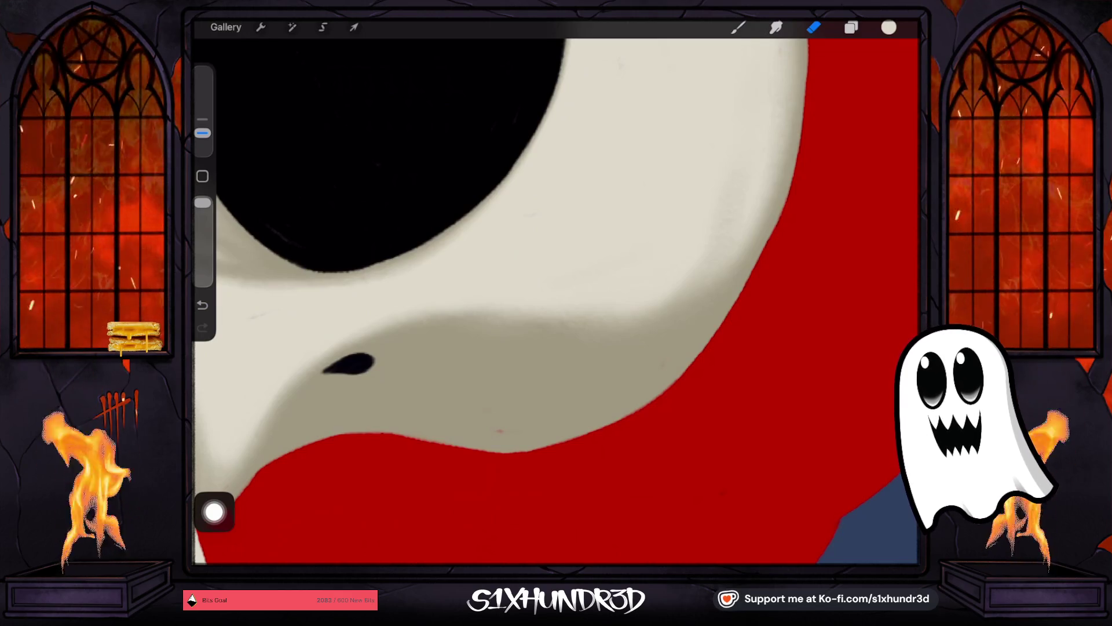
Step: Set the eraser to 68% opacity and about 7% size, then switch back to the Brush
left_click_drag(203, 202, 203, 234)
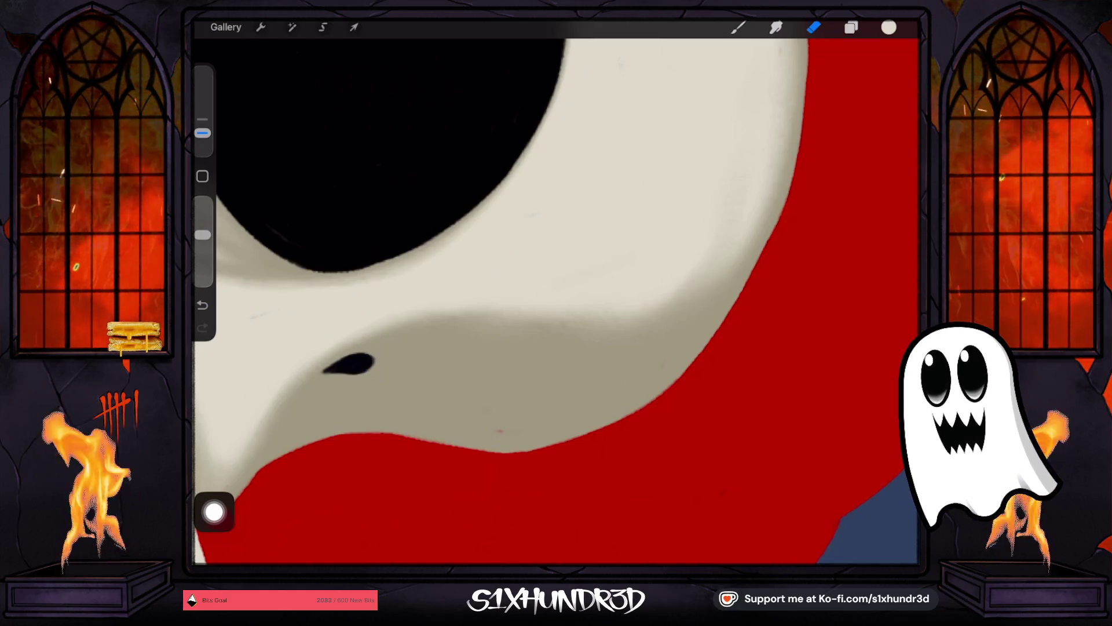
left_click_drag(202, 132, 203, 128)
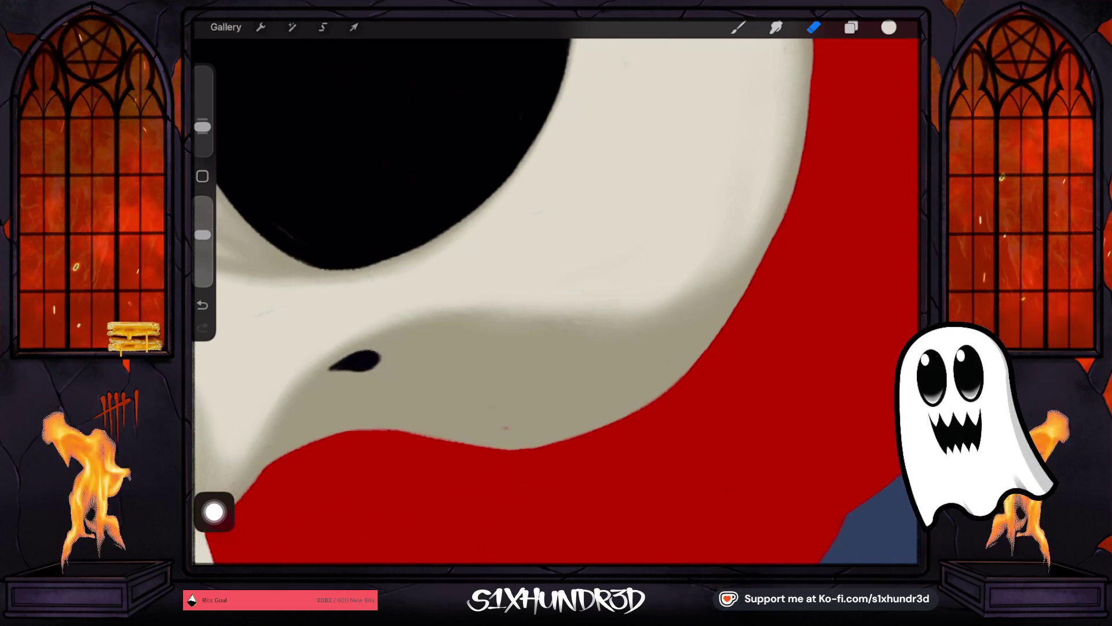
scroll(556, 301, "left", 5)
scroll(556, 301, "down", 3)
left_click_drag(202, 126, 203, 133)
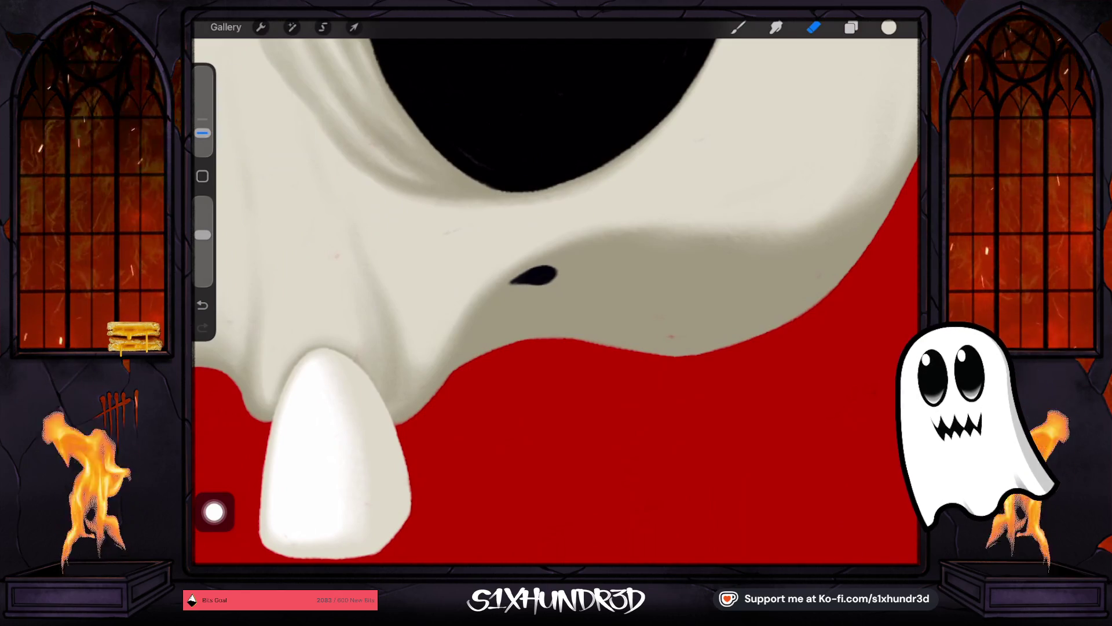
scroll(556, 301, "up", 3)
scroll(556, 301, "up", 2)
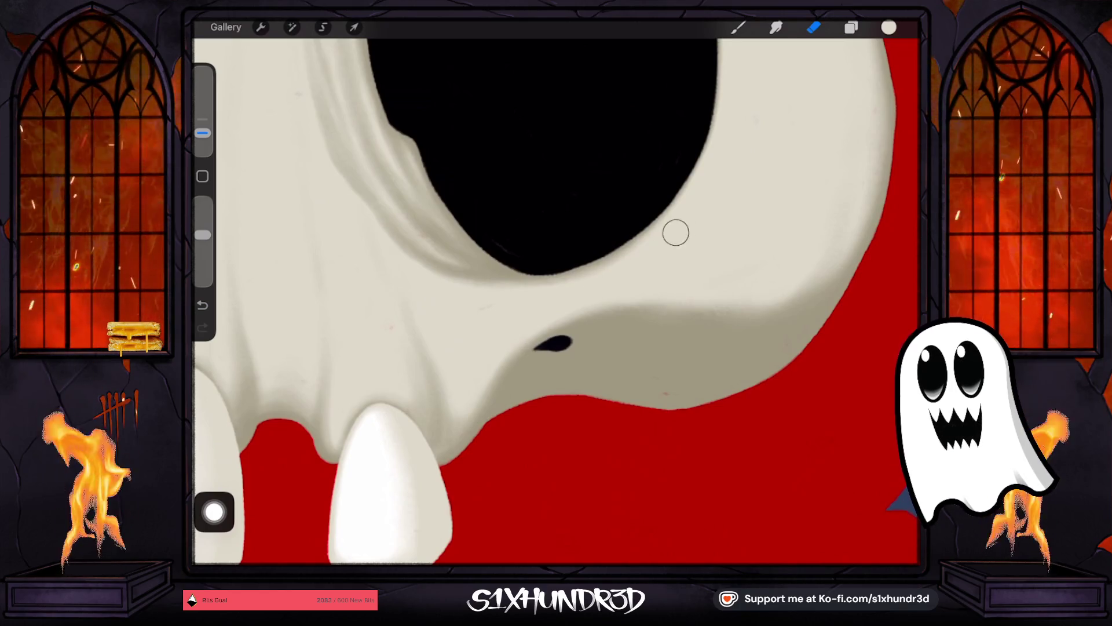
scroll(556, 301, "up", 3)
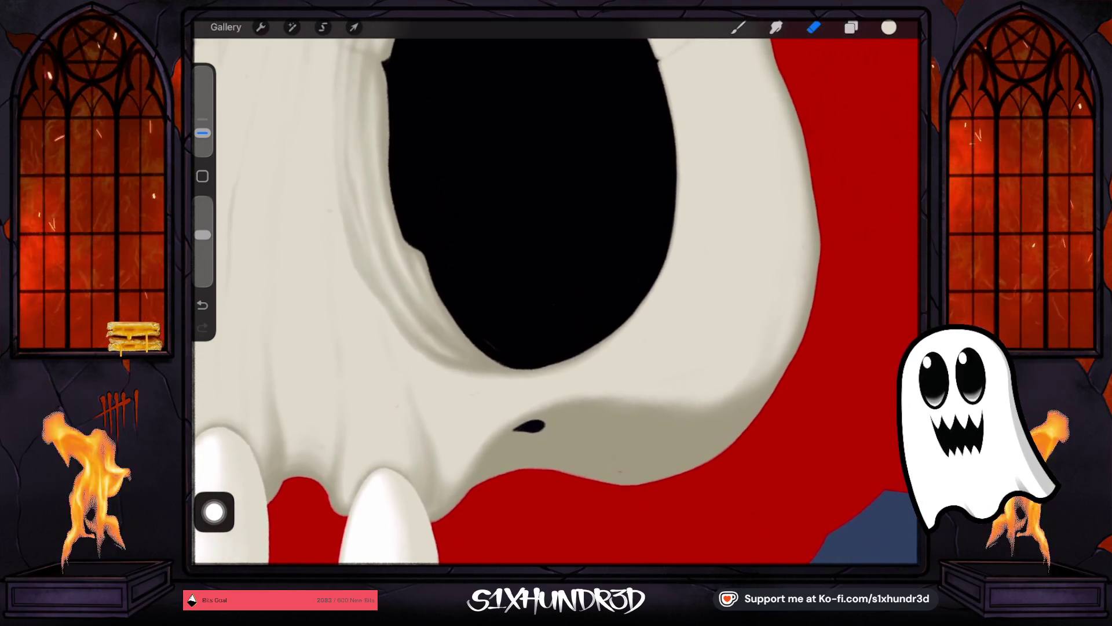
key("b")
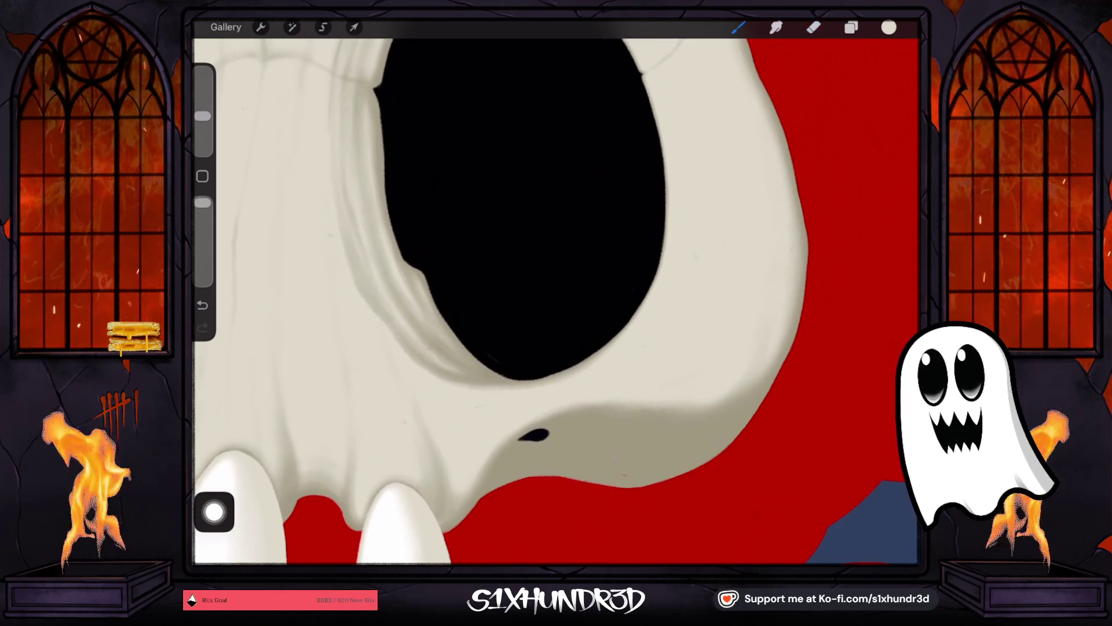
scroll(556, 301, "down", 2)
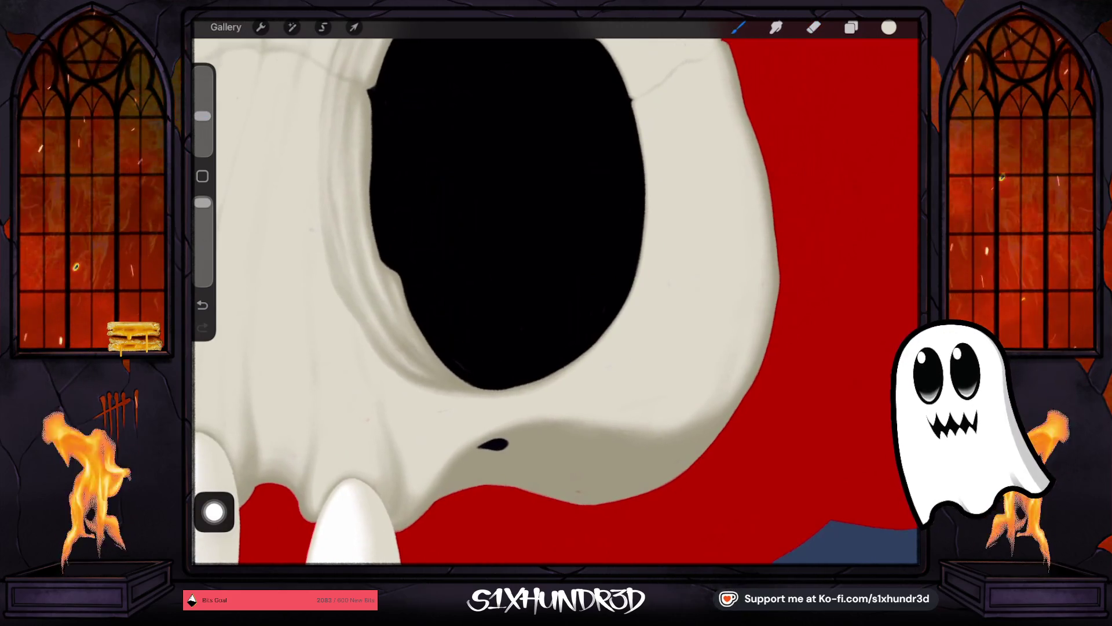
left_click(851, 27)
left_click(851, 27)
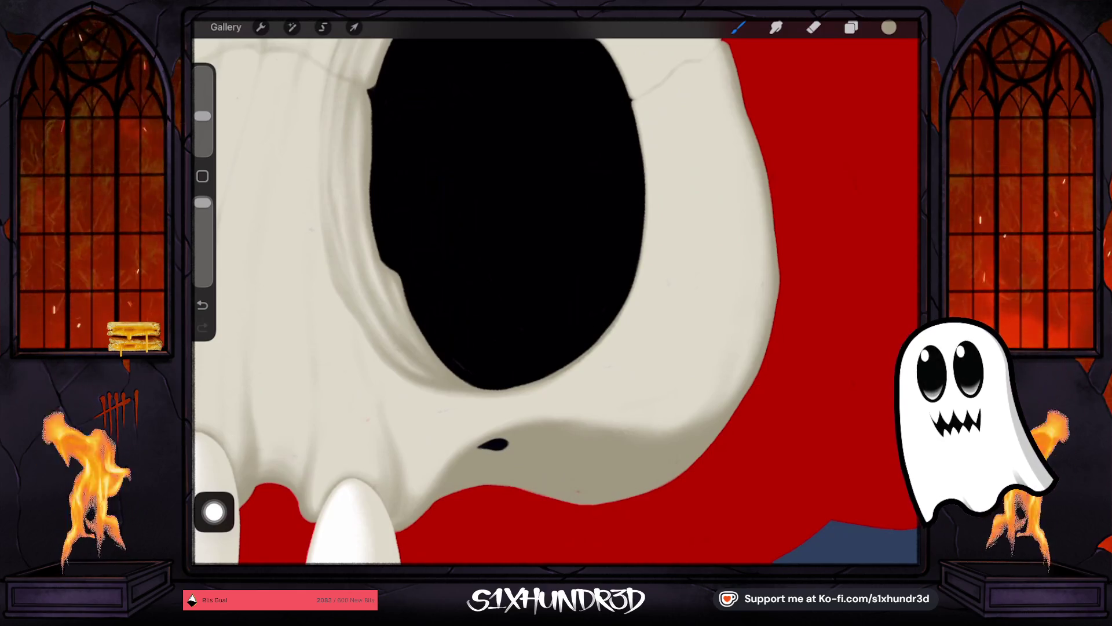
left_click_drag(492, 444, 561, 472)
scroll(550, 290, "up", 5)
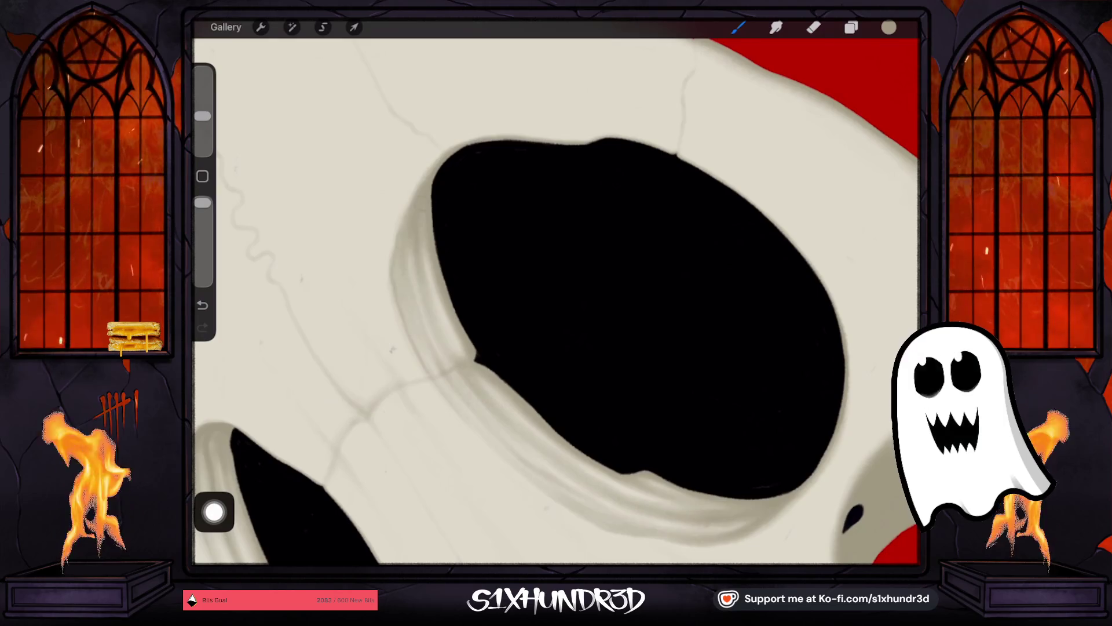
Step: Retrace the crack into the eye socket with a smaller brush, undoing a stray stroke
left_click_drag(202, 116, 202, 128)
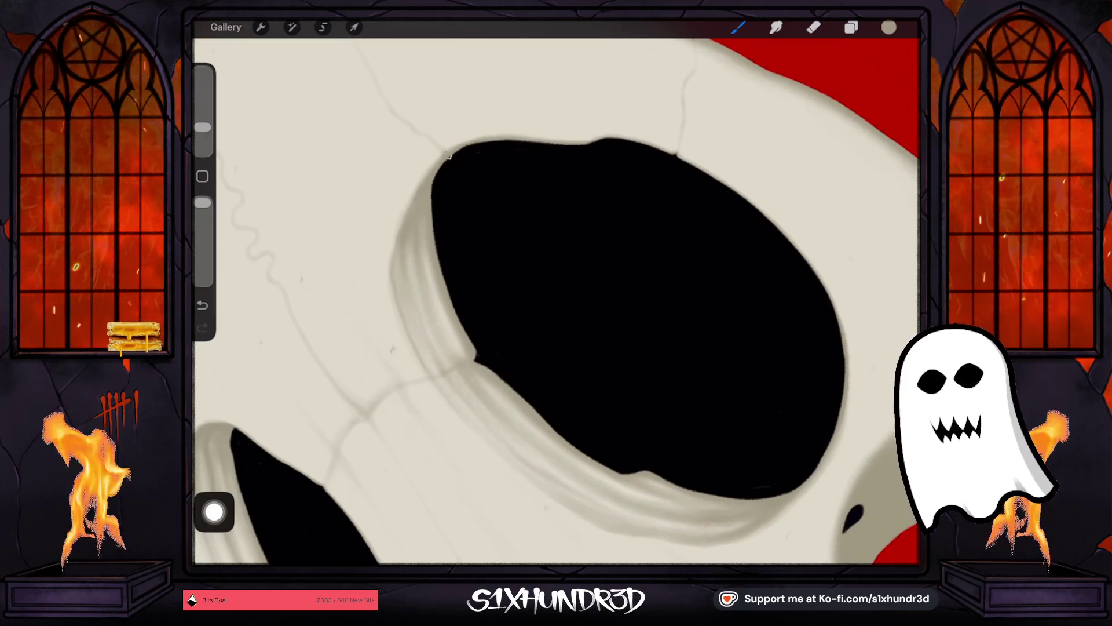
left_click_drag(580, 289, 471, 296)
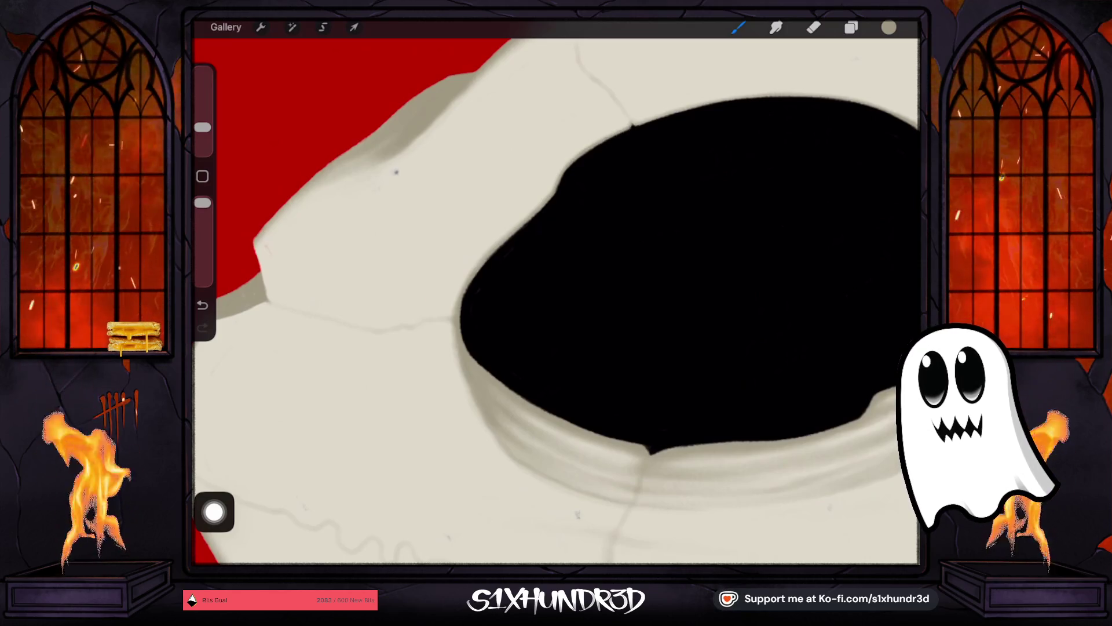
scroll(556, 301, "up", 3)
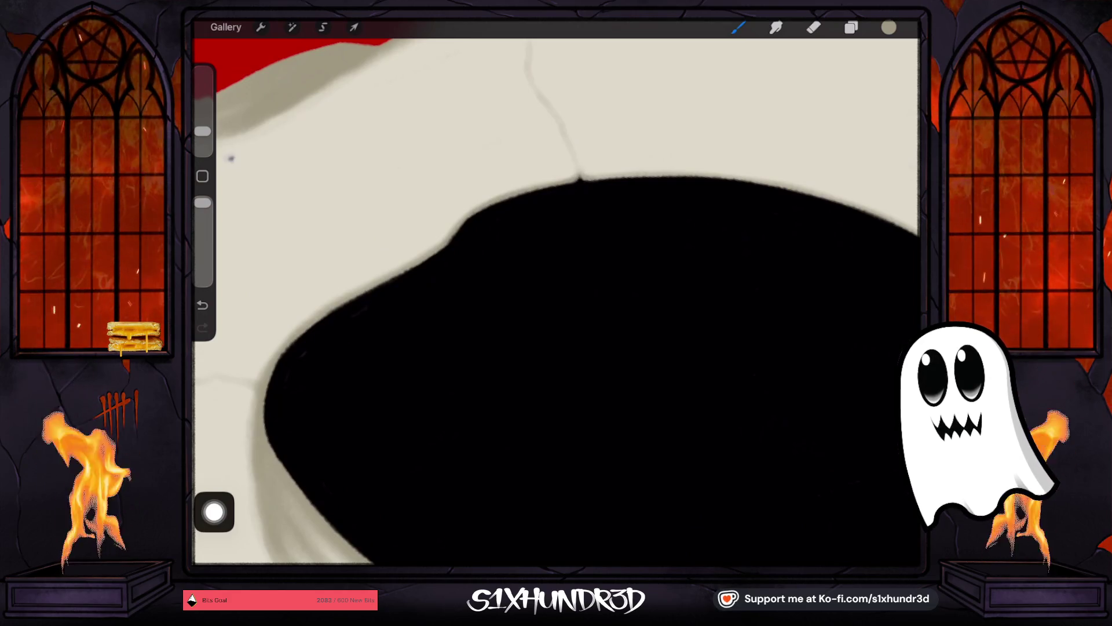
left_click_drag(203, 131, 203, 136)
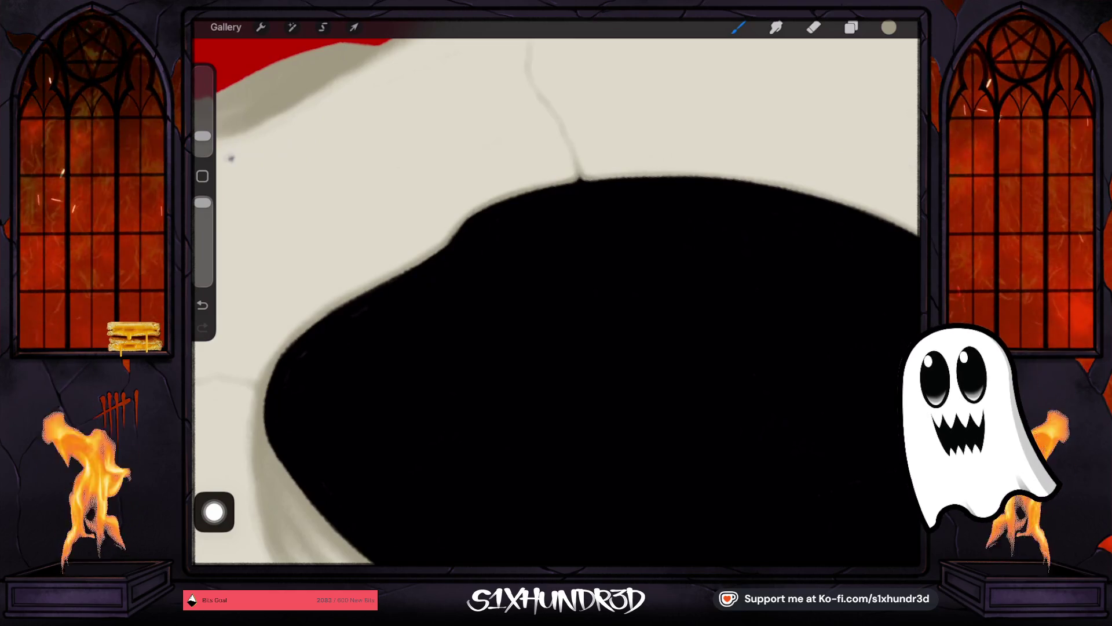
key("ctrl+z")
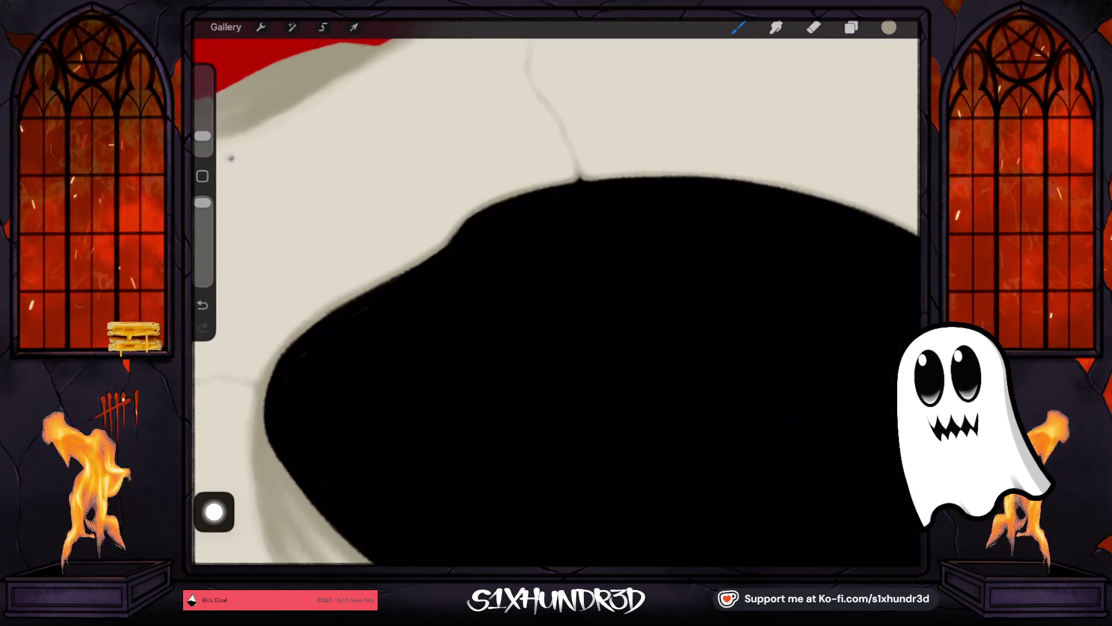
left_click_drag(203, 136, 203, 128)
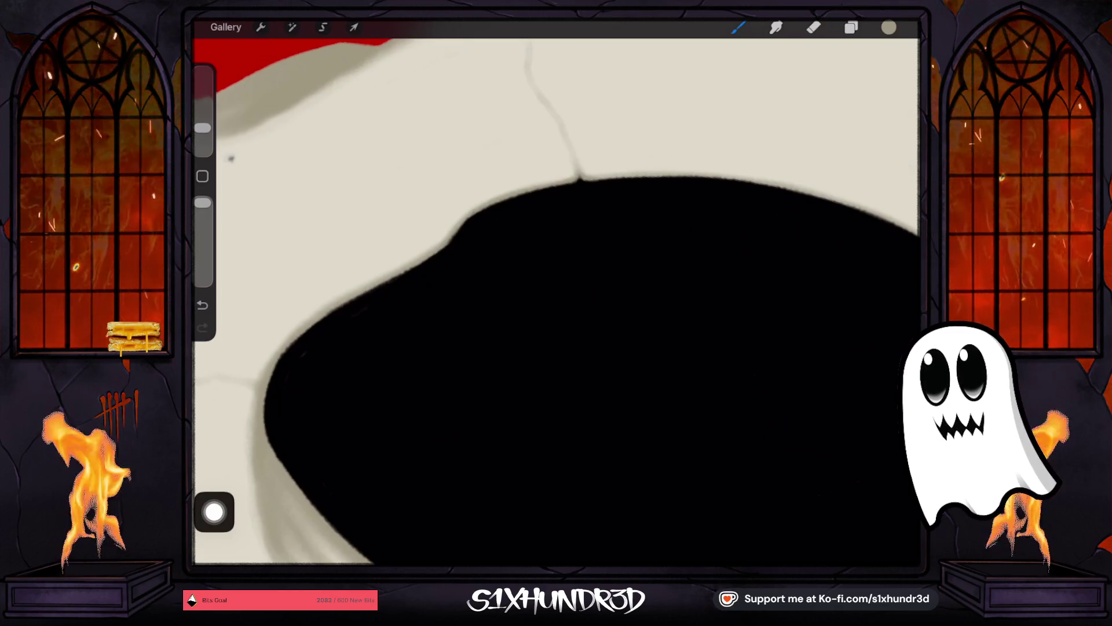
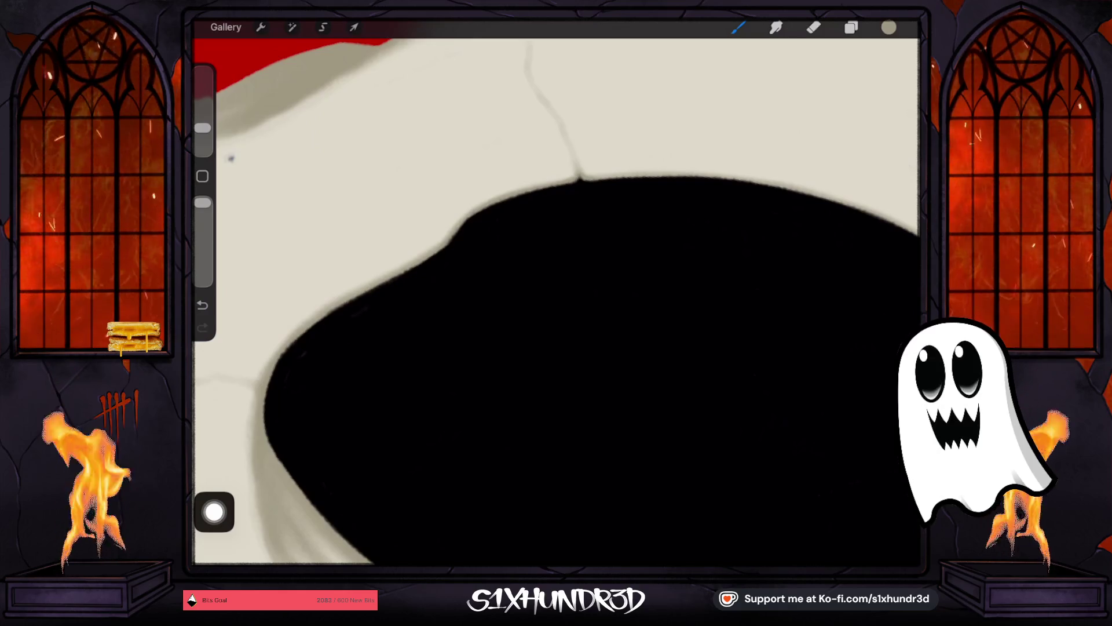
Step: Shrink the brush to 5% and shade the eye-socket rims with gray, adding thin crack lines
scroll(556, 301, "down", 3)
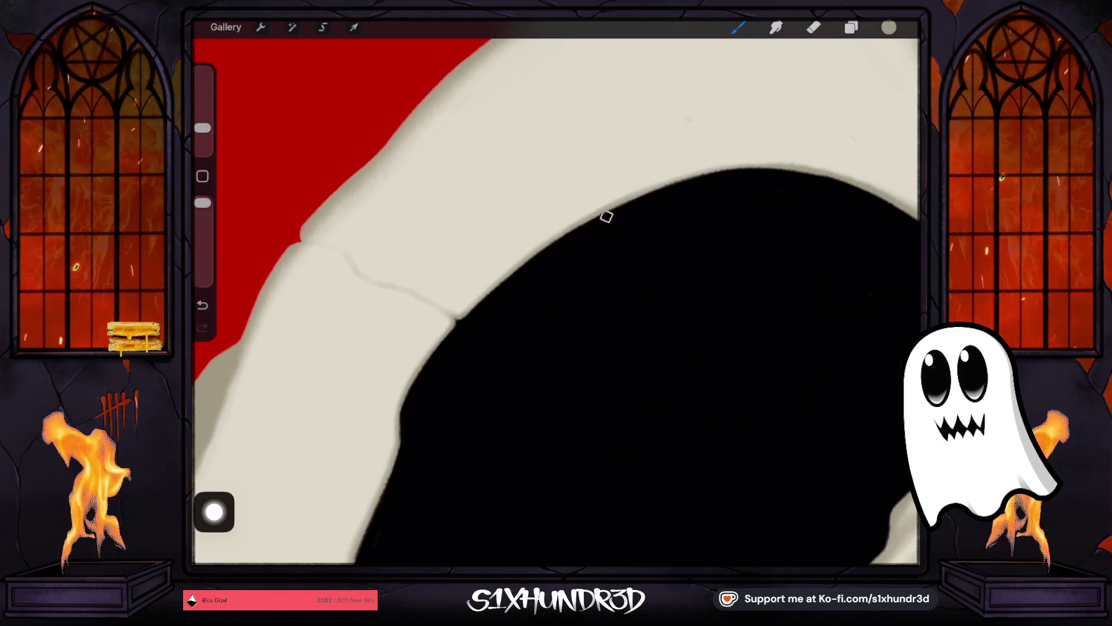
scroll(556, 302, "down", 3)
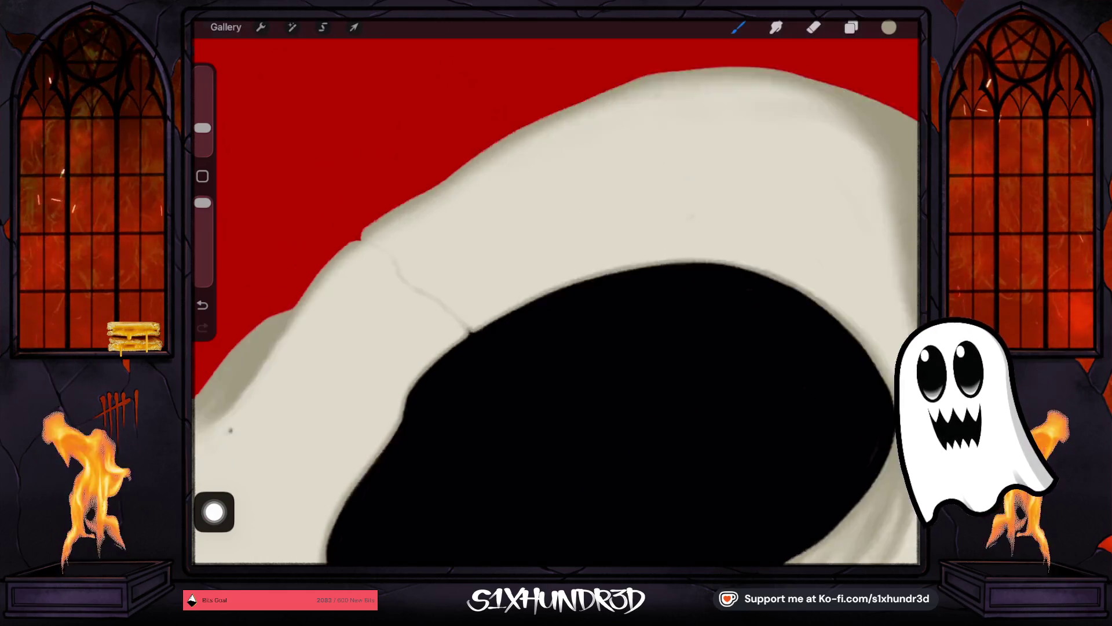
left_click_drag(202, 127, 202, 131)
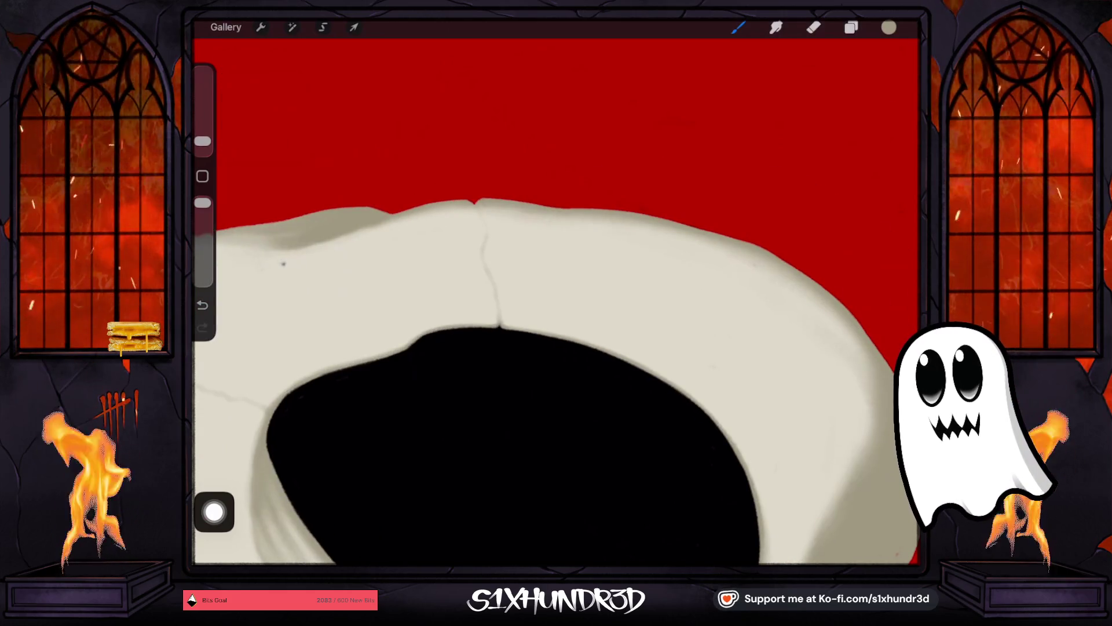
scroll(556, 301, "up", 3)
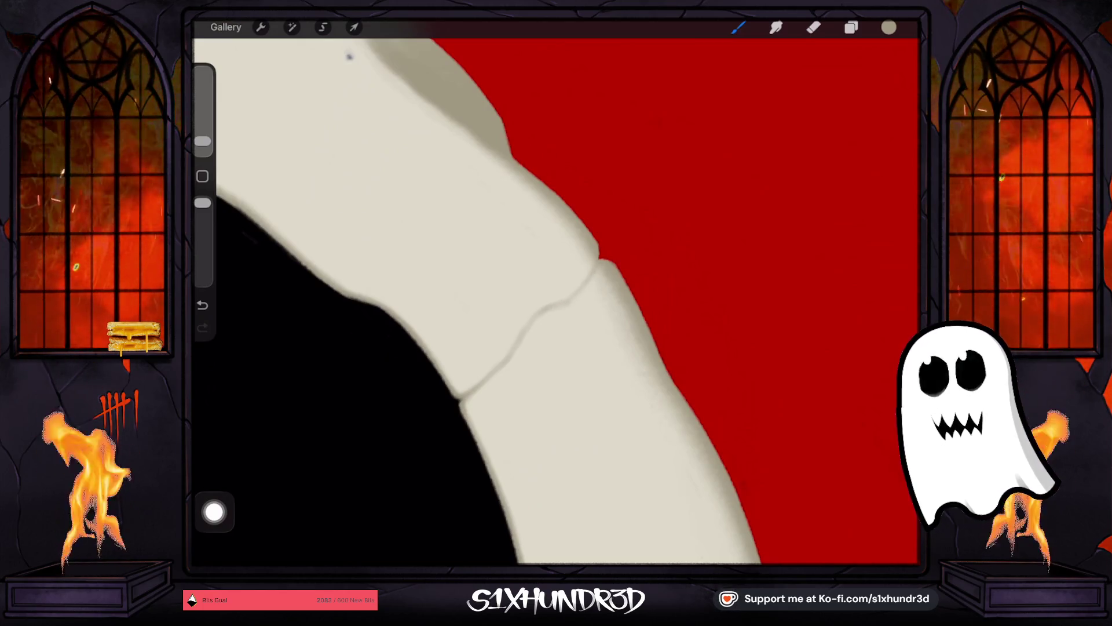
scroll(555, 301, "down", 5)
scroll(555, 301, "up", 5)
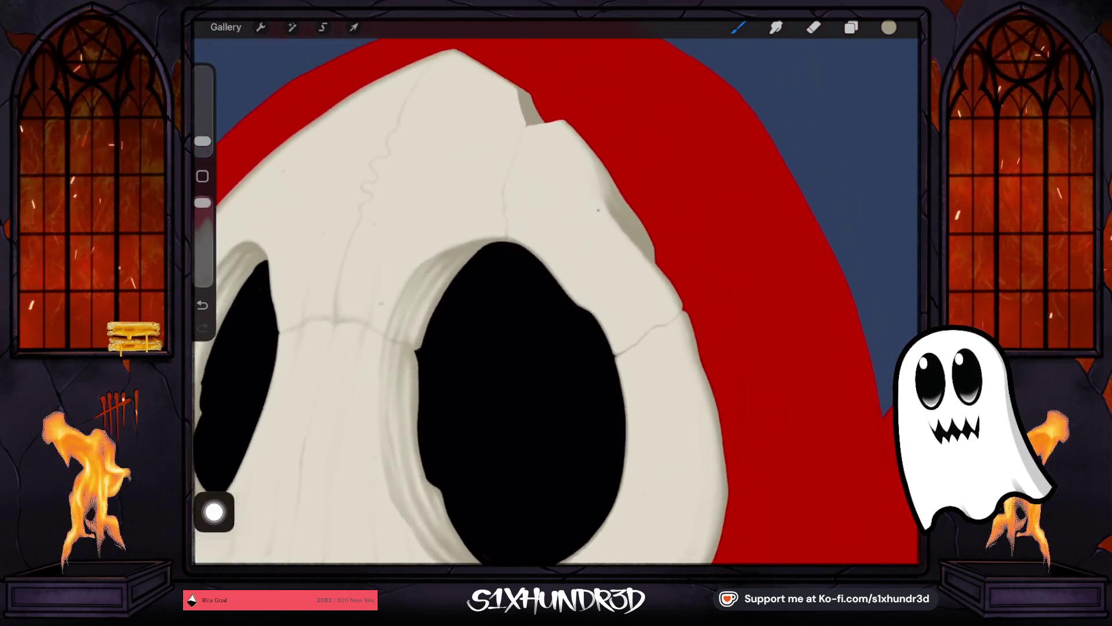
scroll(555, 301, "up", 1)
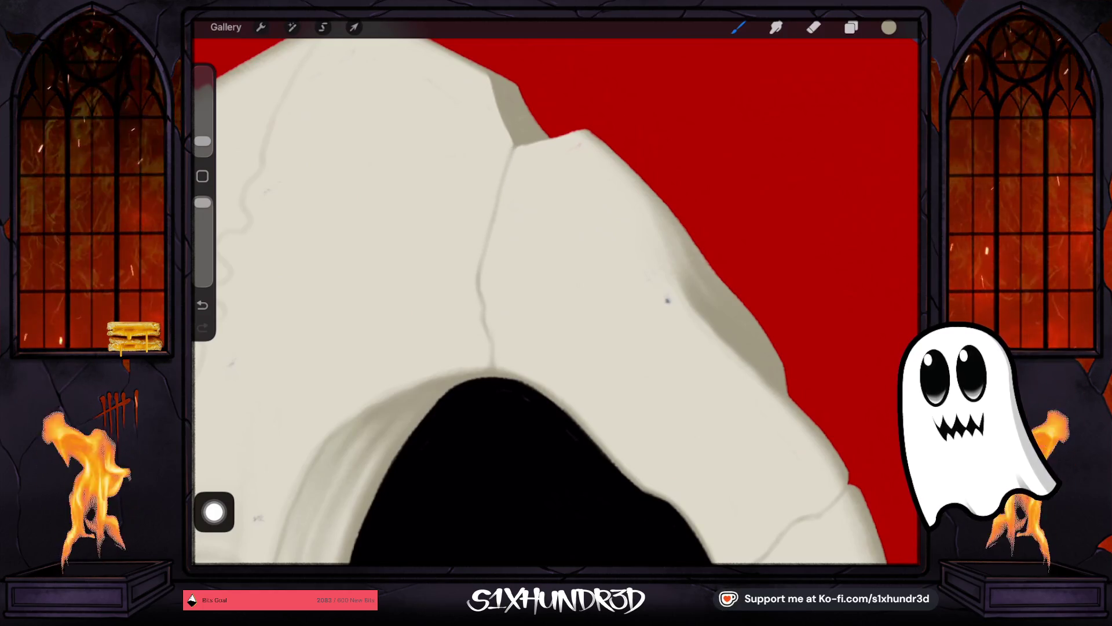
scroll(555, 301, "up", 3)
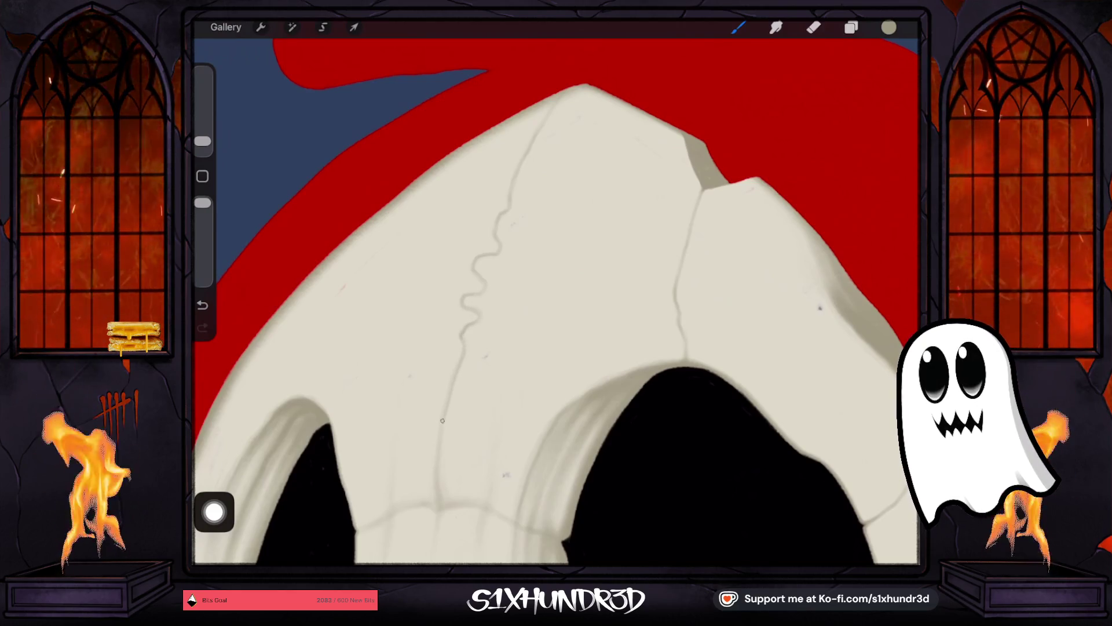
scroll(556, 302, "down", 5)
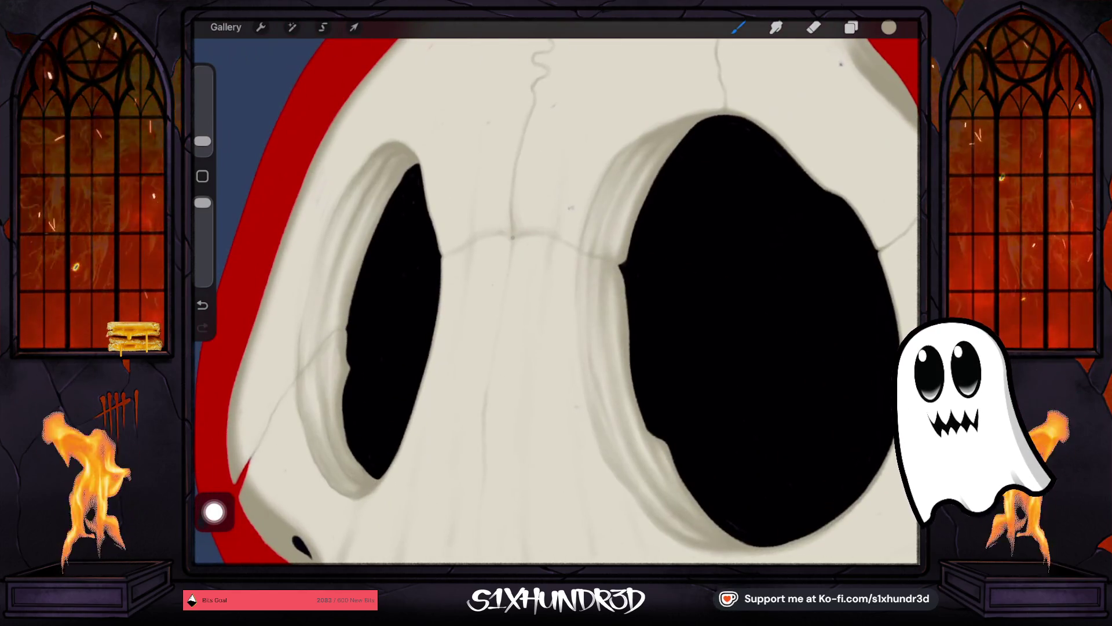
scroll(556, 301, "down", 5)
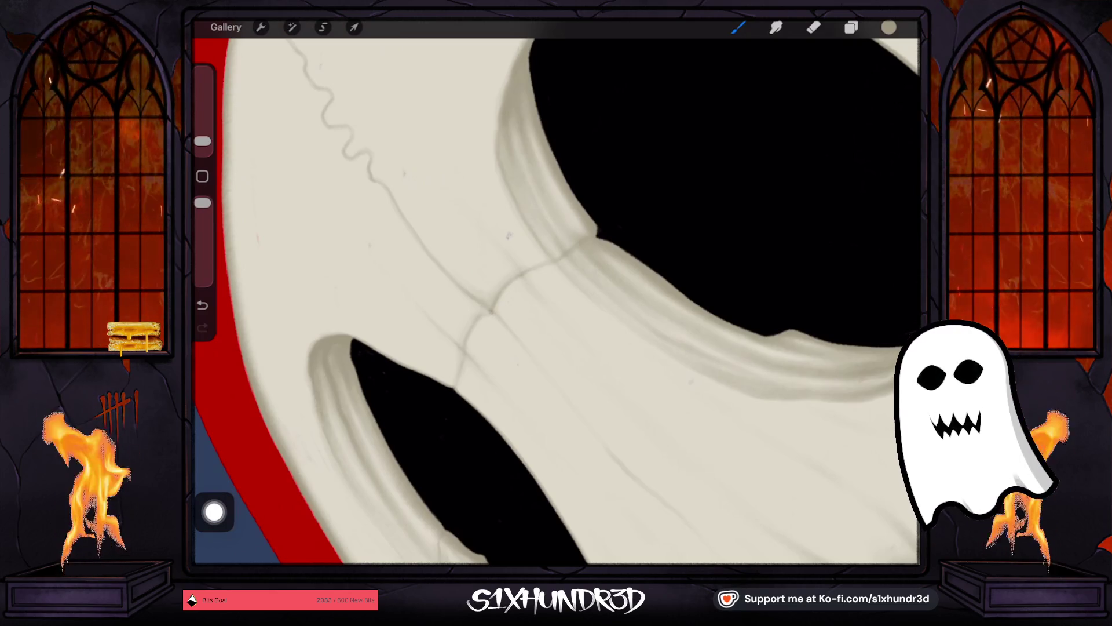
scroll(556, 301, "down", 5)
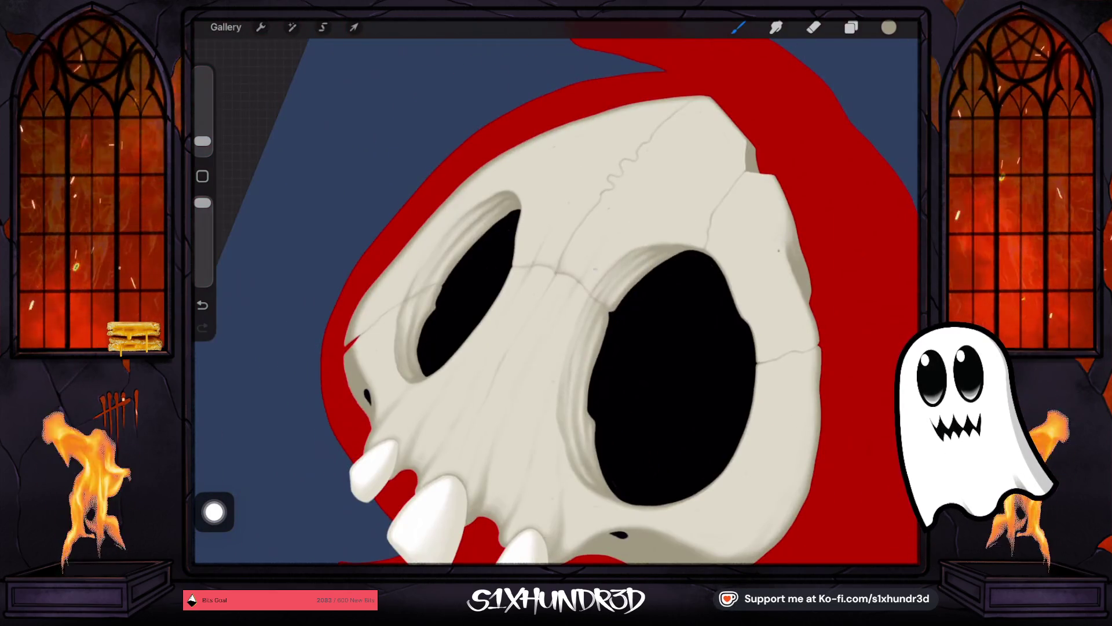
Step: Undo the last paint stroke, then sample a darker shade from the painted swatches
scroll(556, 301, "down", 5)
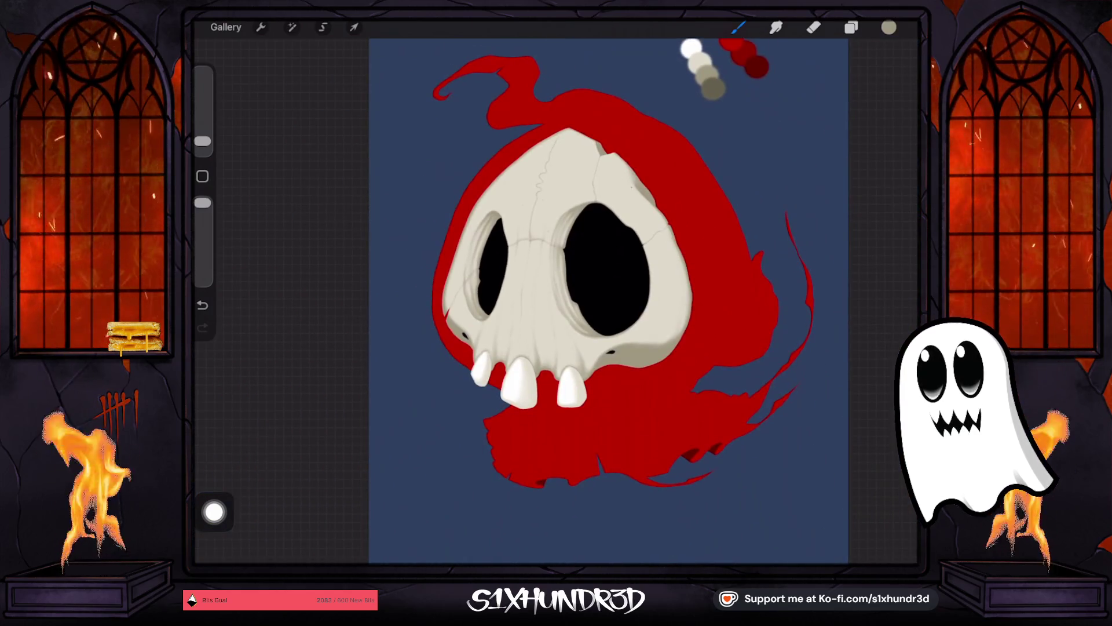
key("ctrl+z")
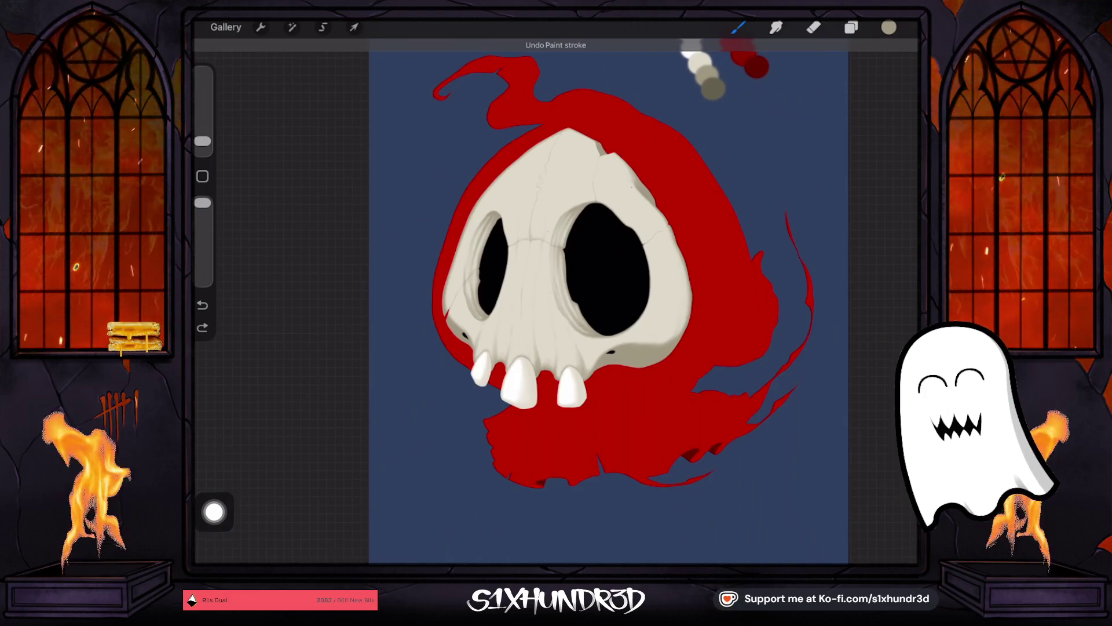
scroll(597, 275, "up", 3)
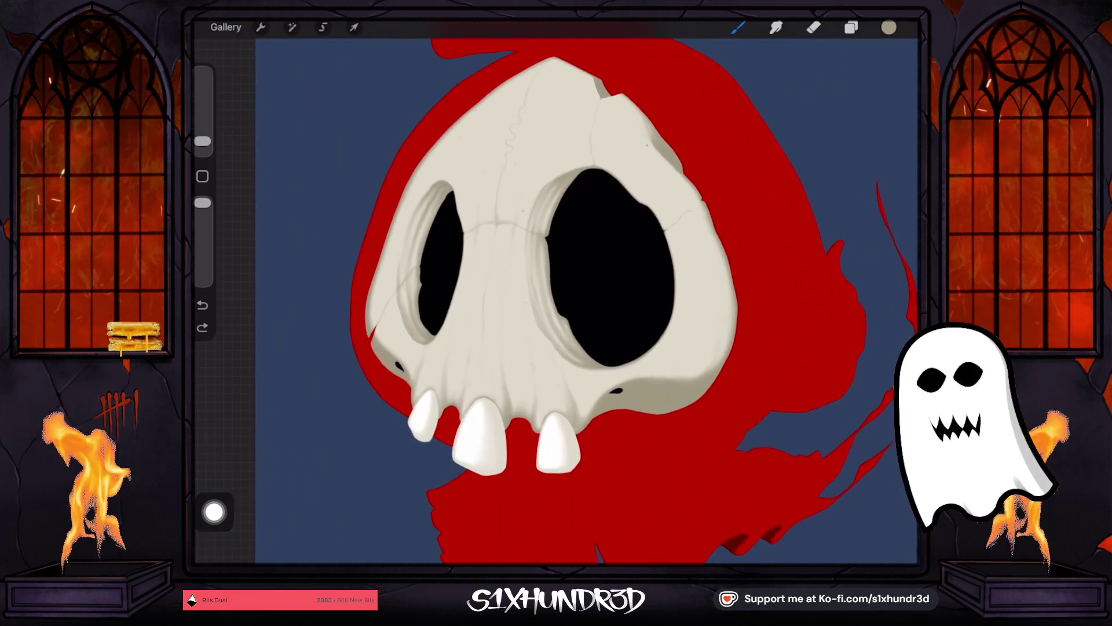
scroll(585, 290, "down", 3)
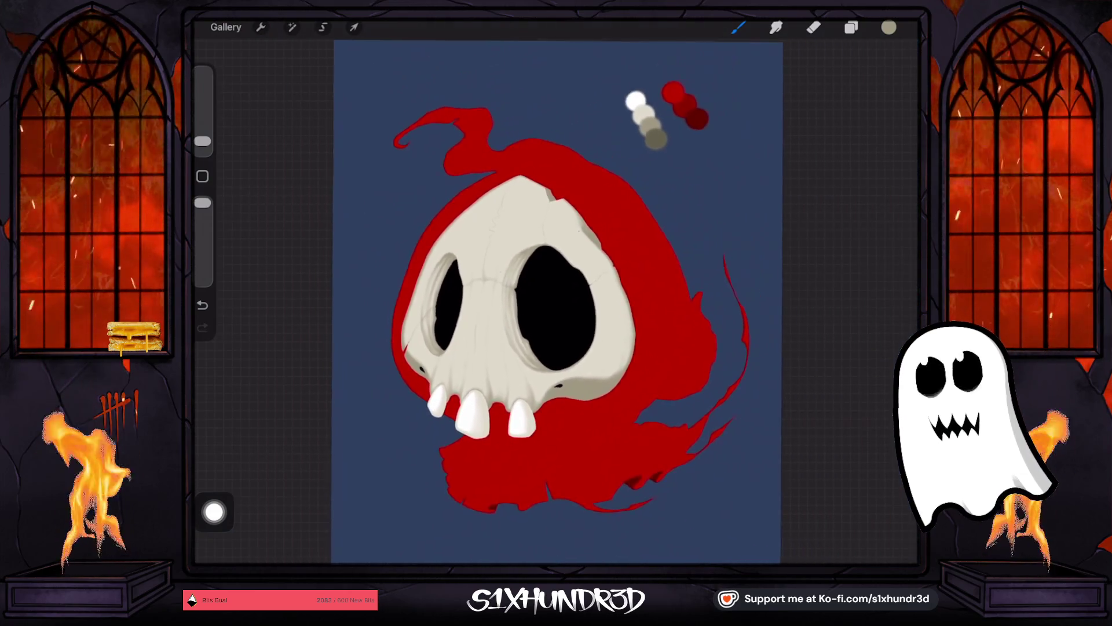
scroll(579, 290, "up", 2)
scroll(579, 289, "up", 1)
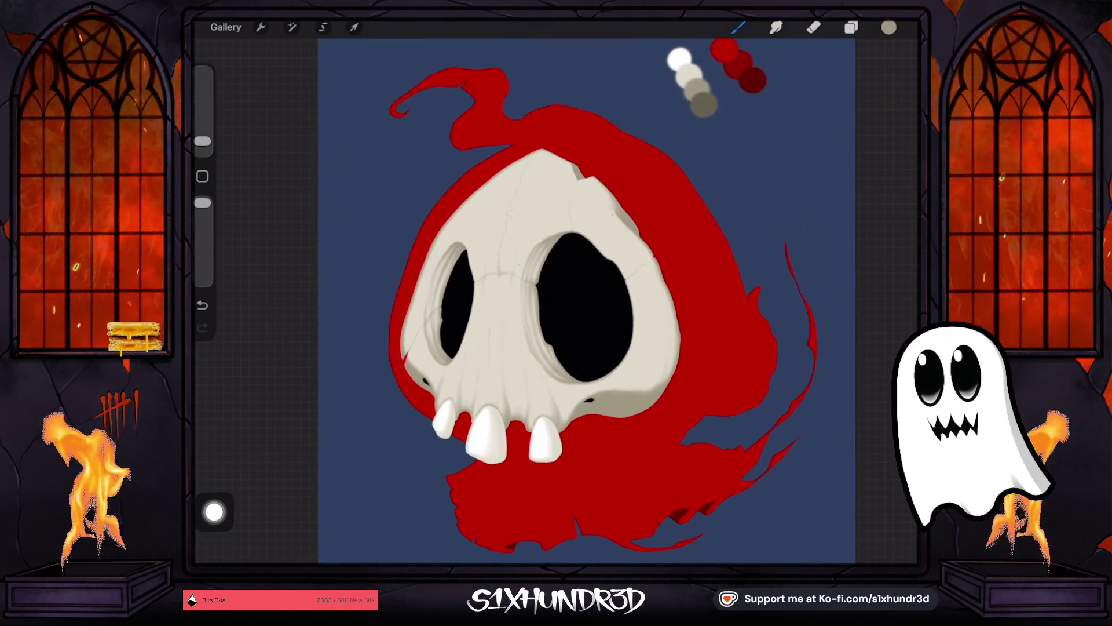
left_click(698, 87)
Step: Add a layer above Layer 12 and switch to Textured Coloring Tool at 7% with slightly lower opacity
left_click(851, 28)
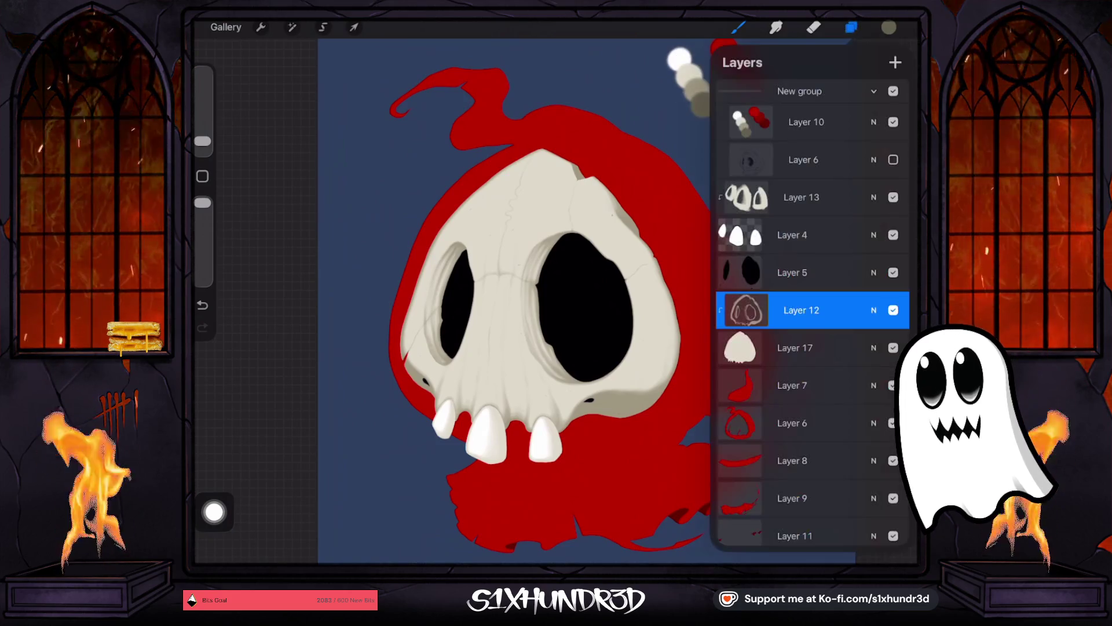
left_click(895, 62)
left_click(738, 27)
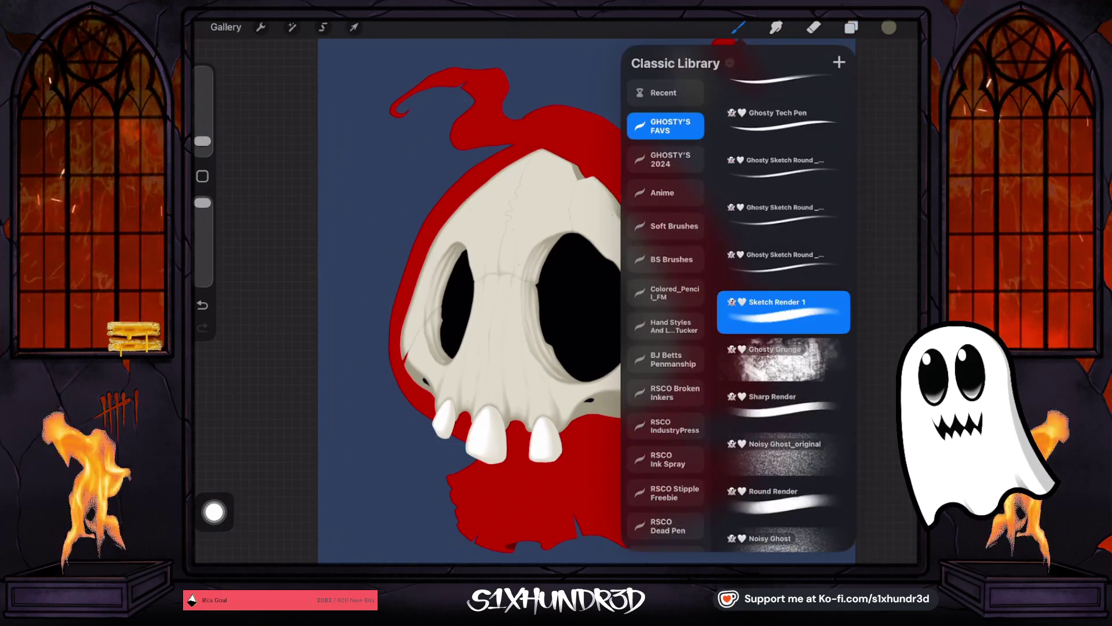
scroll(783, 312, "down", 1)
left_click(783, 429)
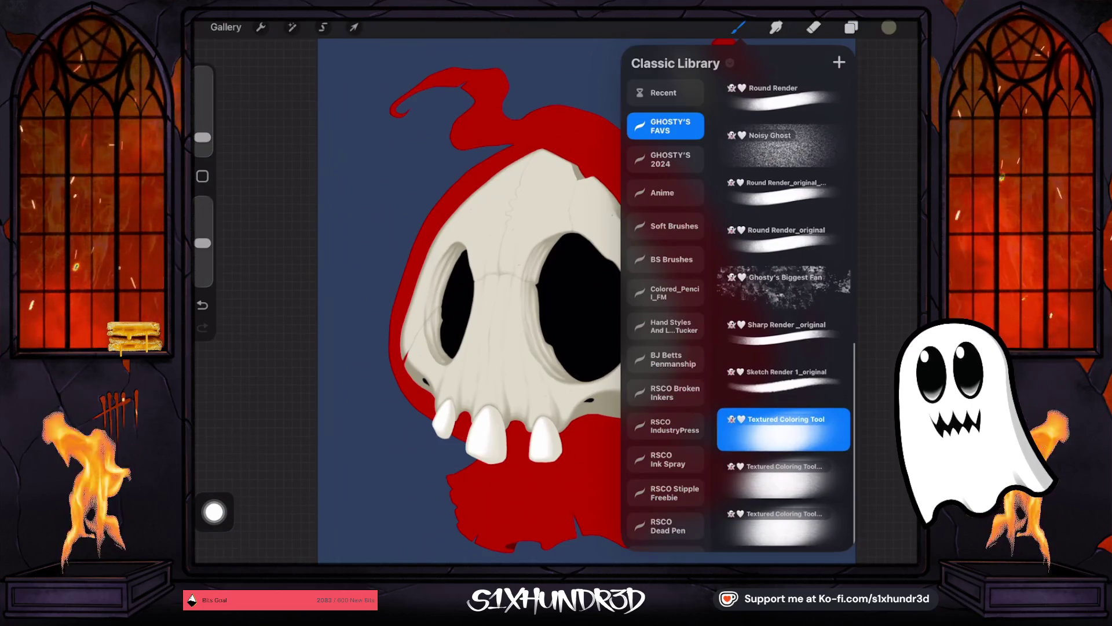
left_click_drag(203, 243, 203, 250)
left_click(202, 137)
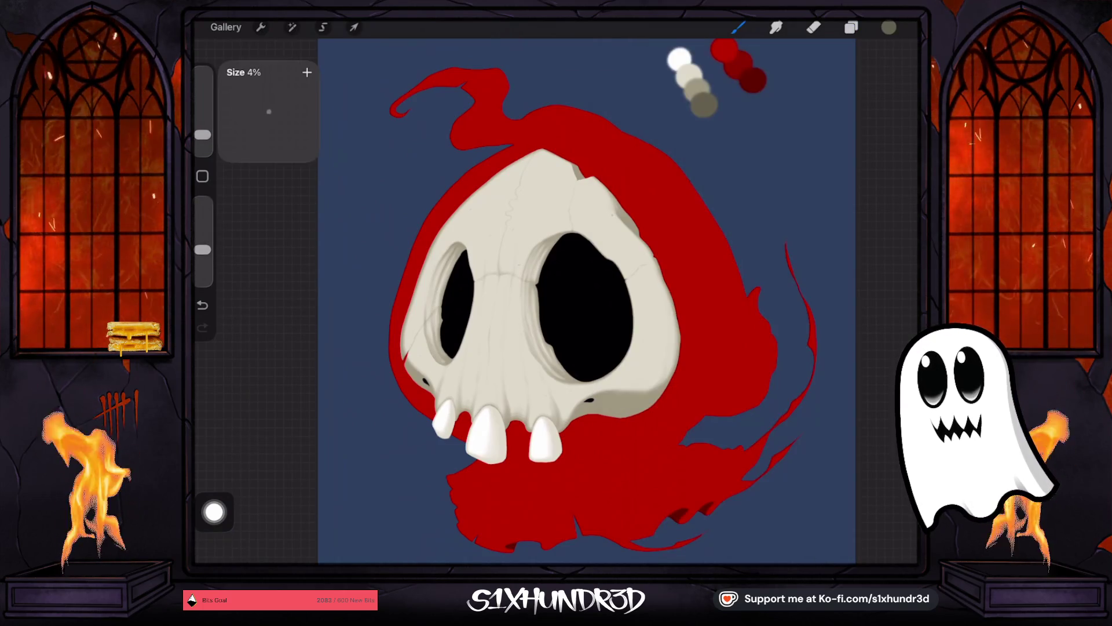
left_click_drag(203, 134, 203, 129)
Step: Check the new Layer 14's options, then make the brush larger with lower opacity
scroll(522, 289, "up", 3)
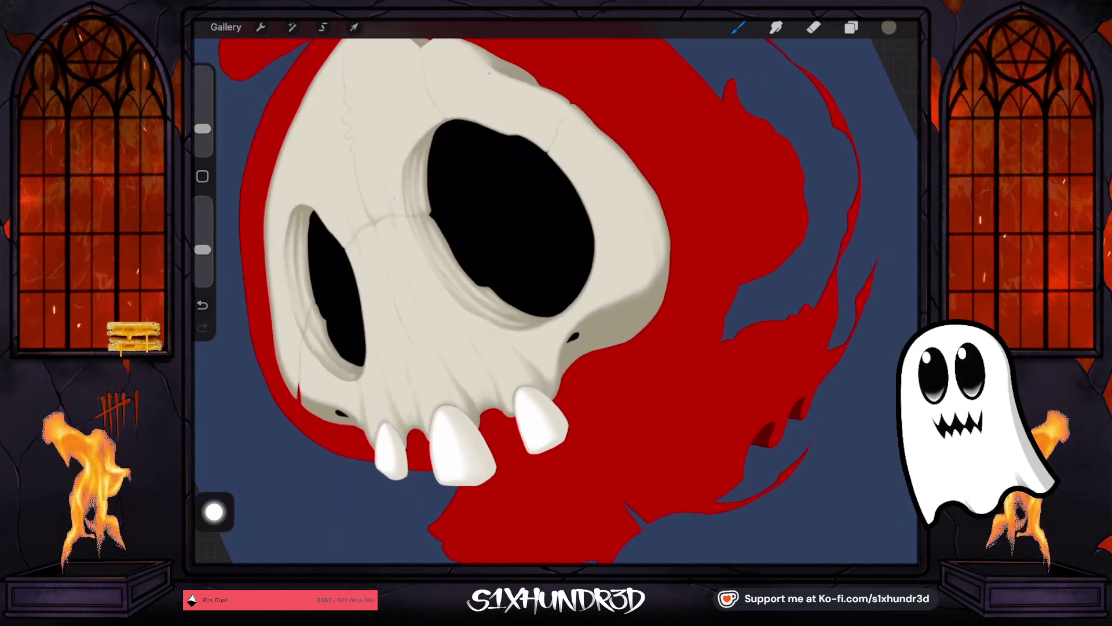
left_click(851, 27)
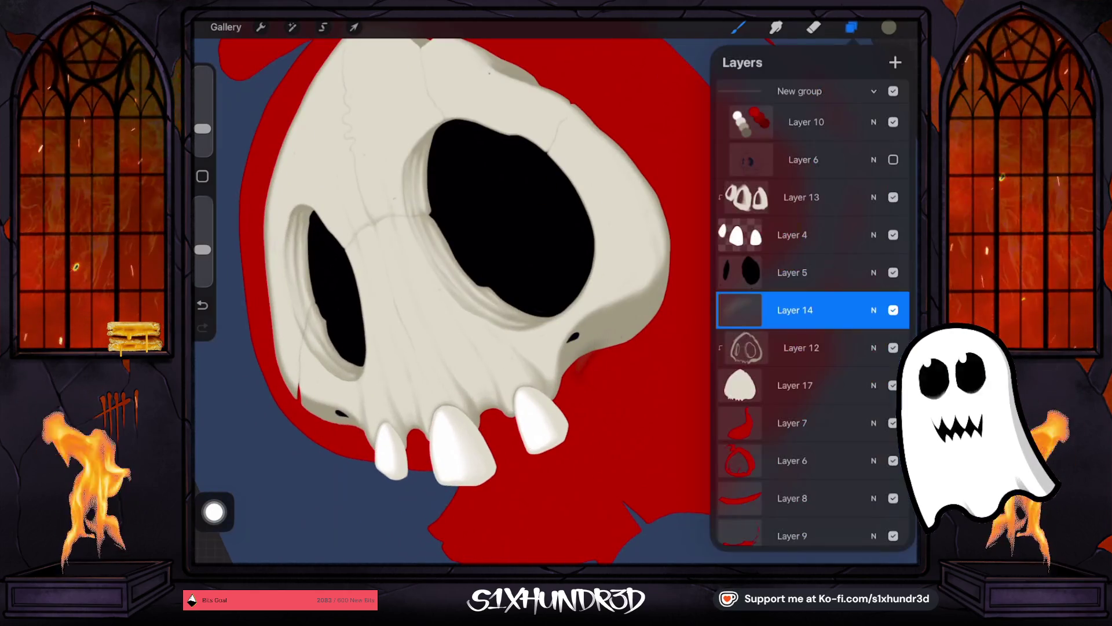
left_click(795, 310)
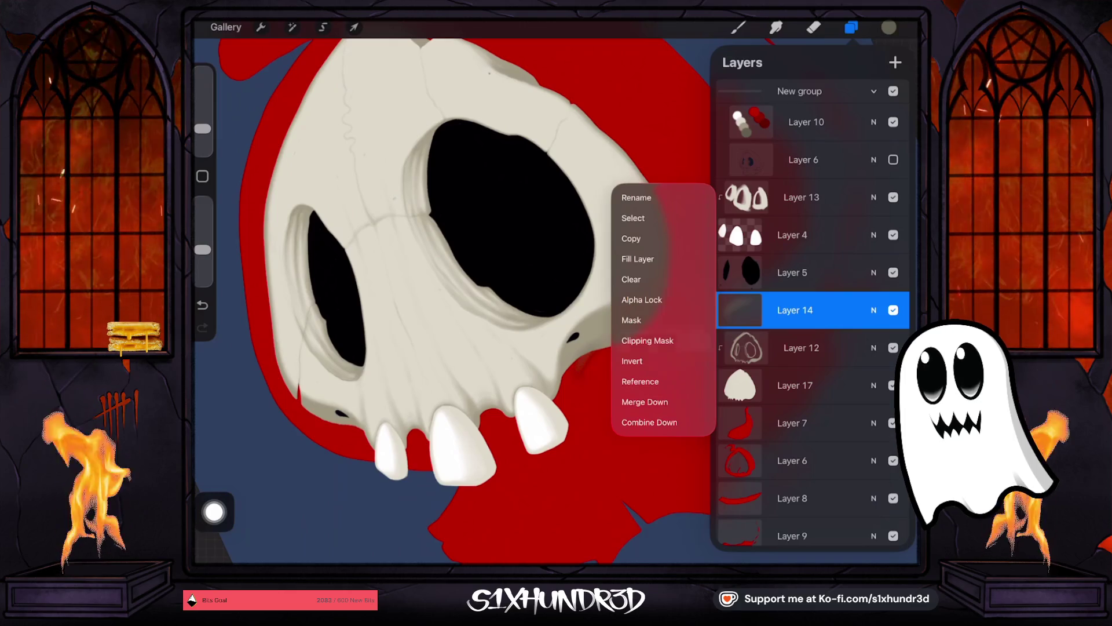
left_click(795, 310)
left_click(738, 27)
mouse_move(202, 128)
left_mouse_down()
mouse_move(202, 104)
mouse_move(202, 120)
left_mouse_up()
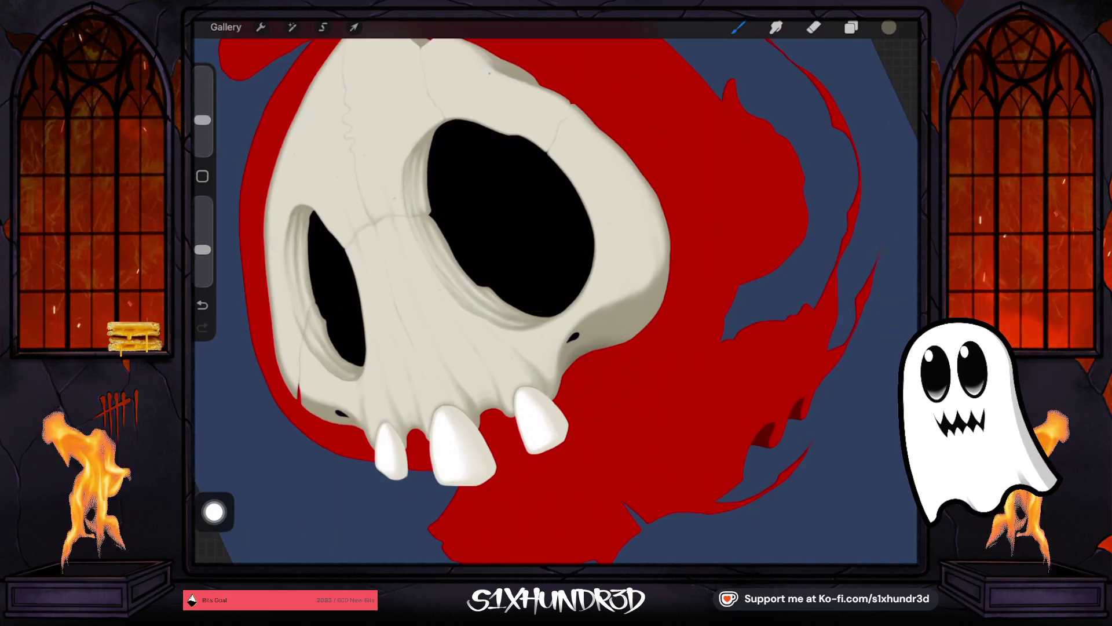
left_click_drag(202, 250, 202, 260)
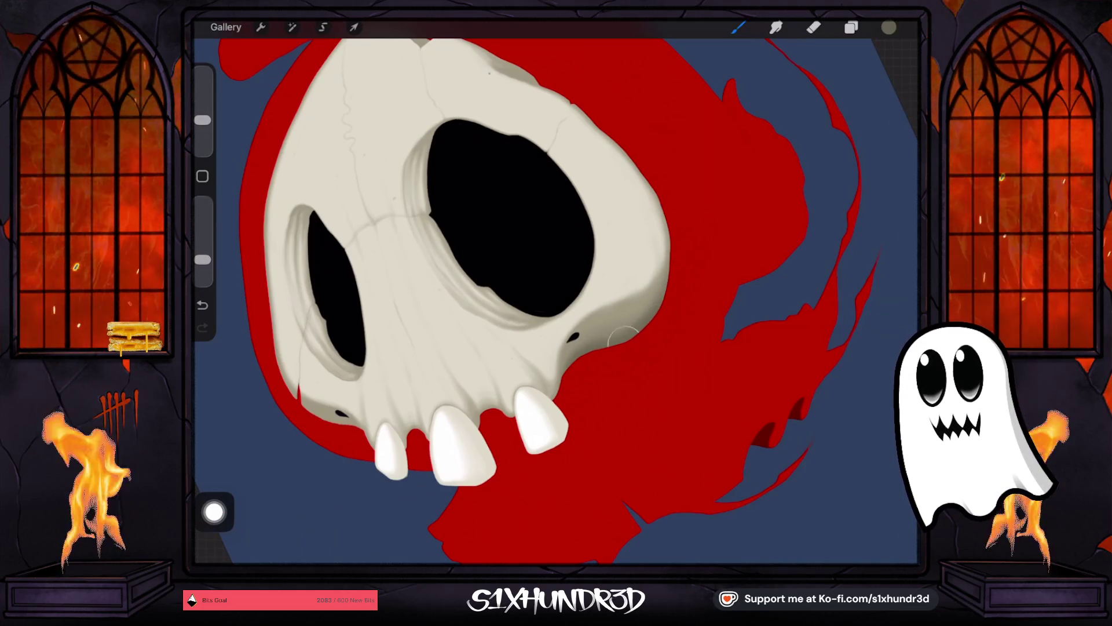
left_click_drag(202, 120, 202, 130)
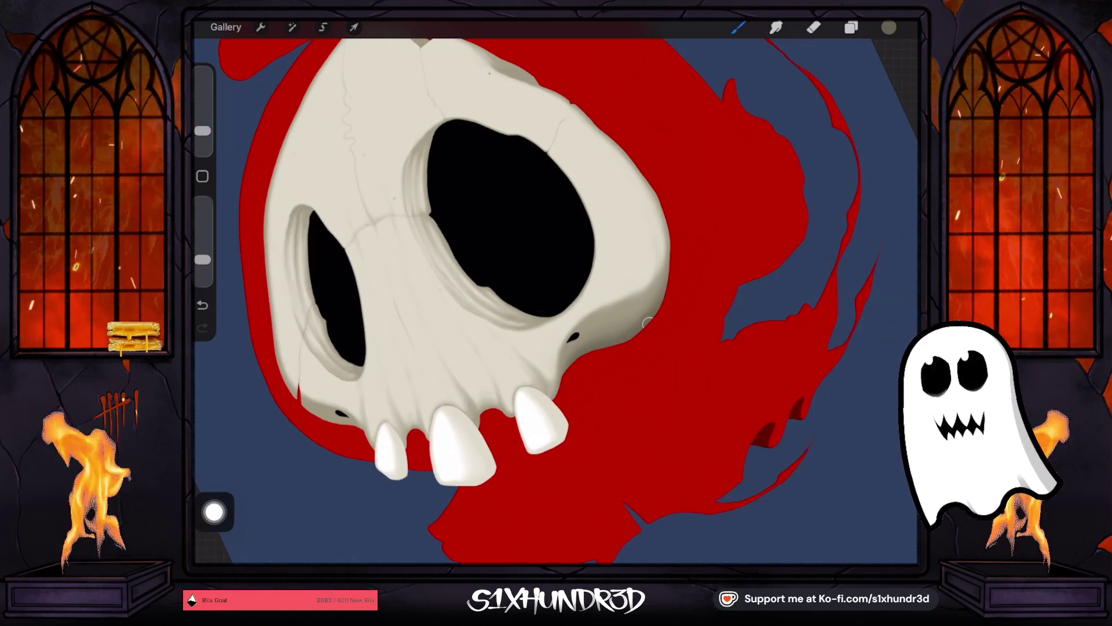
scroll(579, 347, "up", 3)
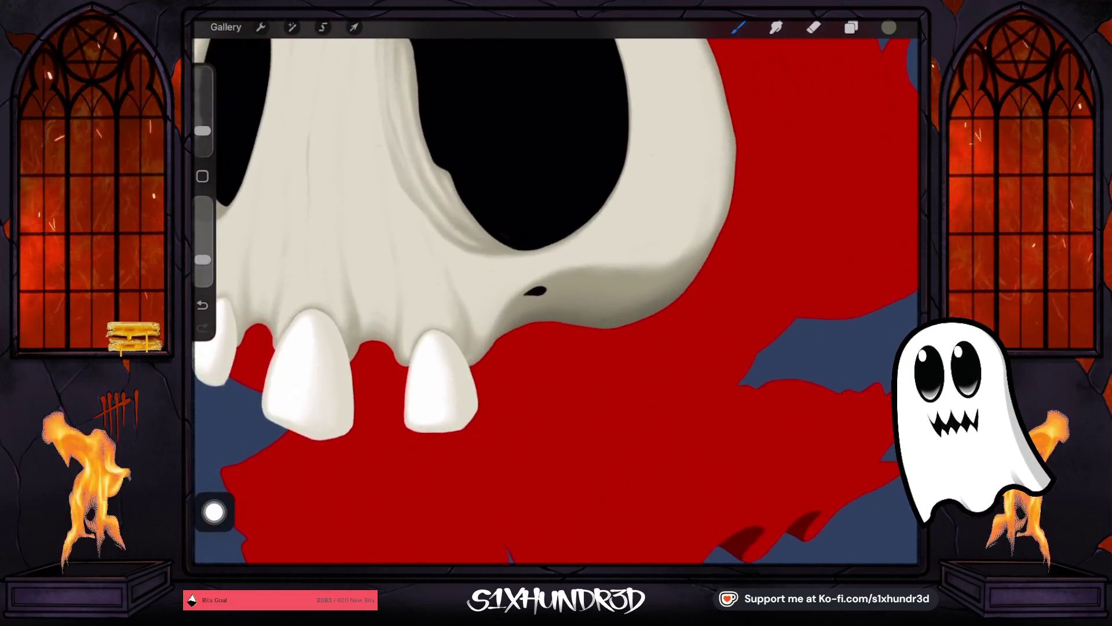
Step: Delete the unused Layer 14, return to Layer 12, and set a smaller, more opaque brush
left_click(850, 28)
left_click_drag(840, 310, 747, 310)
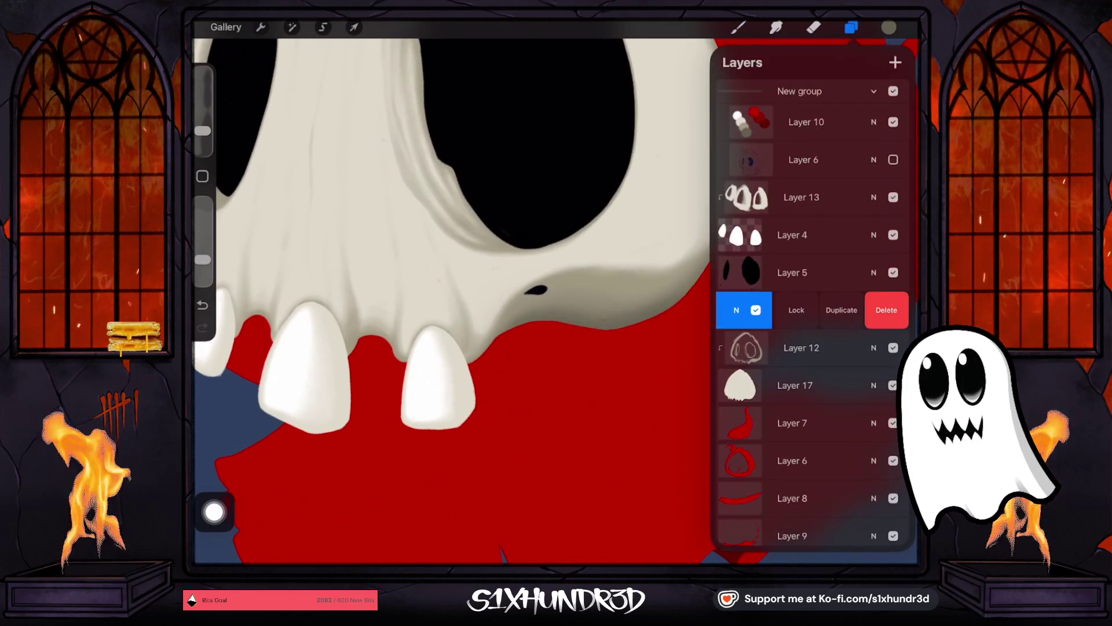
left_click(887, 310)
left_click(746, 310)
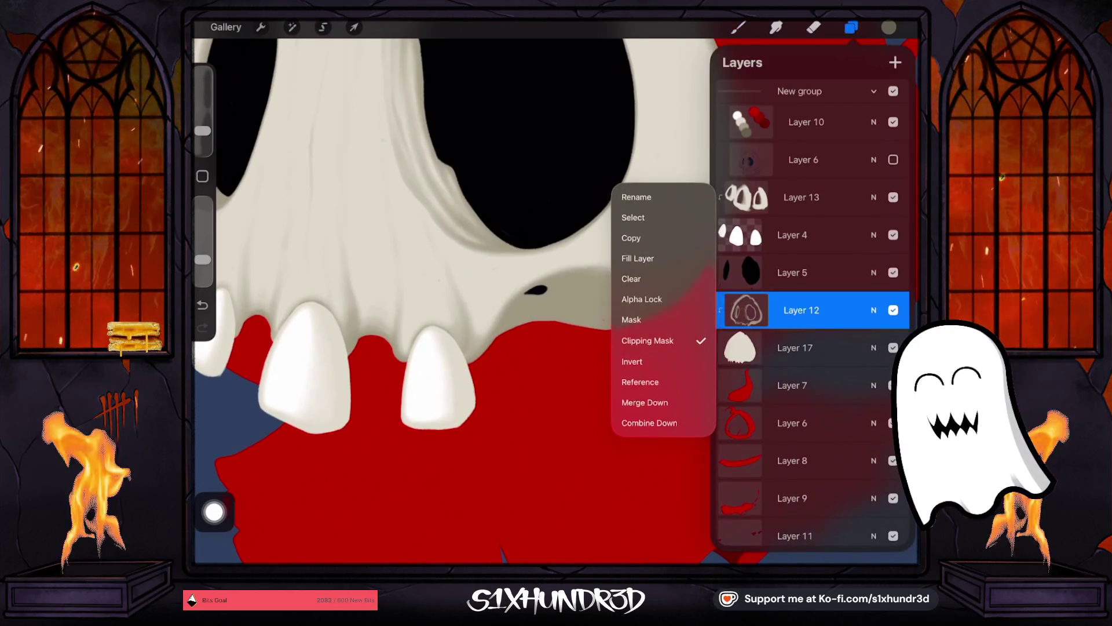
left_click(746, 310)
left_click(738, 27)
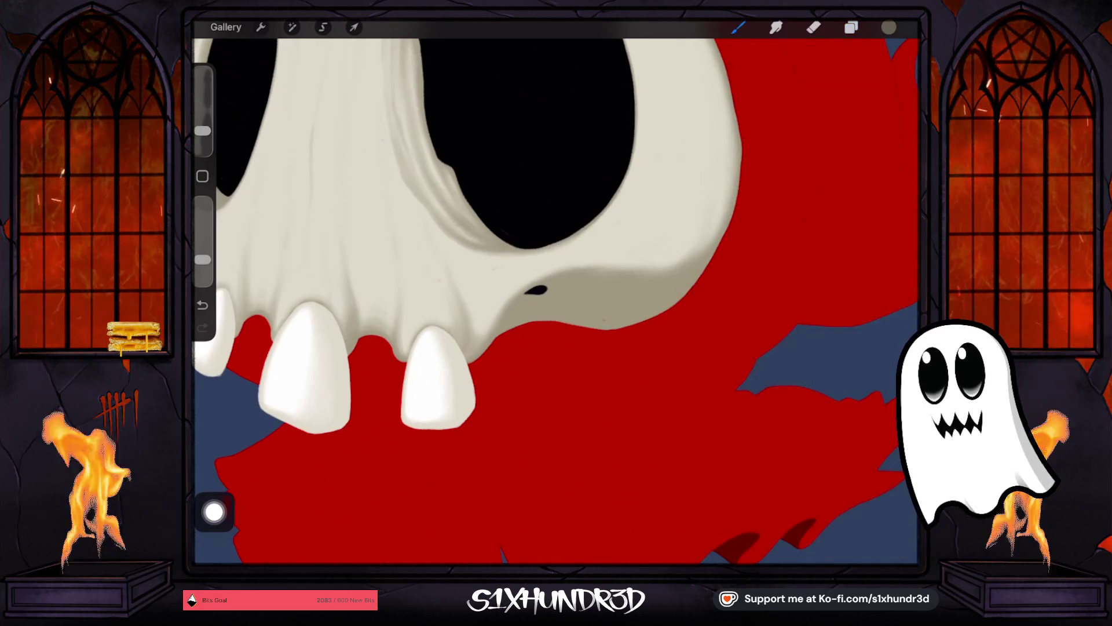
left_click_drag(203, 131, 203, 137)
left_click_drag(203, 259, 202, 229)
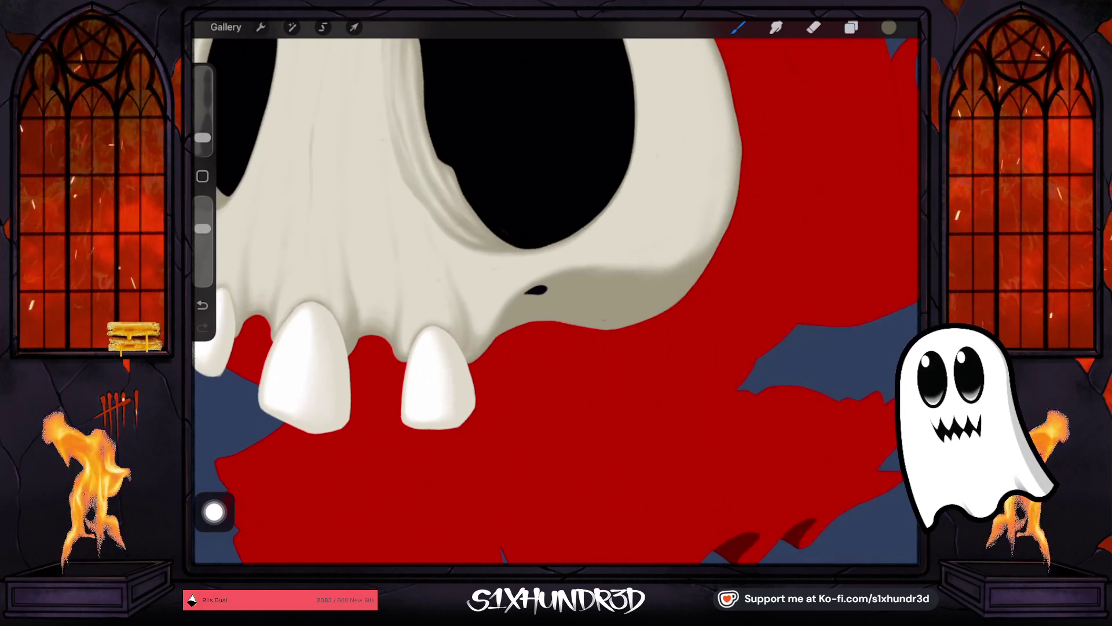
scroll(388, 406, "up", 3)
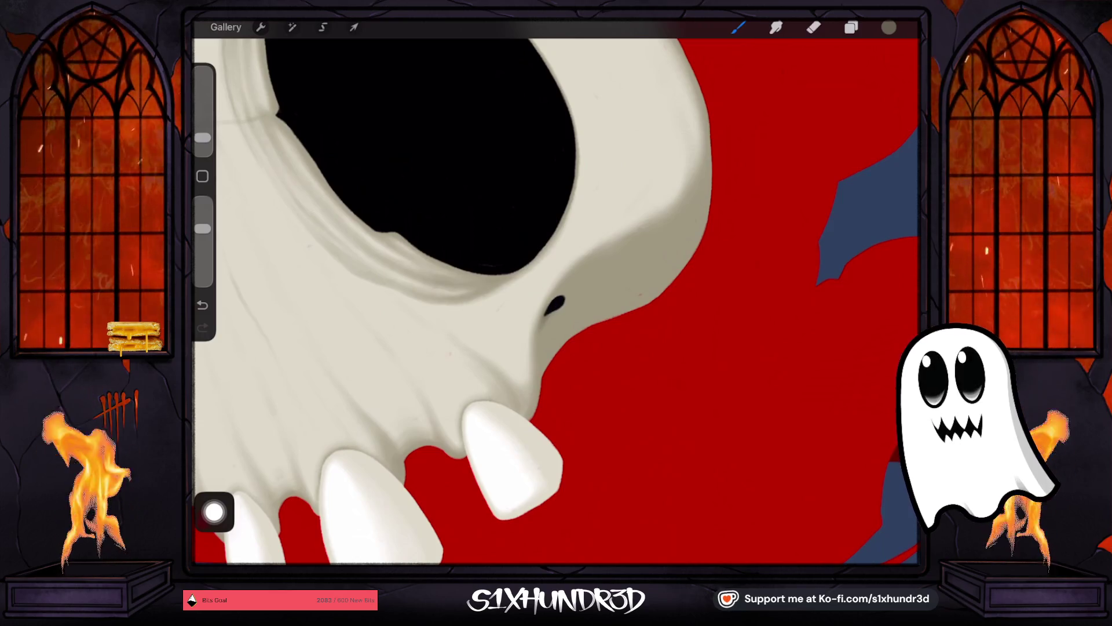
Step: Enlarge the nostril with dark paint and softly shade below it and along the skull's right edge
left_click_drag(546, 316, 556, 301)
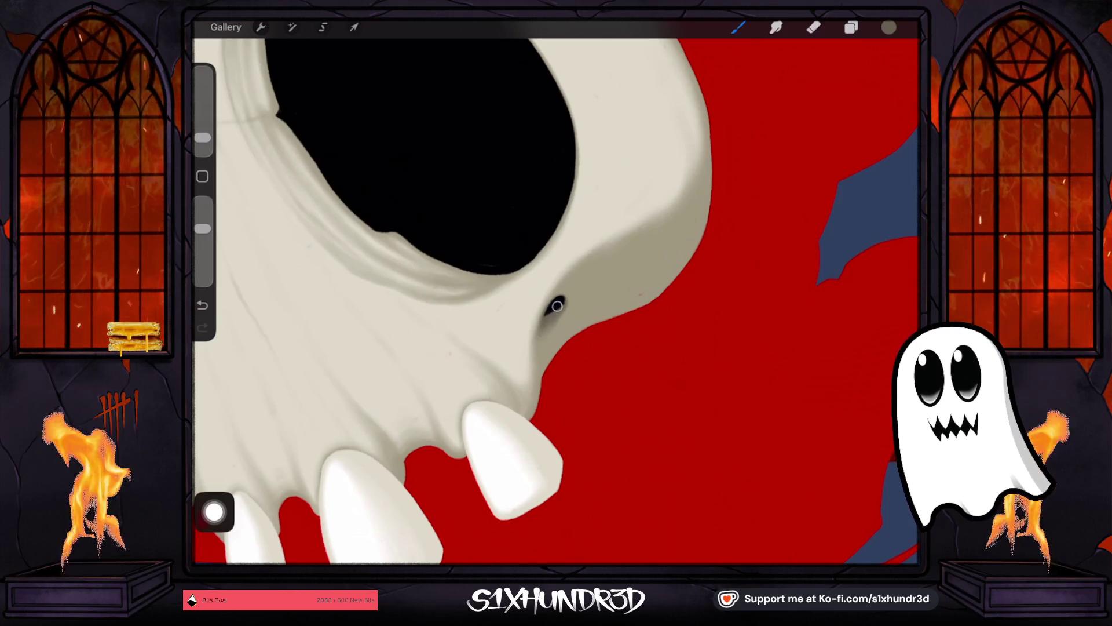
left_click_drag(203, 137, 202, 124)
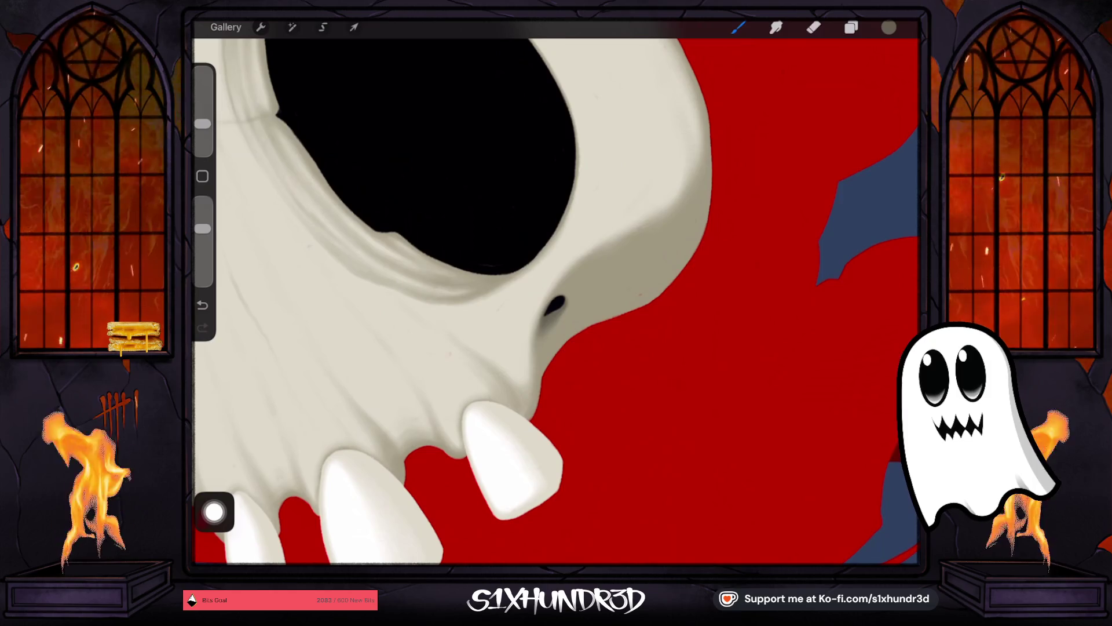
left_click_drag(553, 339, 537, 397)
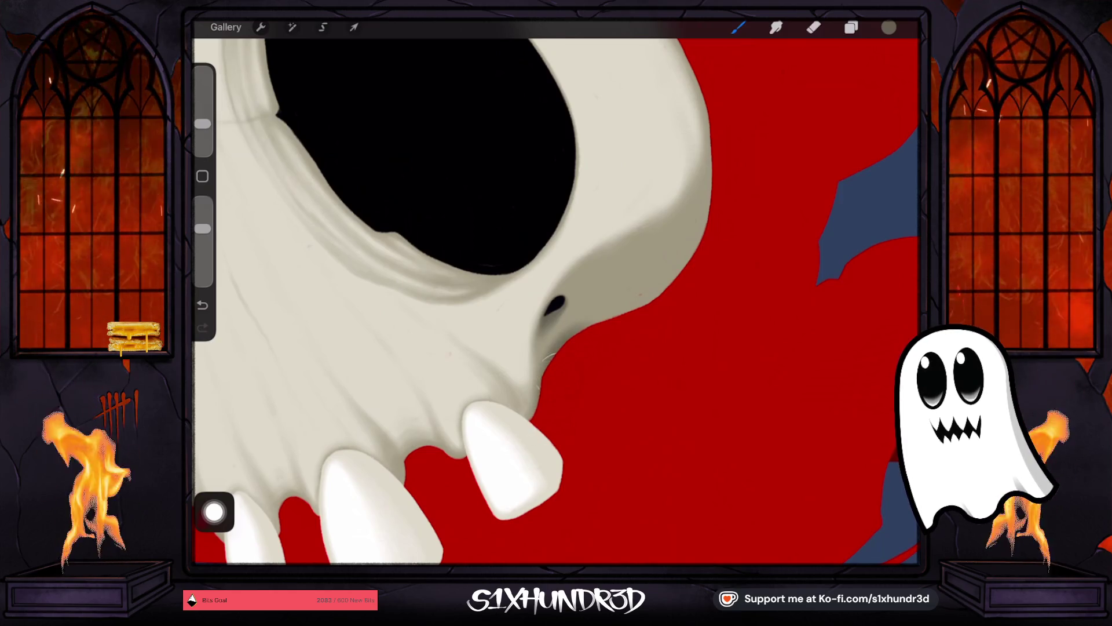
left_click_drag(553, 345, 536, 399)
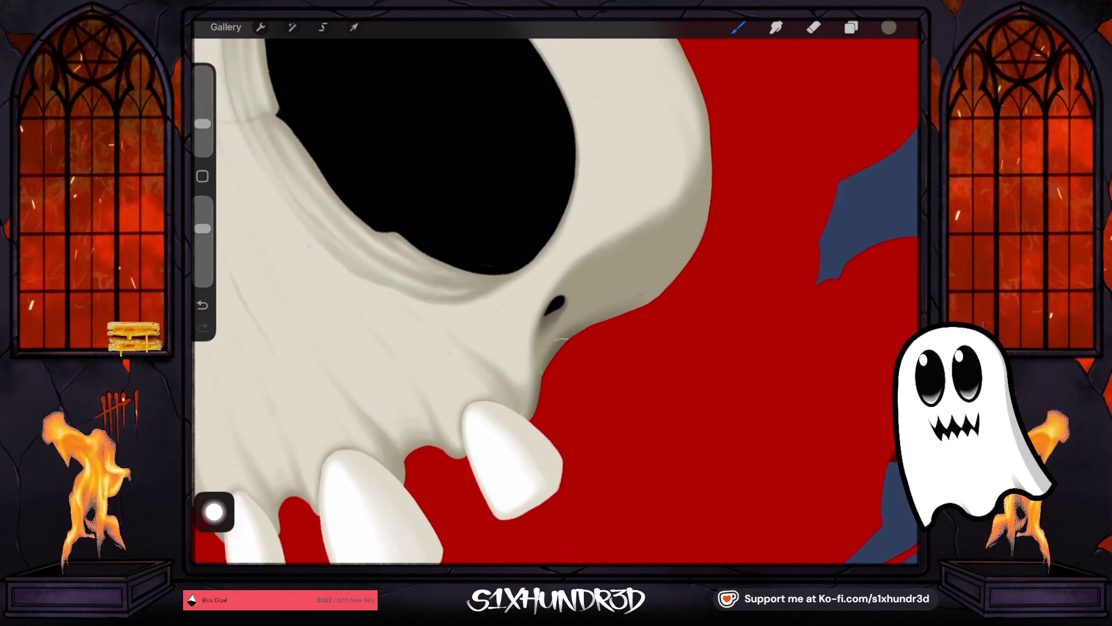
left_click_drag(202, 228, 202, 242)
left_click_drag(202, 123, 202, 115)
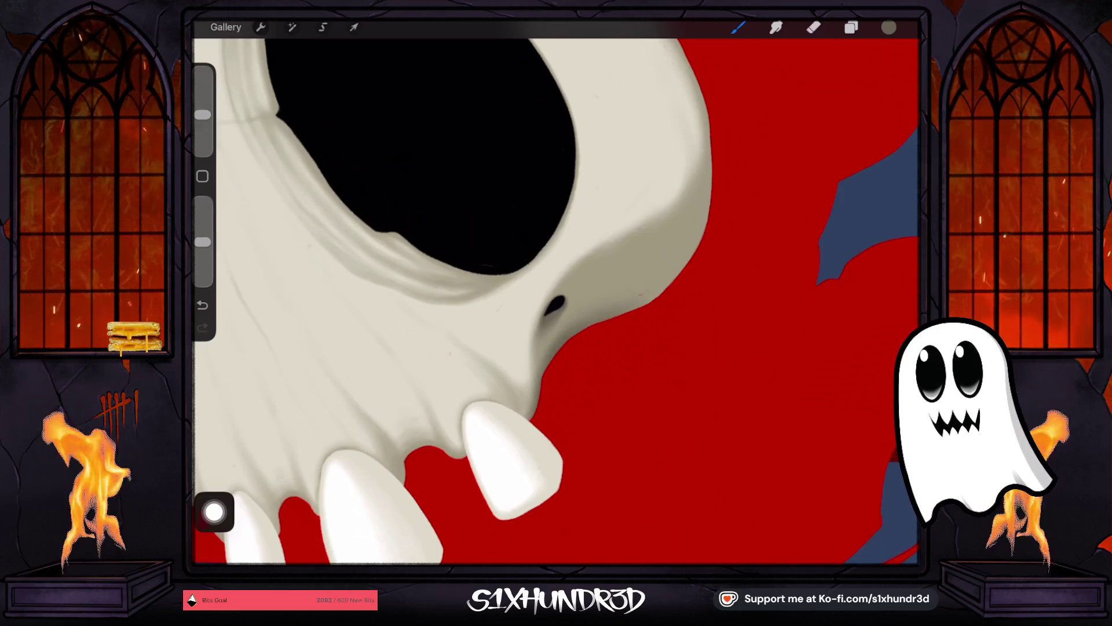
left_click_drag(628, 304, 666, 261)
left_click_drag(710, 194, 663, 272)
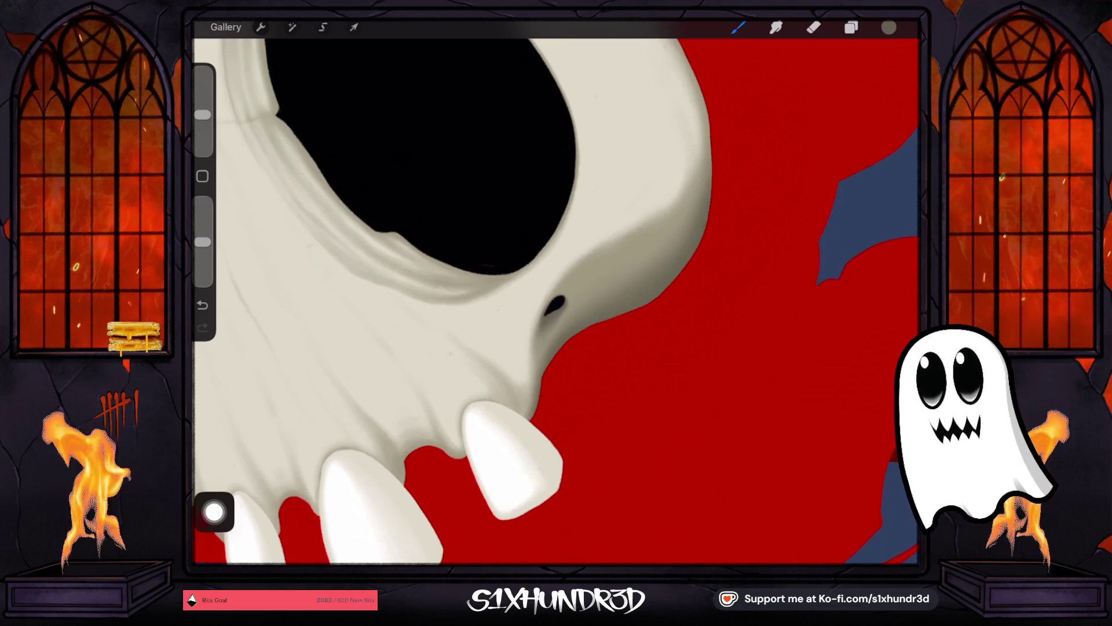
Step: Fine-tune the brush size, undo a stray stroke, and touch up paint at the right tooth
left_click_drag(203, 114, 203, 134)
scroll(555, 302, "down", 3)
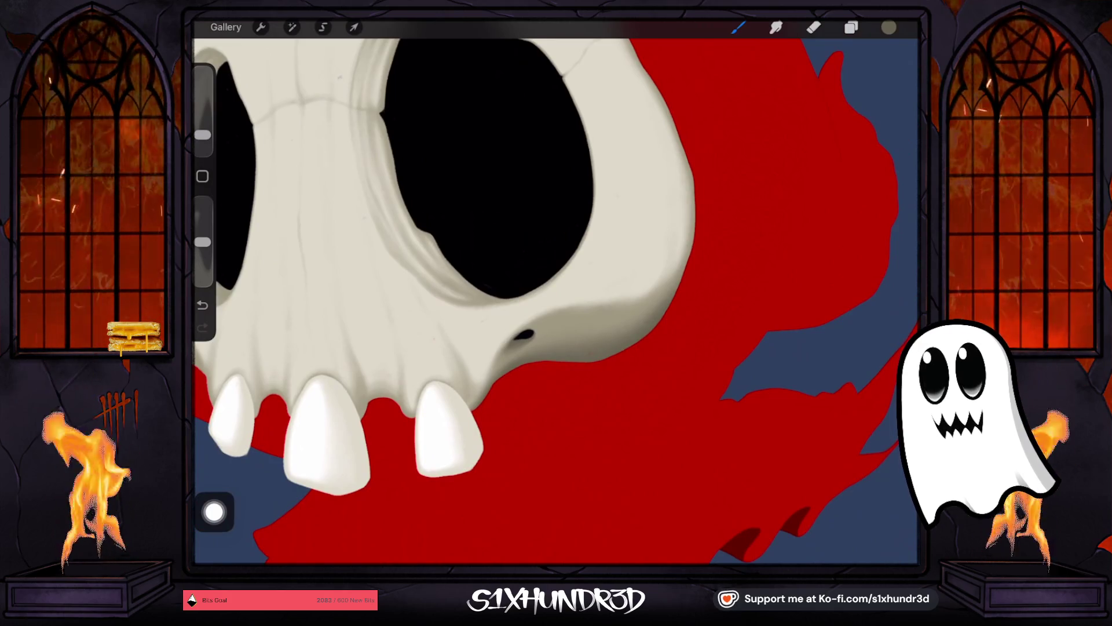
left_click_drag(203, 134, 203, 130)
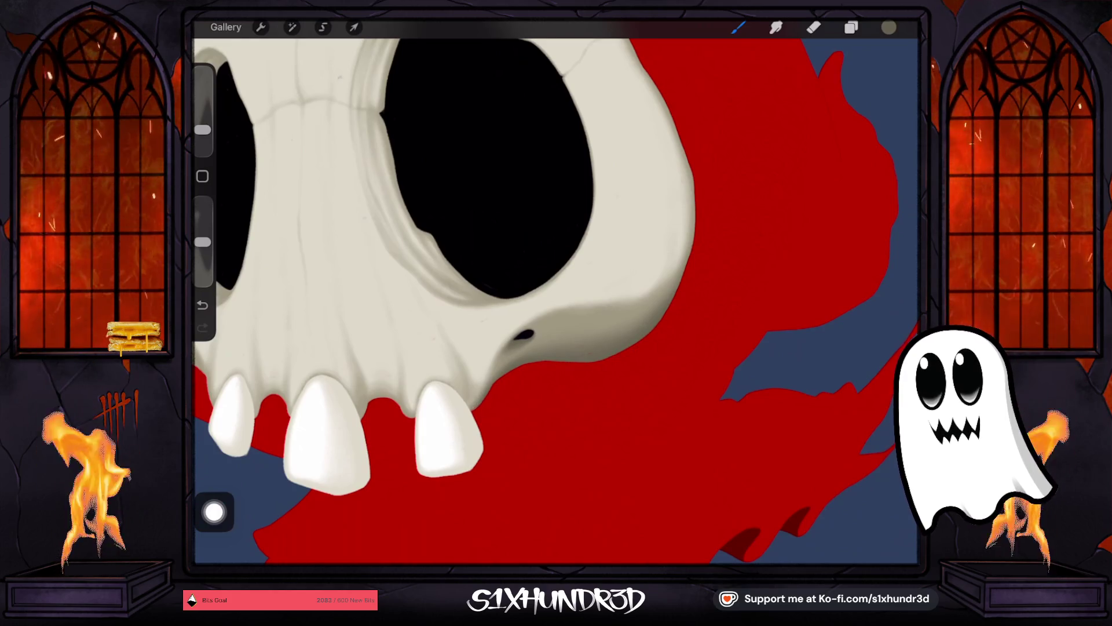
left_click_drag(203, 130, 203, 135)
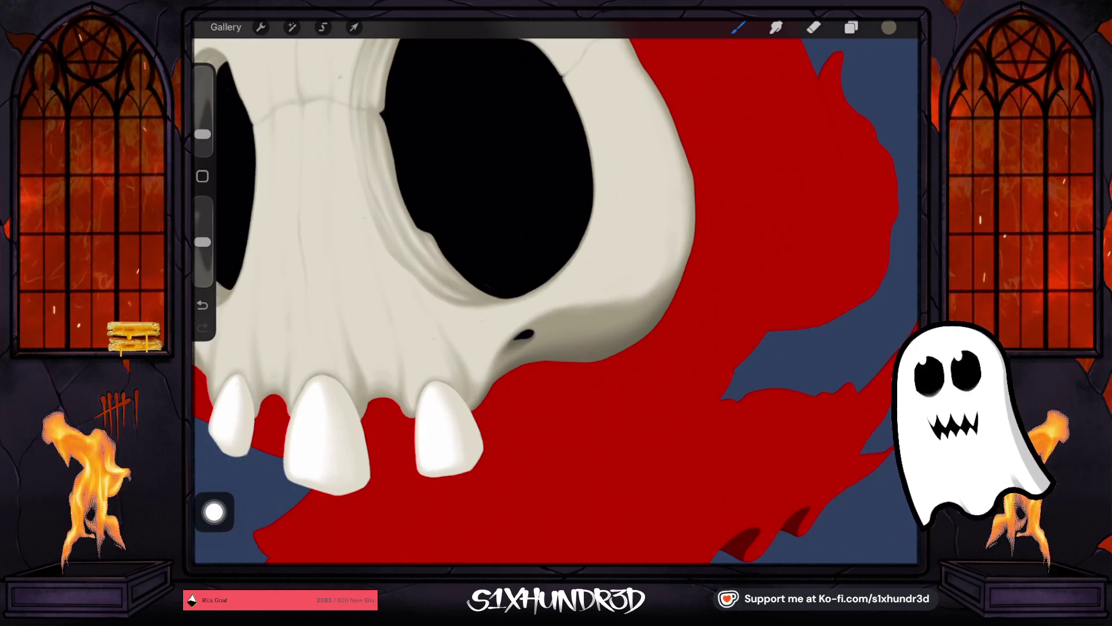
key("ctrl+z")
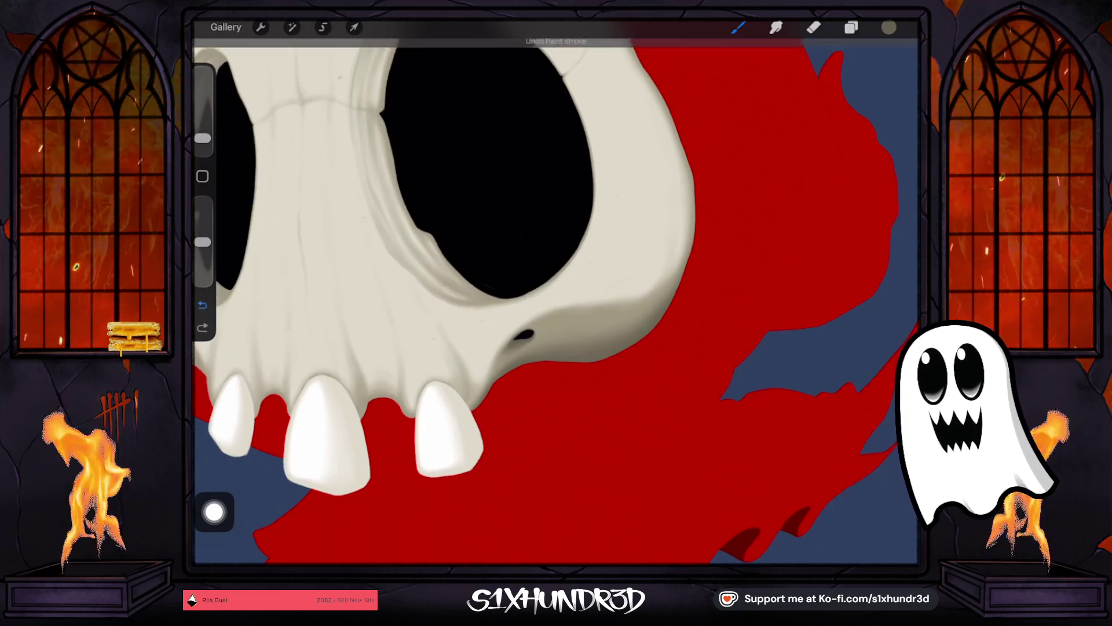
scroll(556, 290, "up", 3)
scroll(556, 290, "up", 1)
left_click(567, 393)
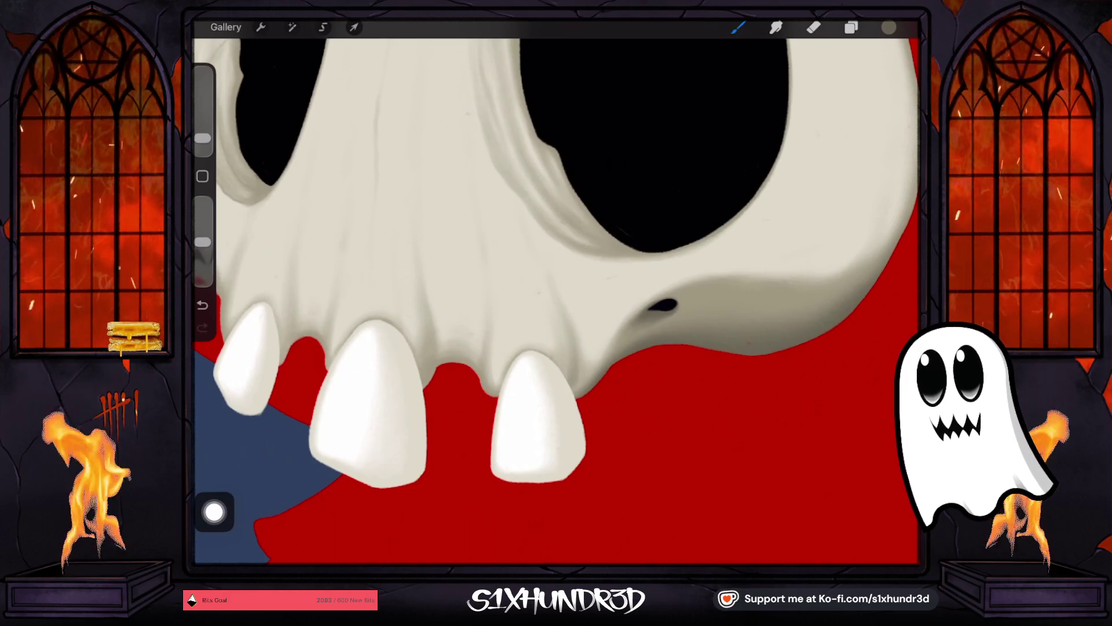
Step: Undo the last stroke and add a small dark shadow where the tooth meets the skull
left_click_drag(202, 138, 203, 141)
left_click(202, 304)
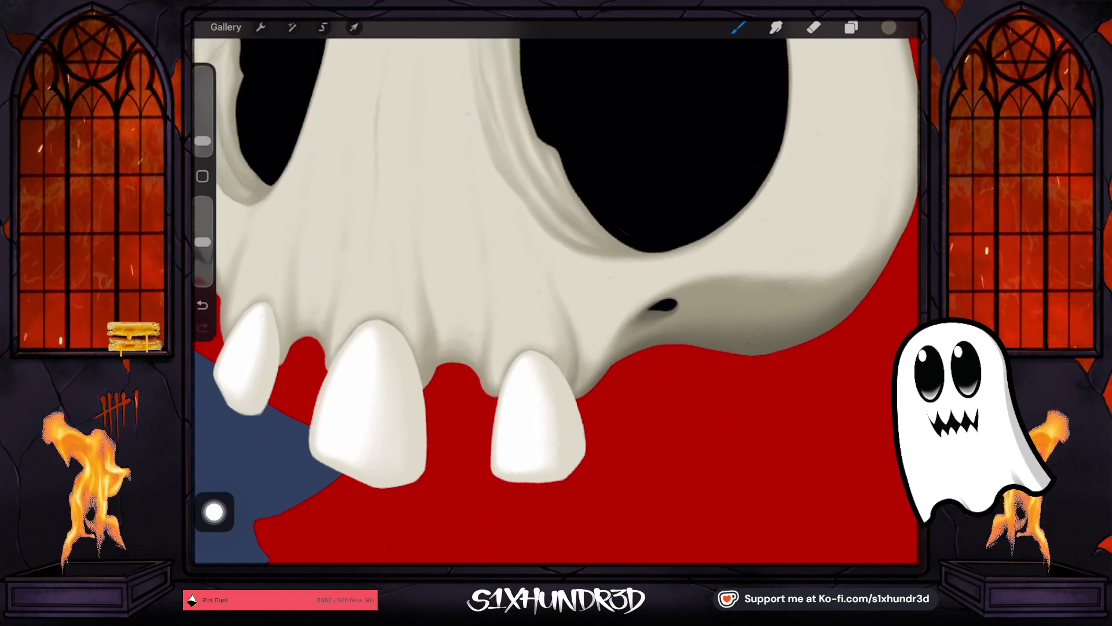
left_click_drag(203, 141, 203, 137)
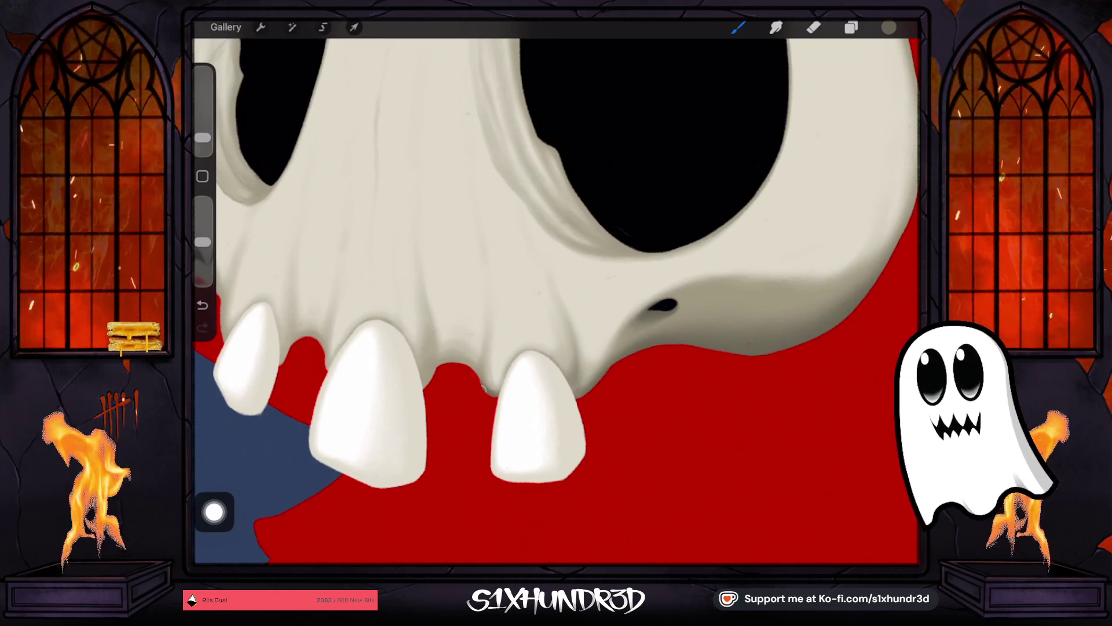
left_click_drag(203, 137, 203, 141)
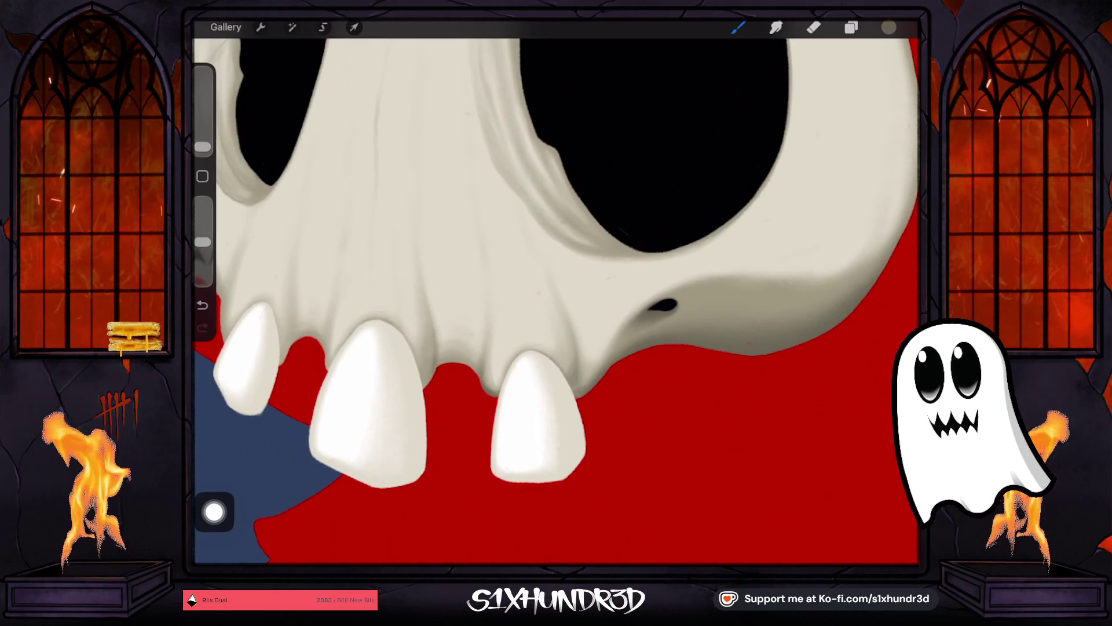
left_click_drag(202, 147, 203, 136)
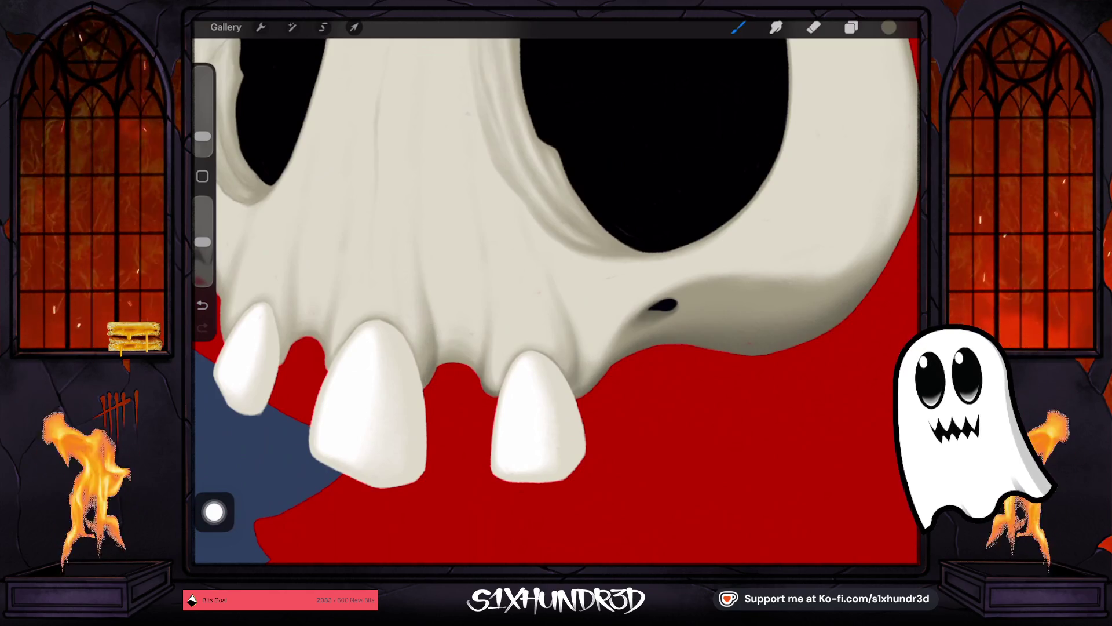
left_click_drag(445, 364, 468, 359)
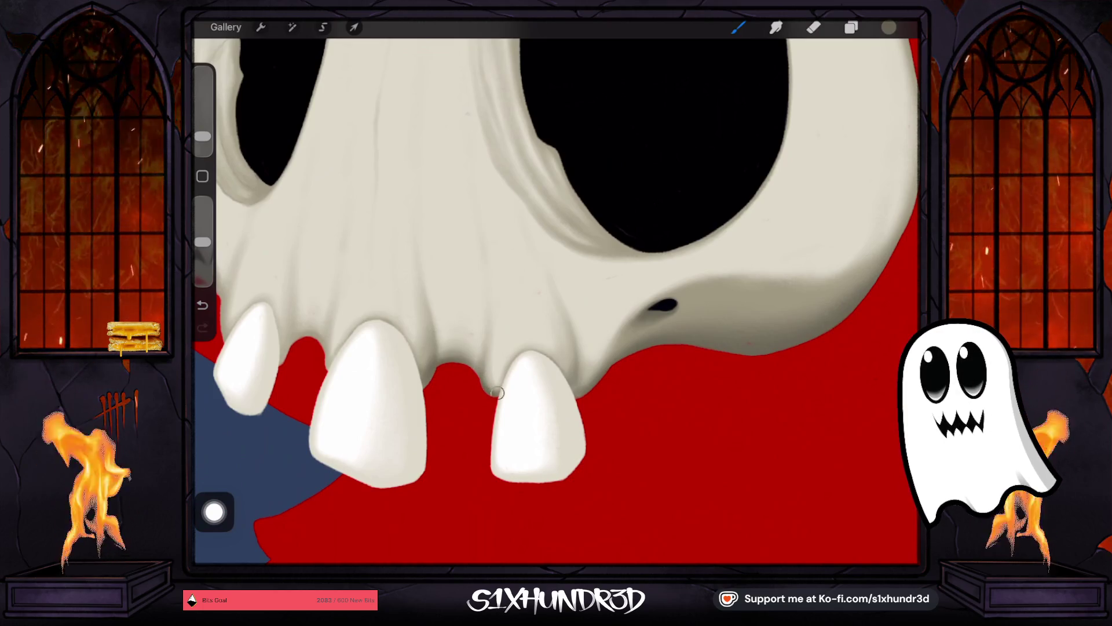
left_click_drag(370, 347, 475, 353)
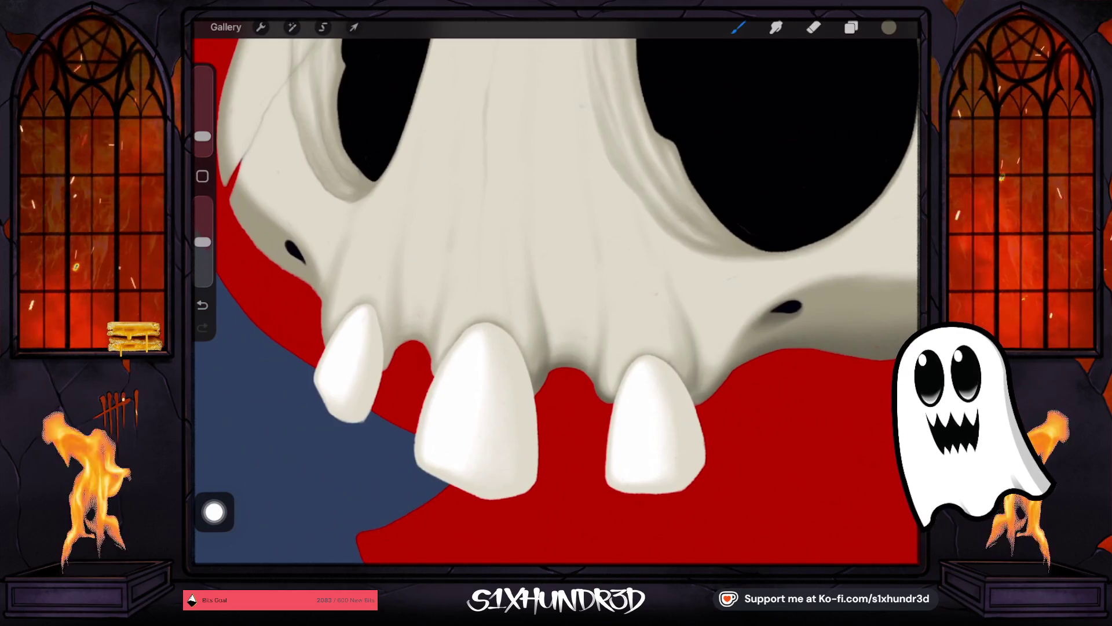
left_click_drag(203, 136, 202, 141)
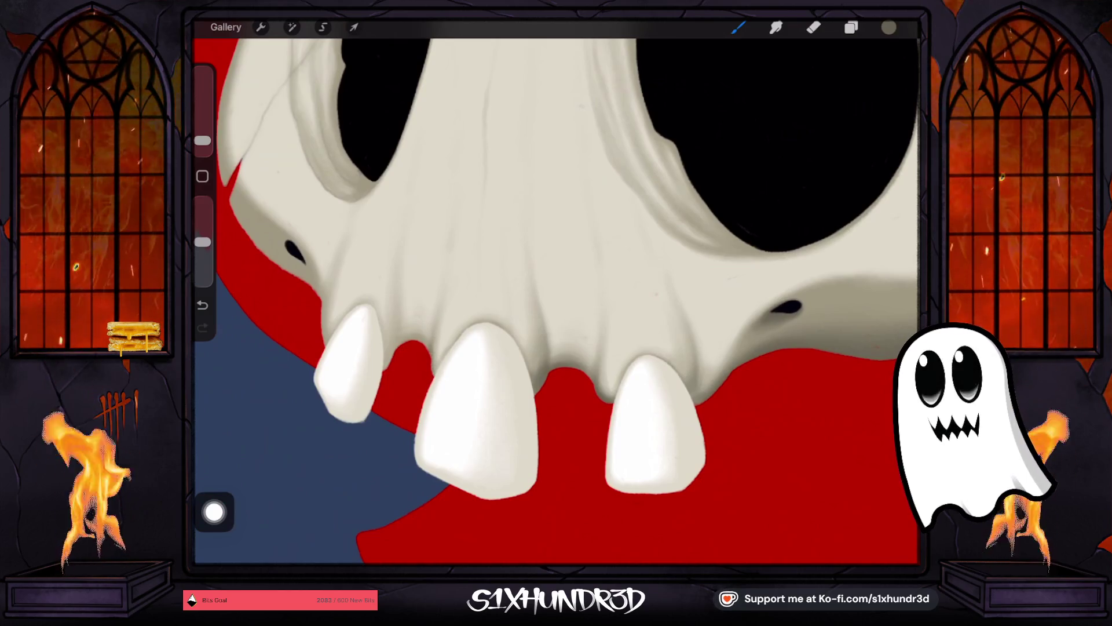
left_click_drag(203, 141, 202, 139)
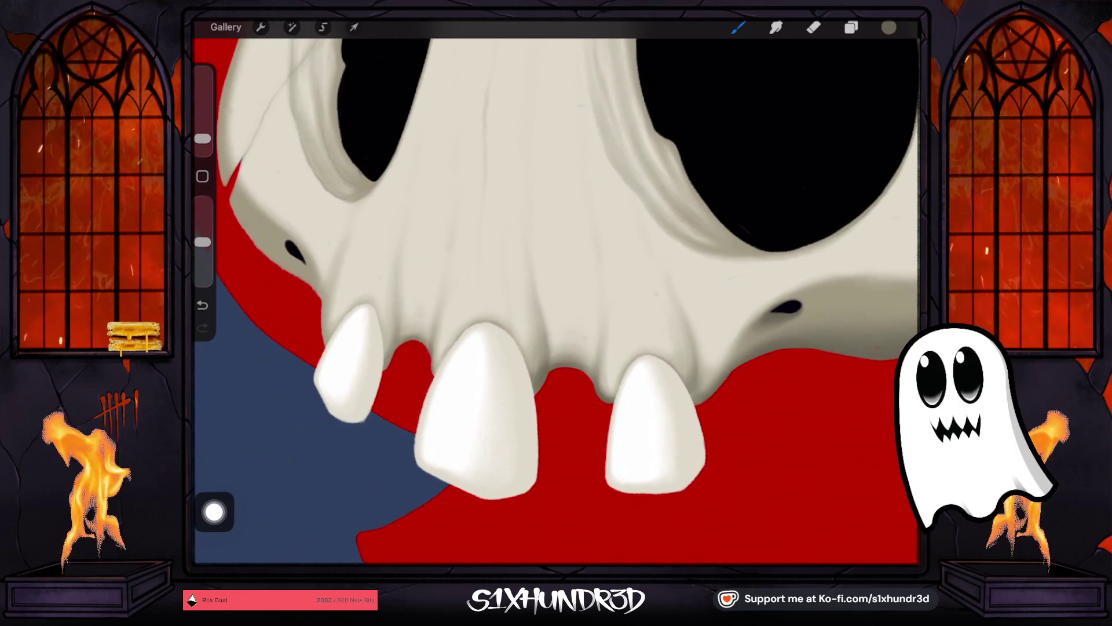
left_click_drag(202, 138, 202, 135)
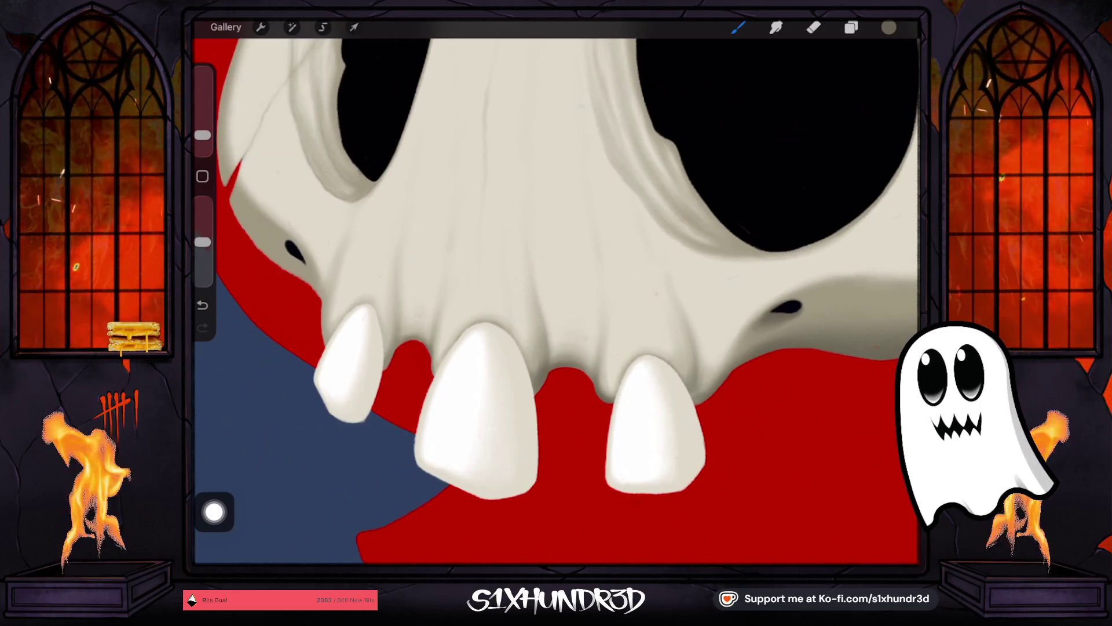
left_click_drag(475, 405, 620, 313)
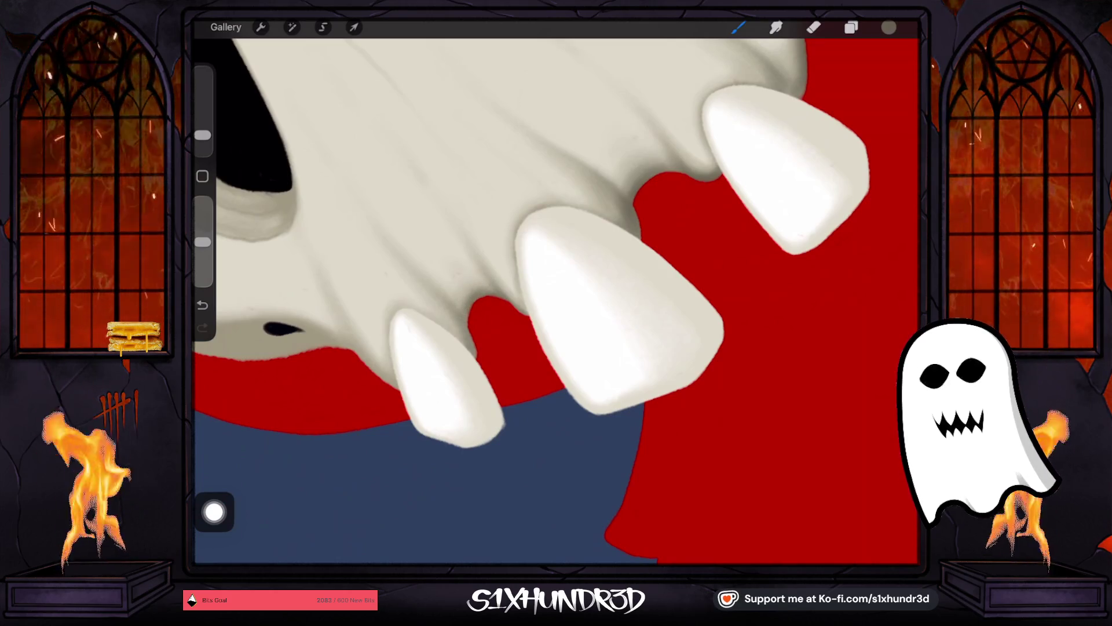
left_click(202, 135)
left_click_drag(579, 301, 521, 359)
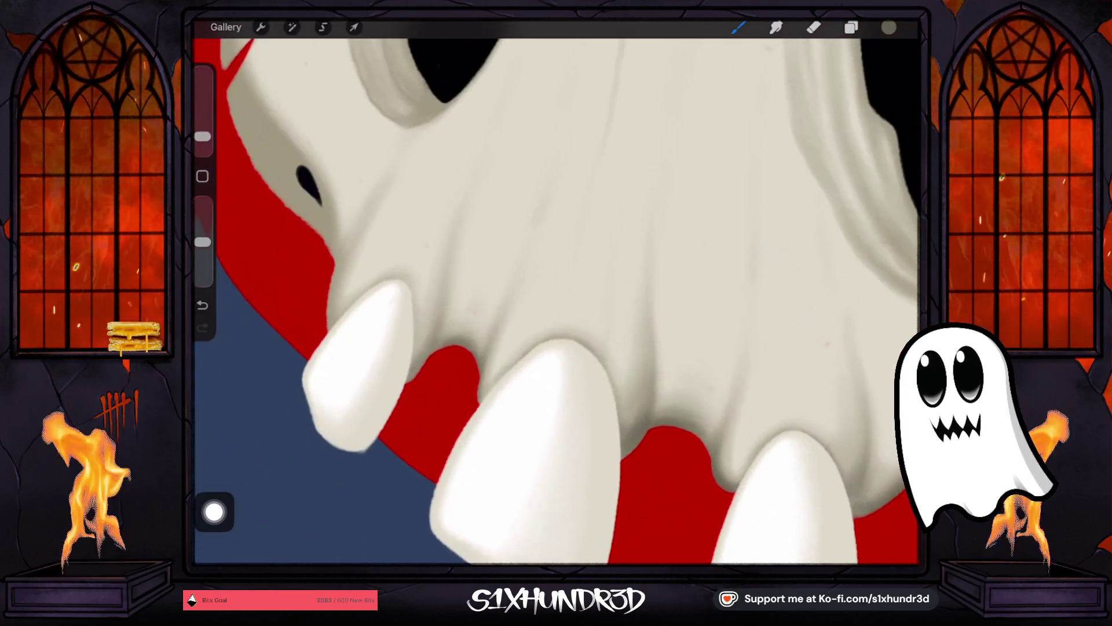
left_click_drag(202, 136, 202, 139)
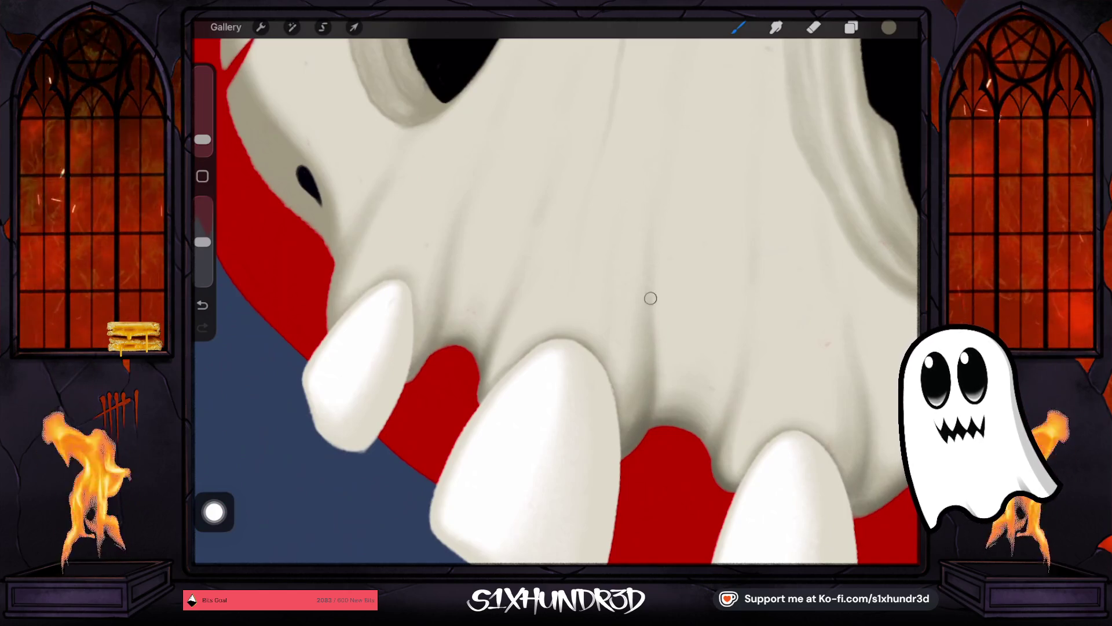
scroll(556, 290, "down", 5)
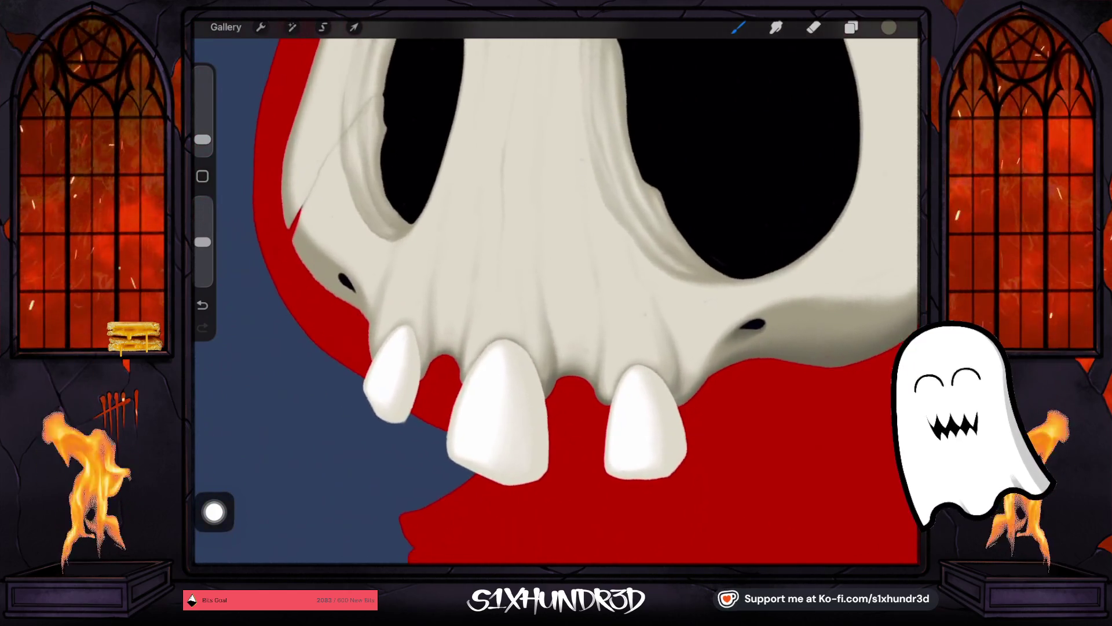
Step: Shade the upper jaw above the fangs with the airbrush, enlarging it for broader strokes
left_click_drag(203, 139, 203, 137)
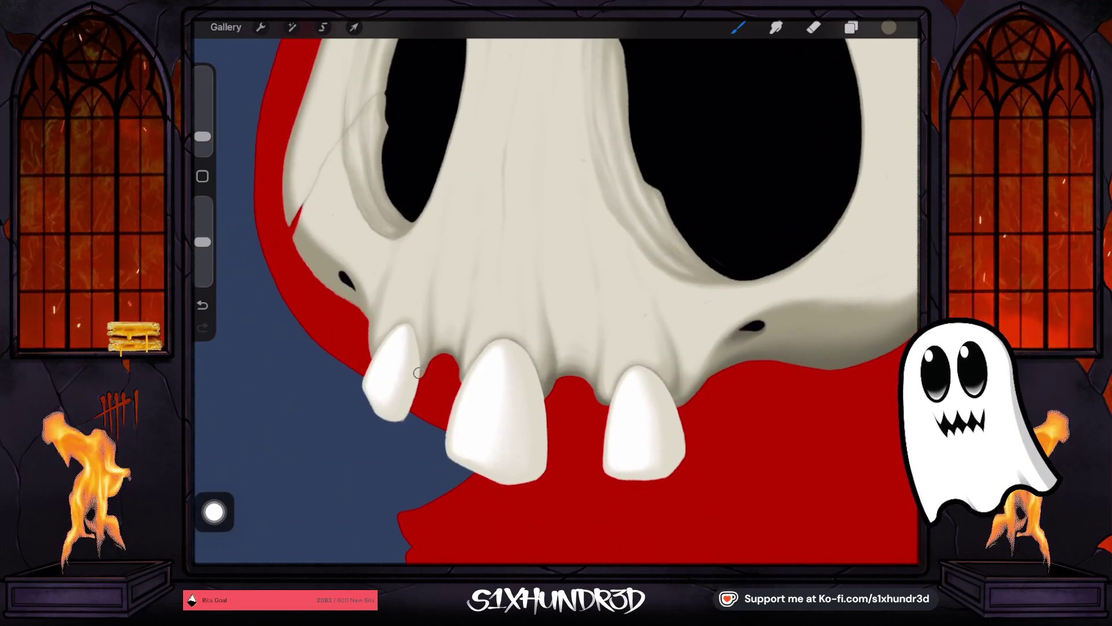
left_click_drag(203, 136, 203, 142)
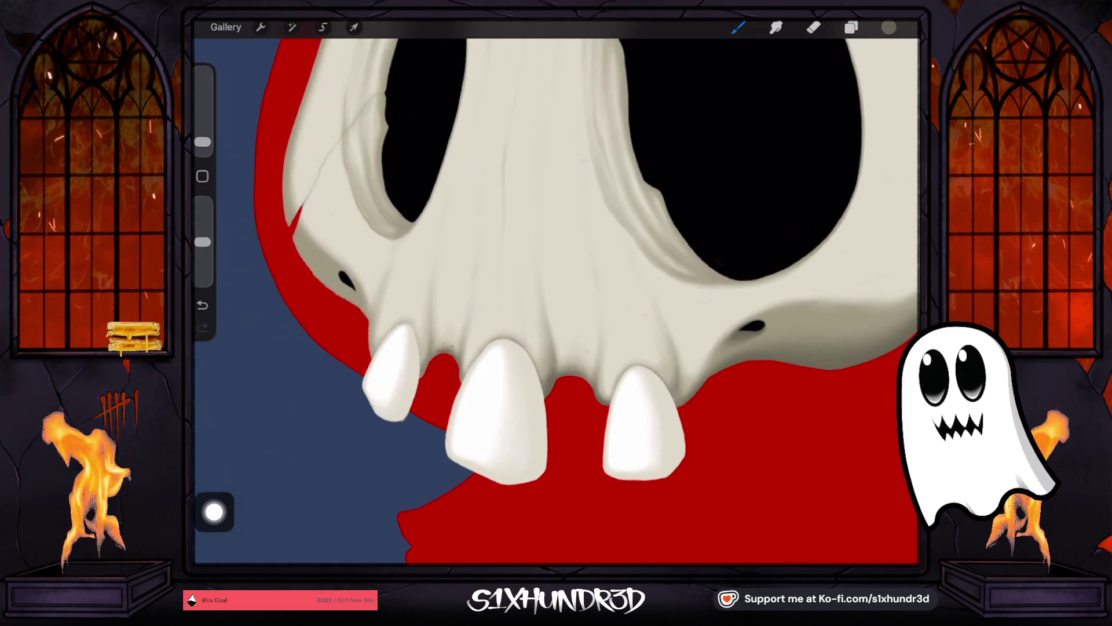
left_click_drag(203, 142, 203, 133)
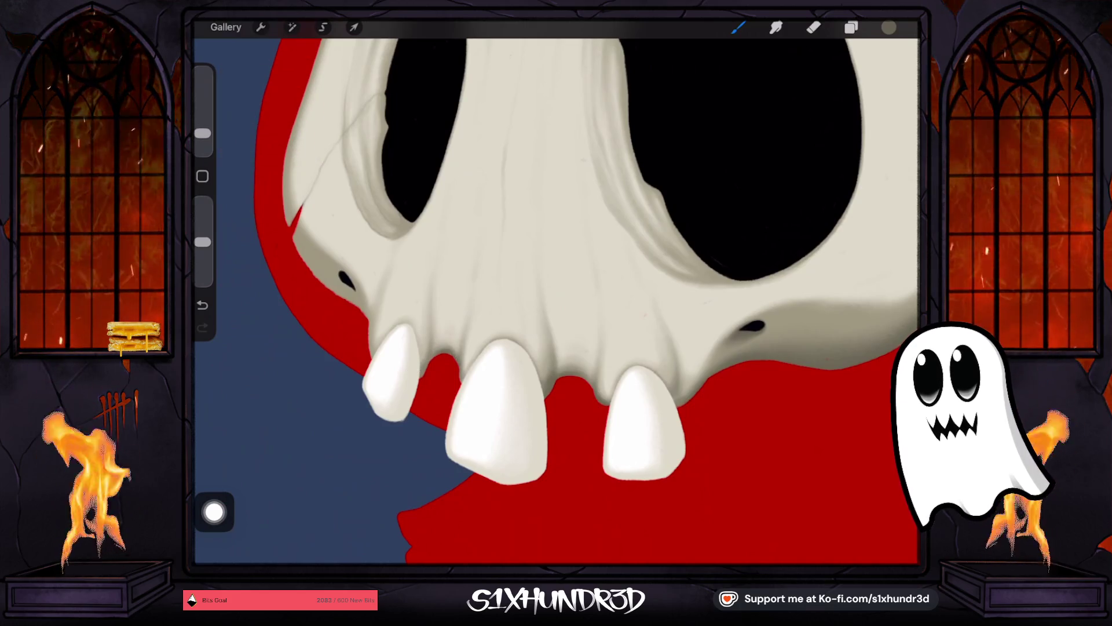
left_click_drag(202, 133, 203, 138)
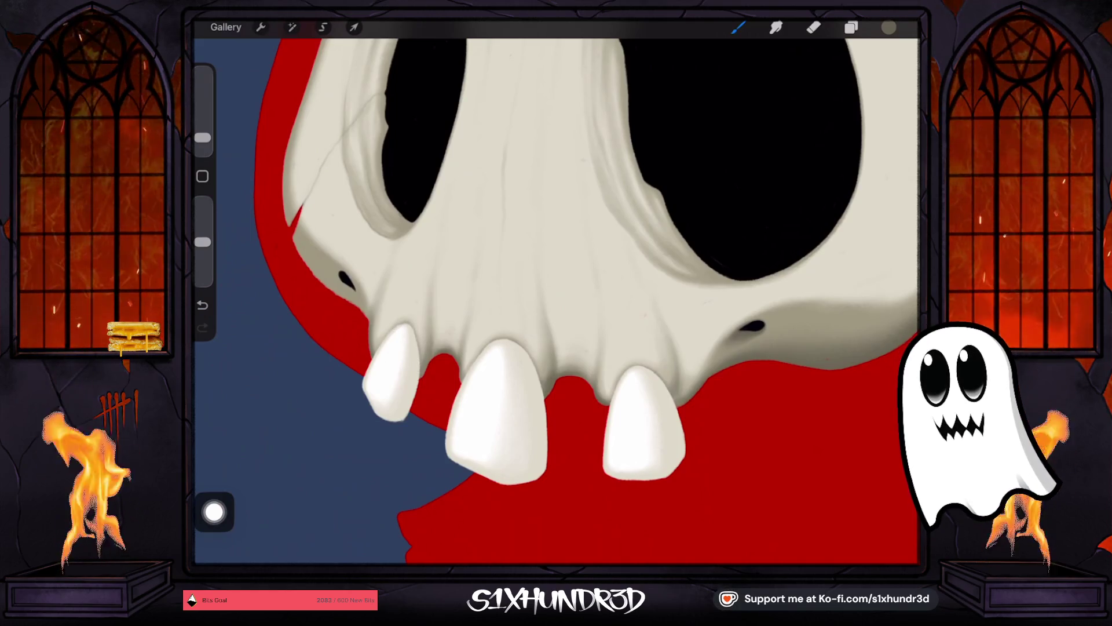
left_click_drag(202, 137, 202, 122)
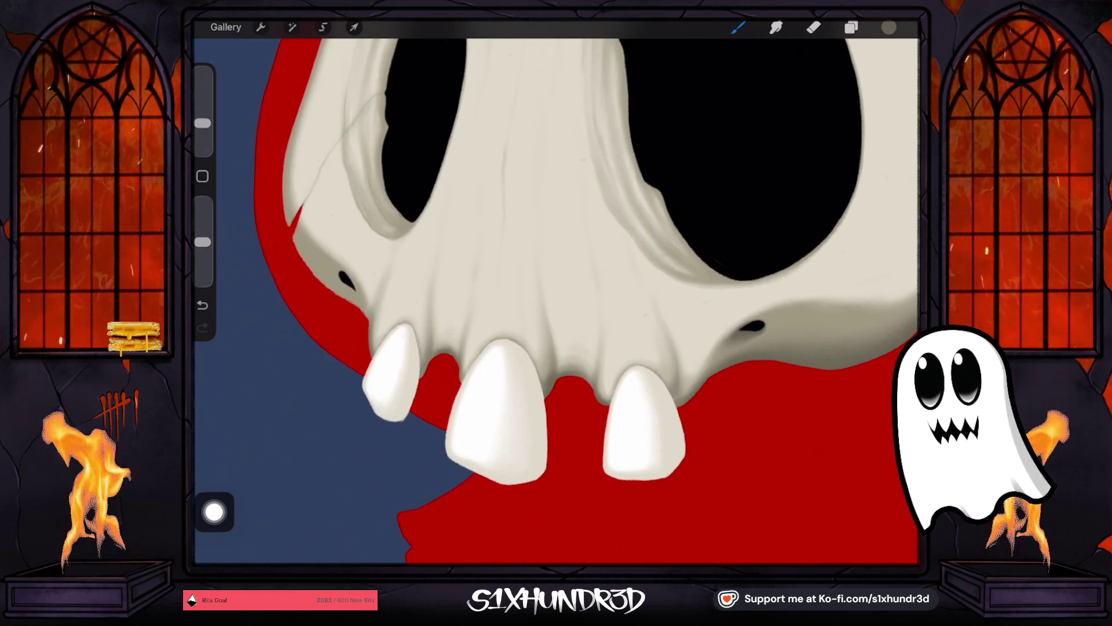
scroll(556, 301, "down", 3)
Step: Undo stray strokes, set the brush to 3%, and darken the small nostril hole on the jaw
scroll(556, 302, "up", 5)
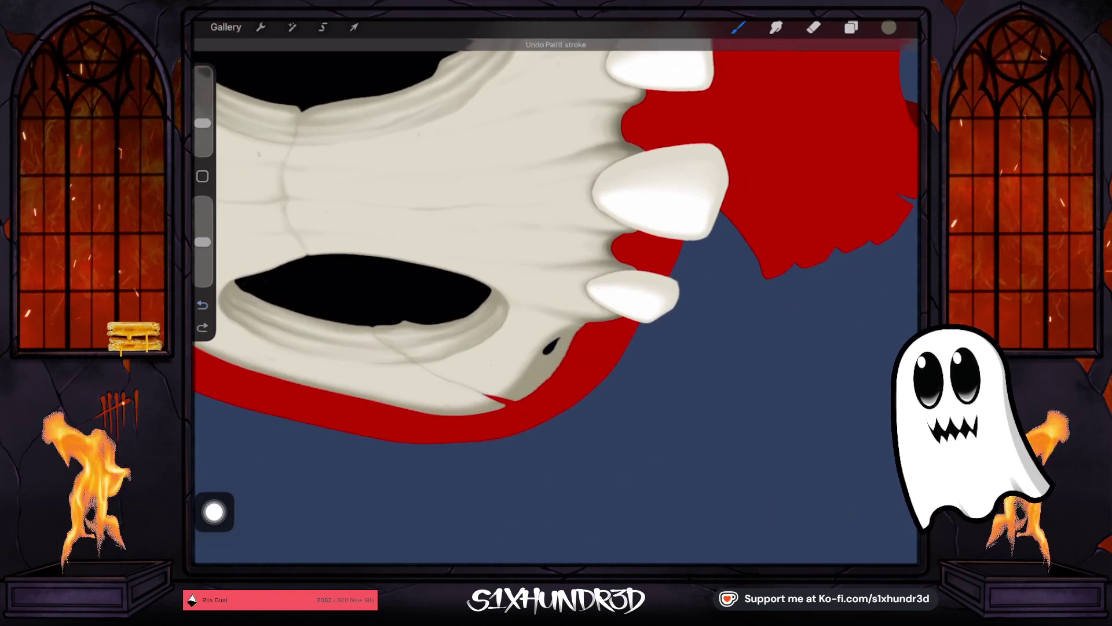
left_click_drag(202, 123, 202, 124)
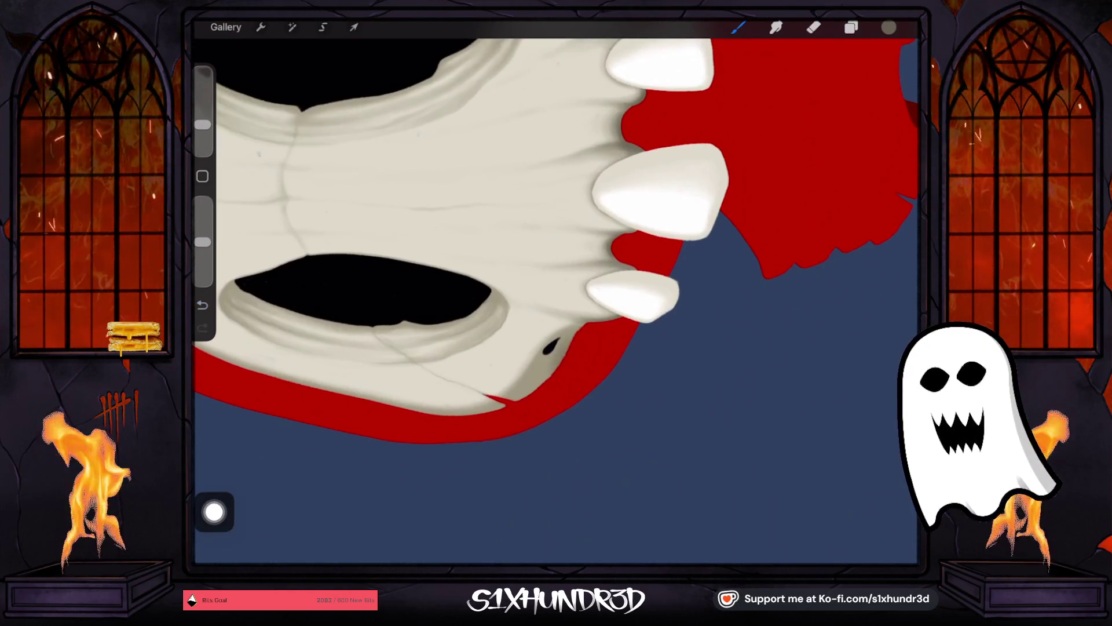
key("ctrl+z")
scroll(556, 261, "up", 3)
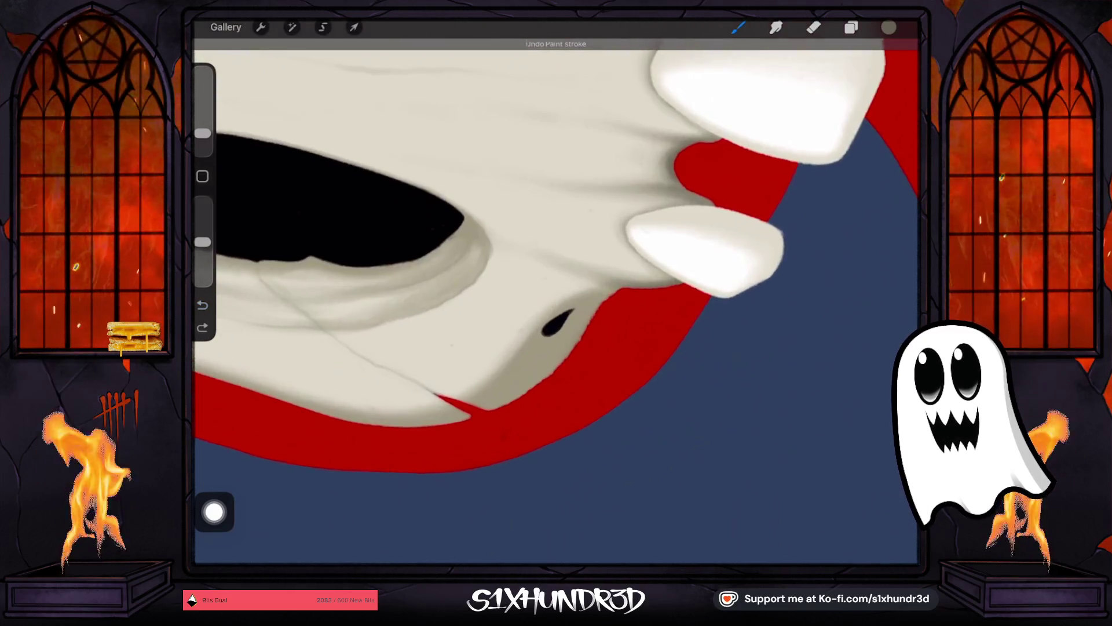
left_click_drag(202, 133, 202, 142)
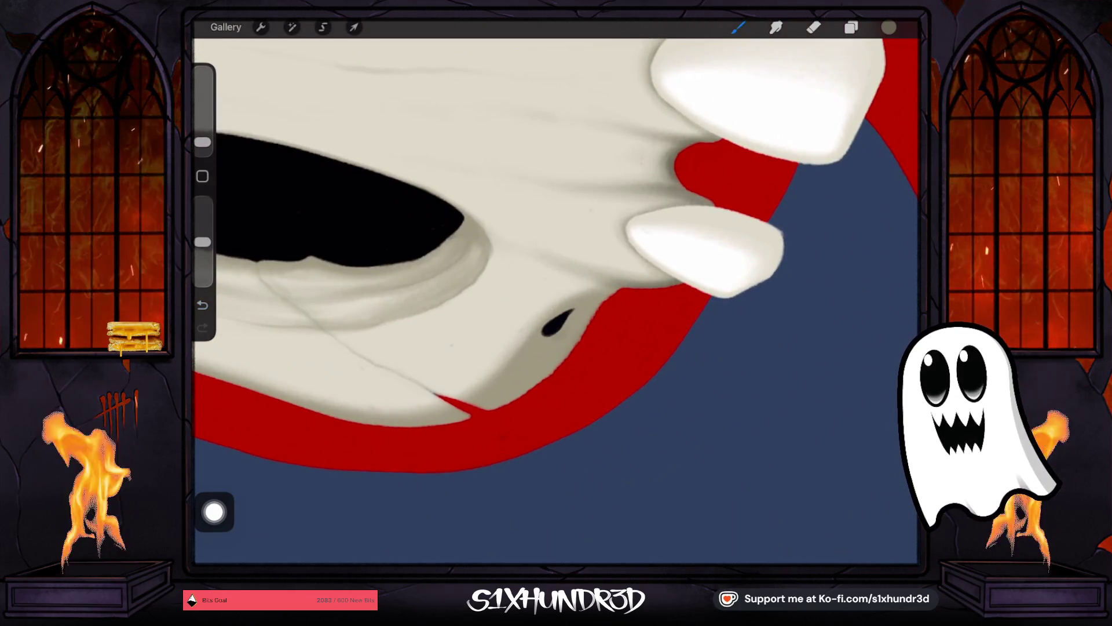
key("ctrl+z")
left_click_drag(550, 333, 546, 334)
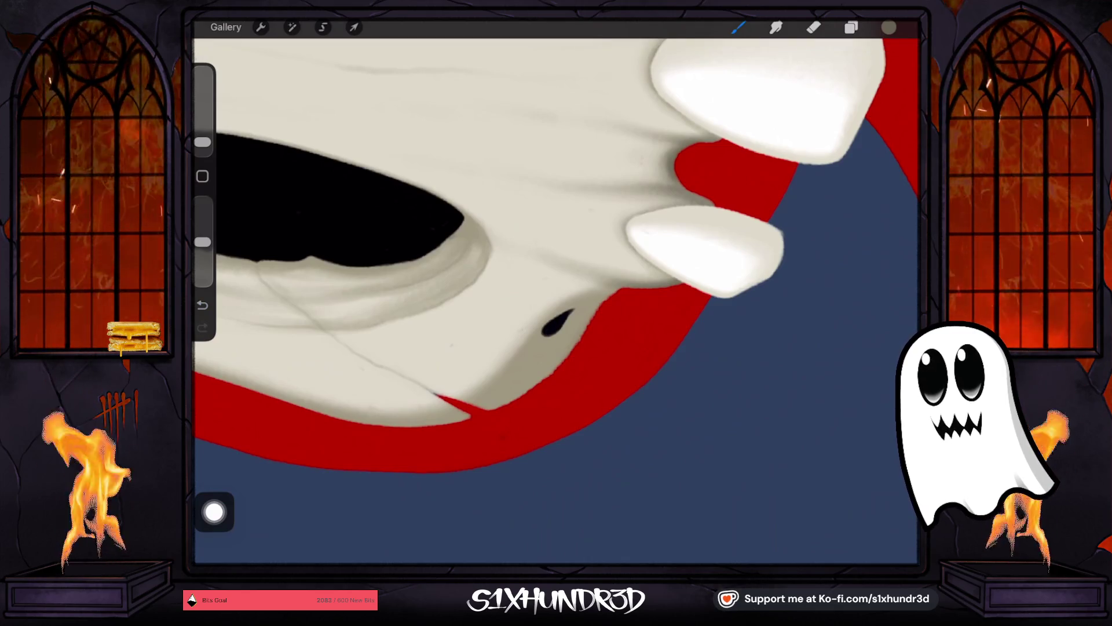
left_click_drag(202, 141, 202, 139)
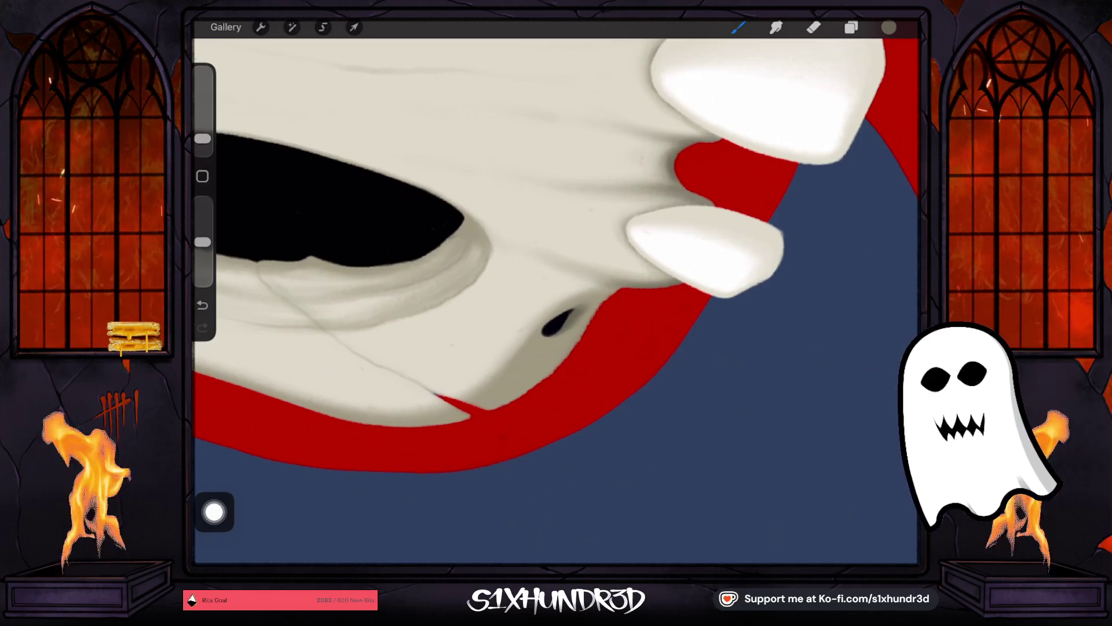
Step: At 7% brush size, paint a faint stroke beside the nostril and highlight the bone edge by the hood
left_click_drag(202, 139, 202, 125)
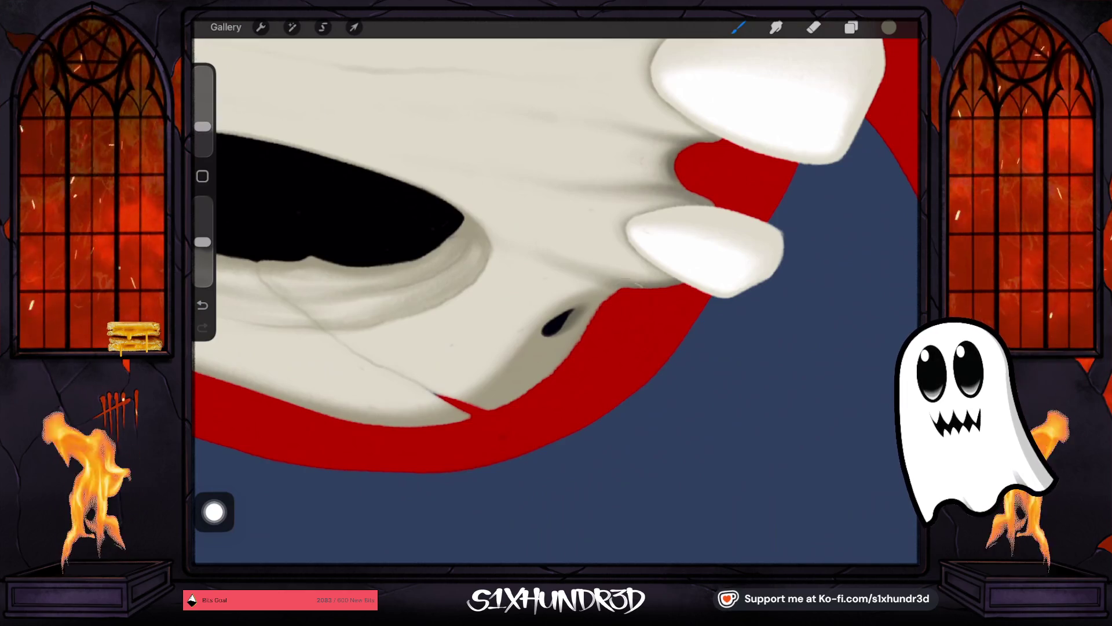
key("ctrl+z")
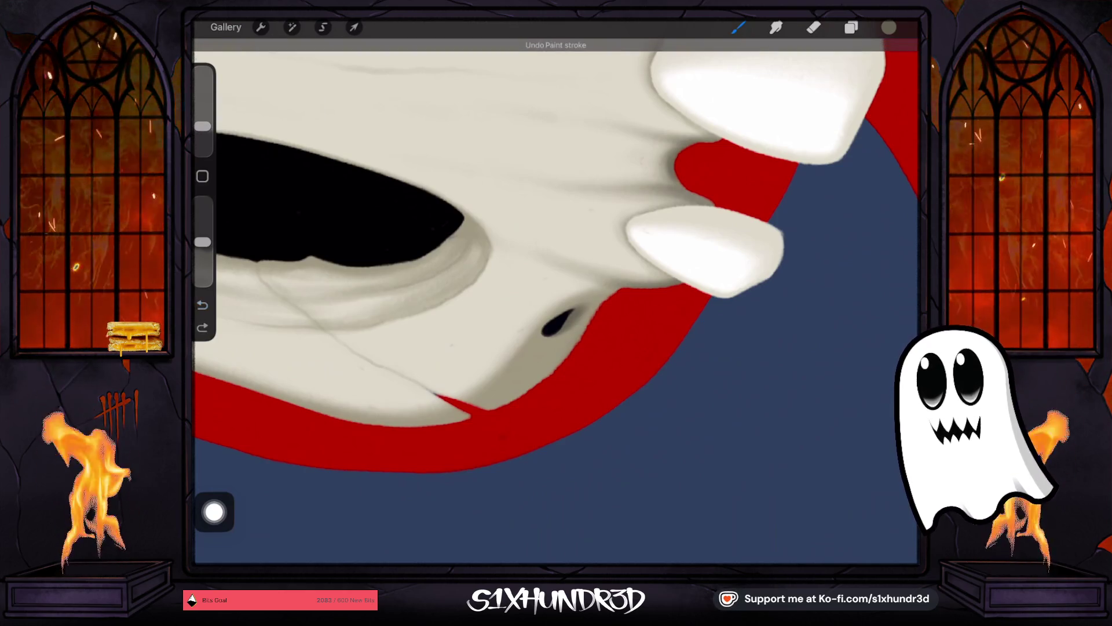
left_click_drag(203, 125, 202, 127)
left_click_drag(597, 304, 582, 327)
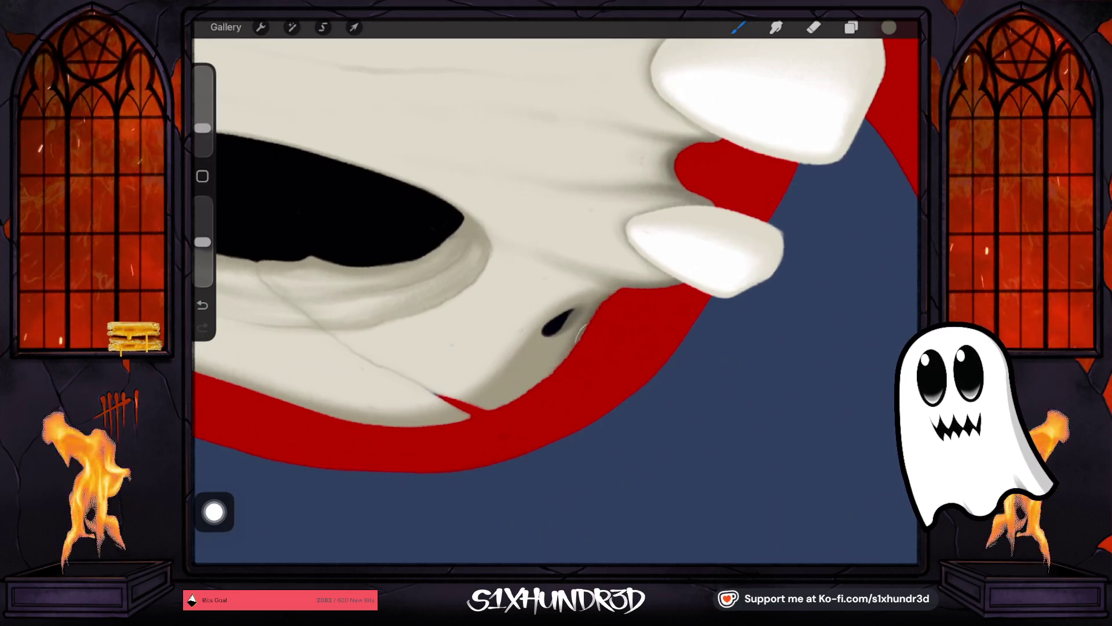
left_click_drag(577, 333, 550, 366)
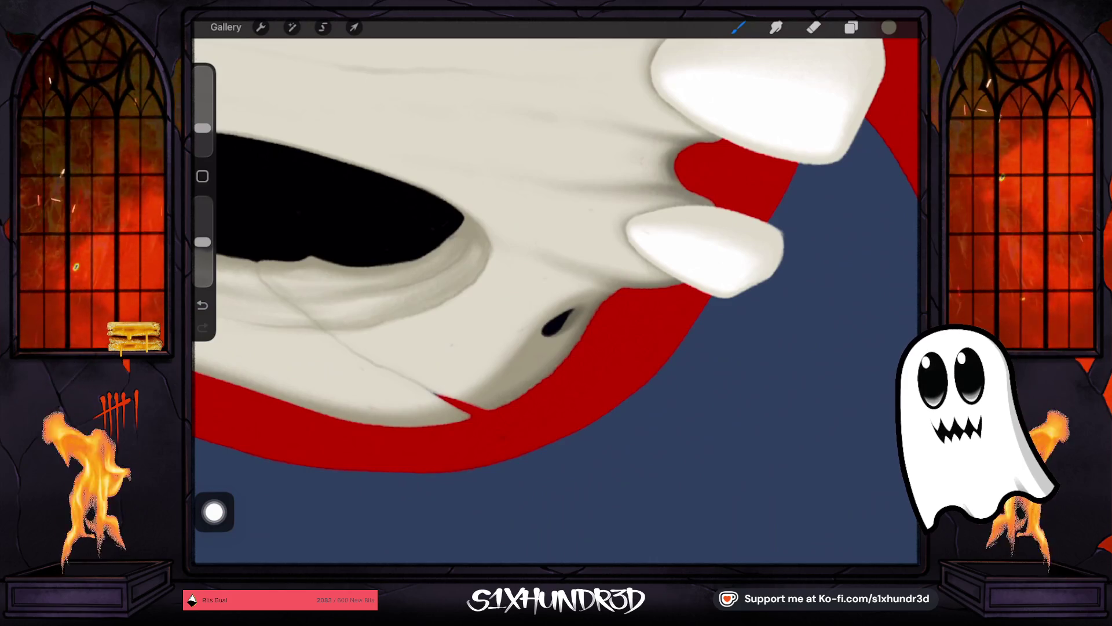
left_click_drag(556, 301, 515, 316)
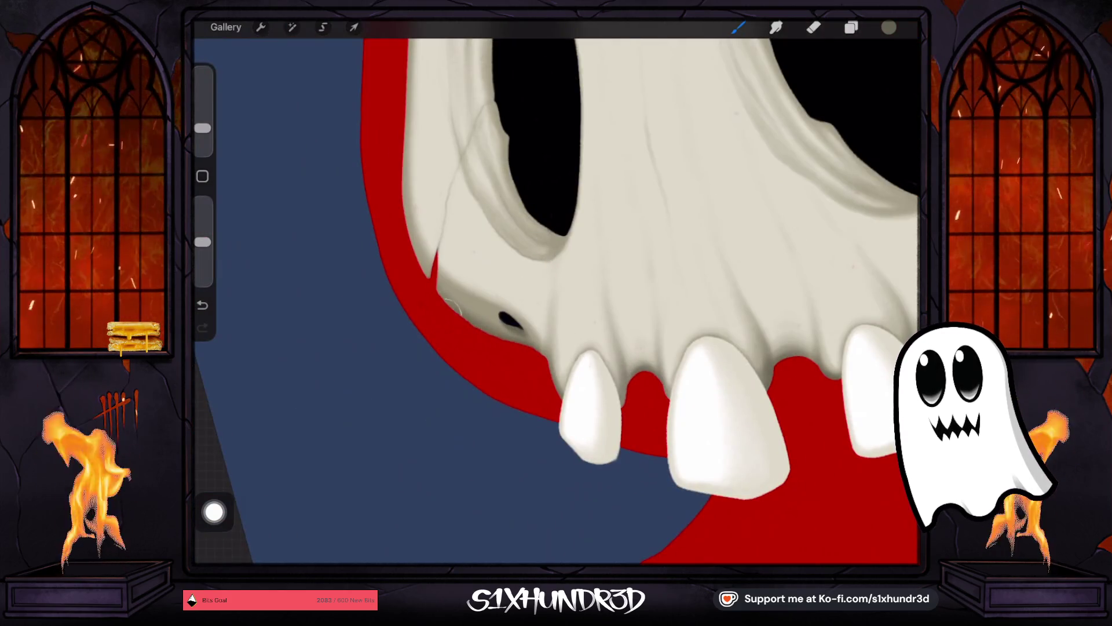
Step: With a slightly smaller brush, shade a darker mark beside the left nostril
left_click_drag(202, 128, 202, 134)
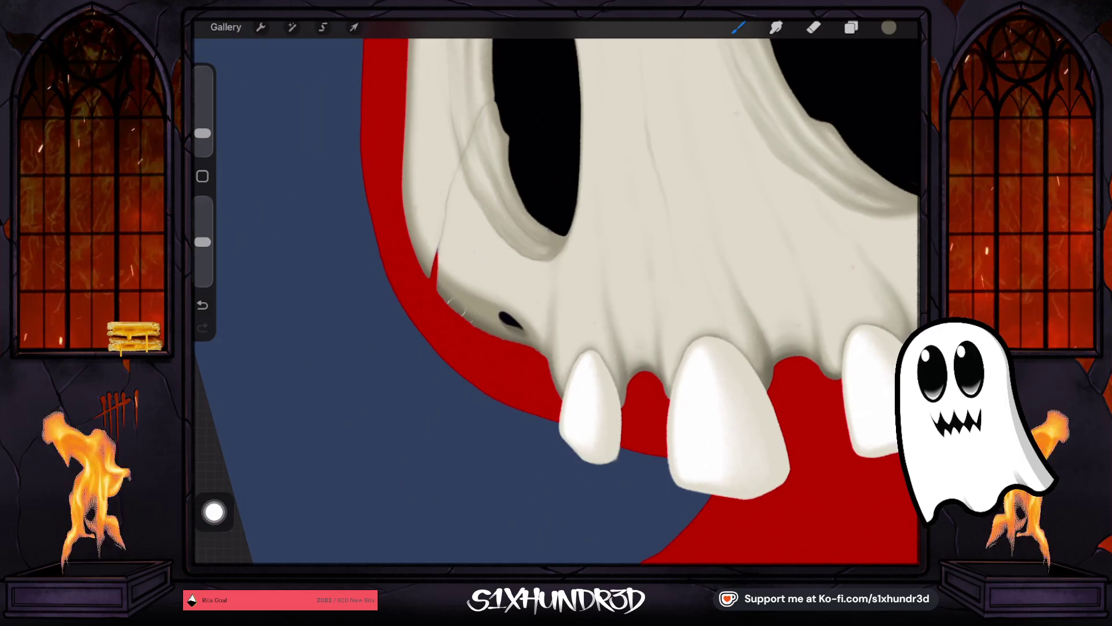
left_click_drag(457, 312, 466, 319)
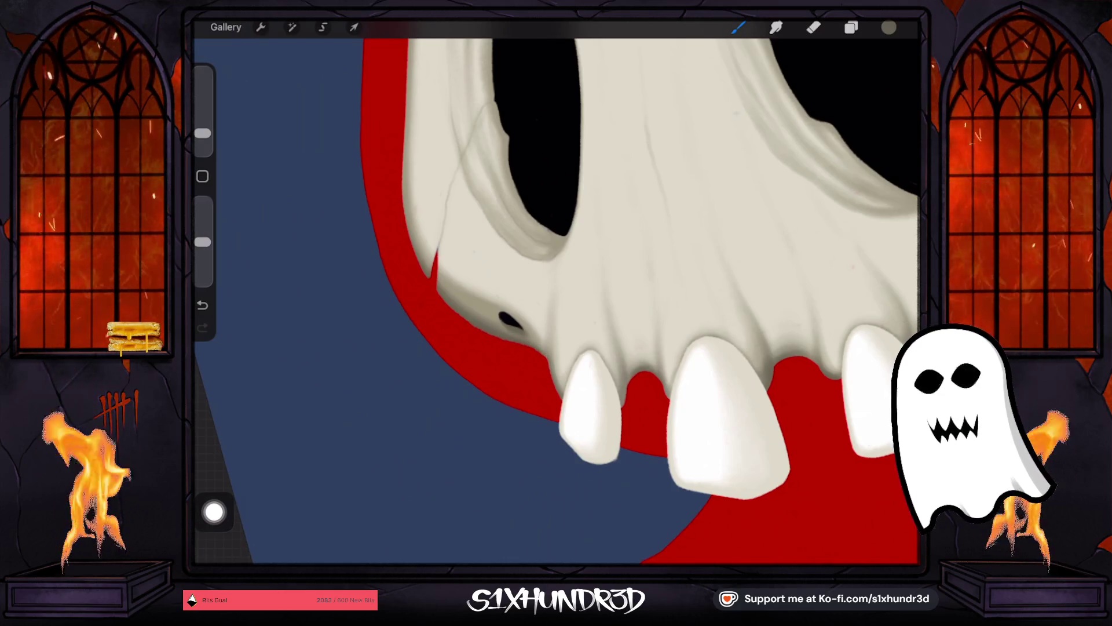
scroll(557, 289, "up", 3)
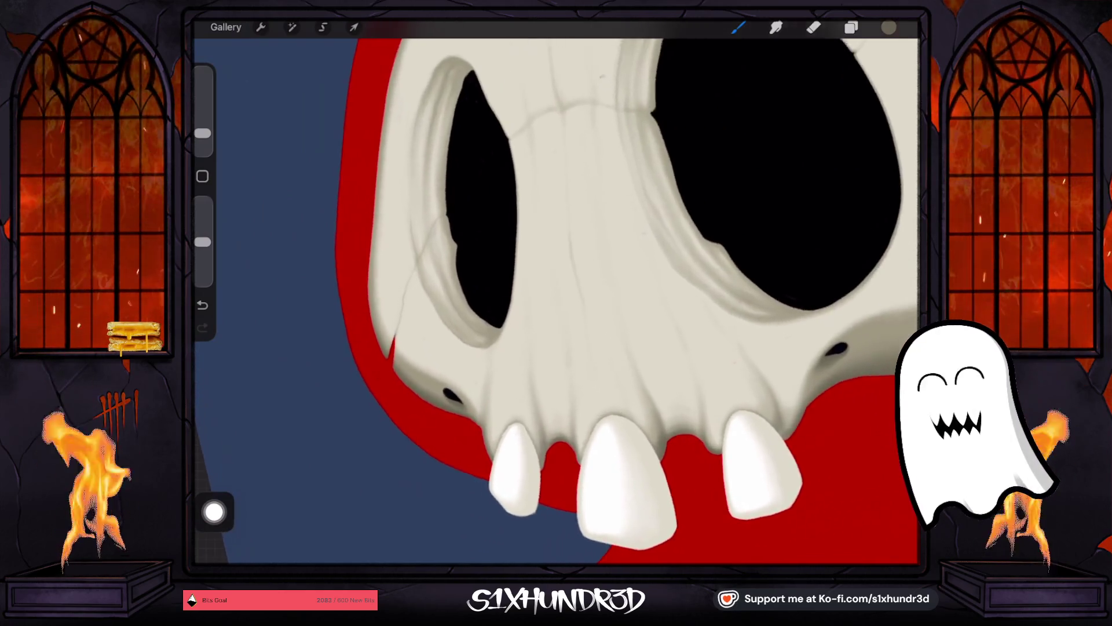
scroll(557, 289, "right", 2)
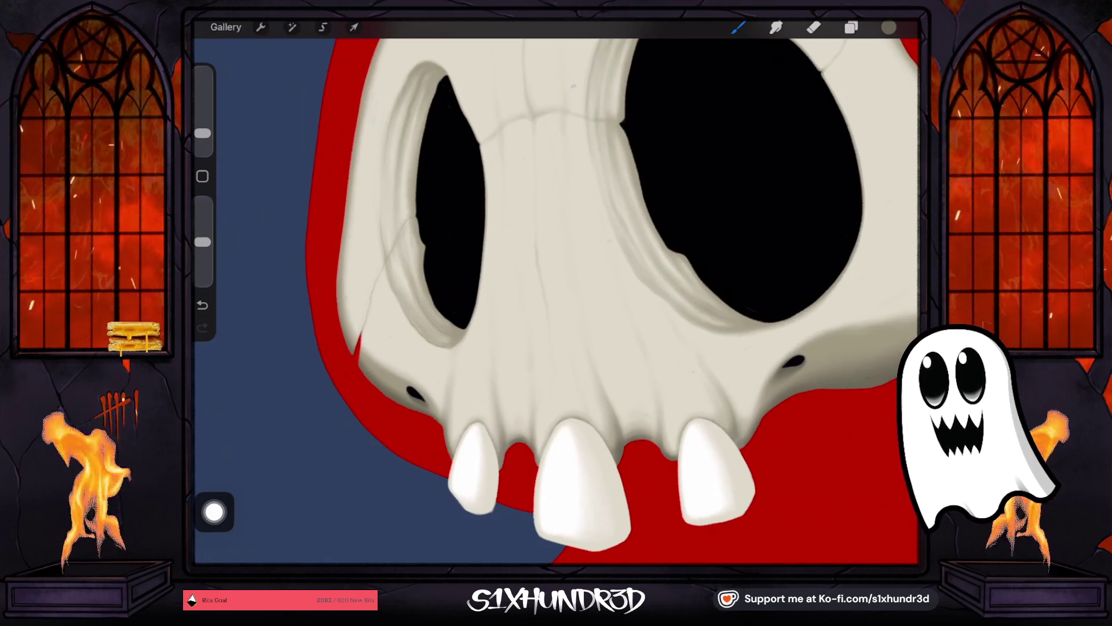
scroll(579, 260, "up", 3)
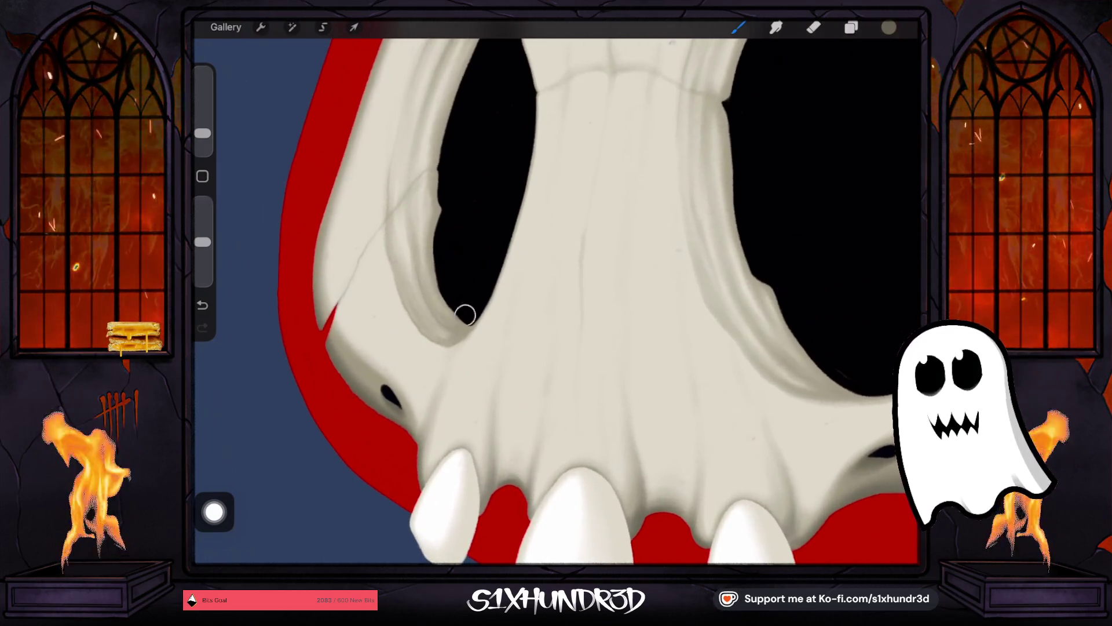
Step: Darken the inner edge of the left eye socket with a fine brush
left_click_drag(202, 133, 202, 140)
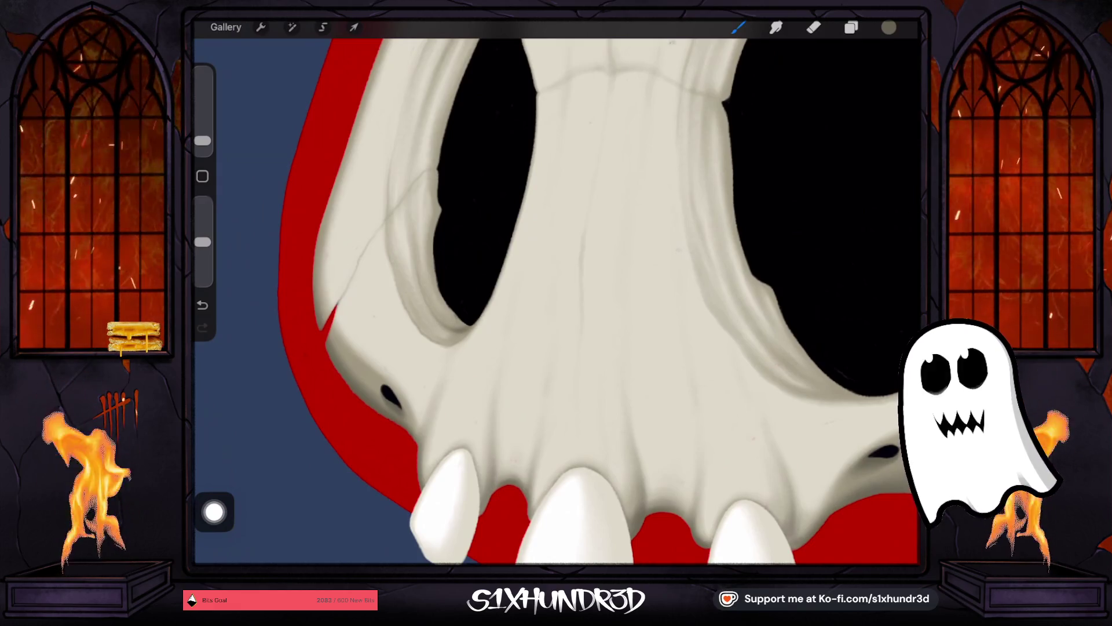
left_click_drag(202, 141, 202, 137)
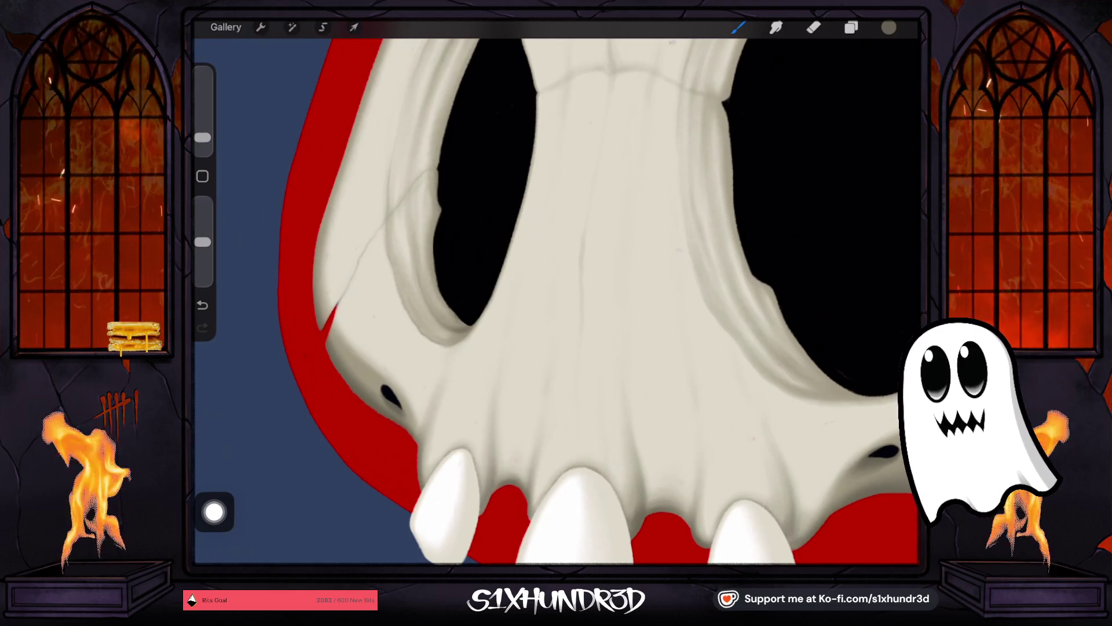
left_click_drag(443, 207, 435, 244)
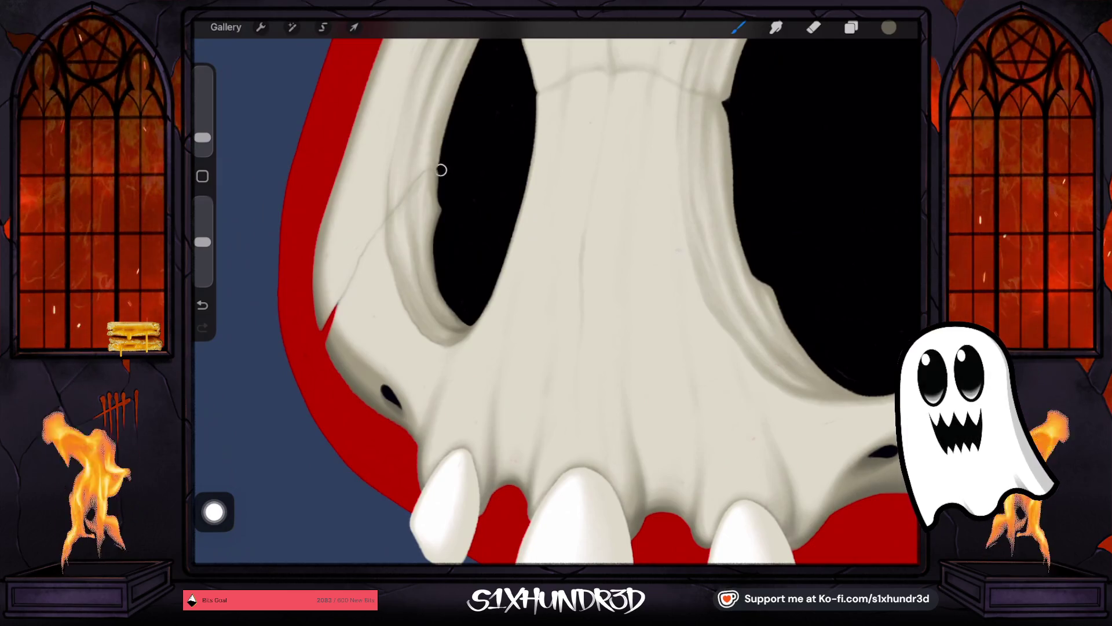
left_click_drag(203, 137, 203, 144)
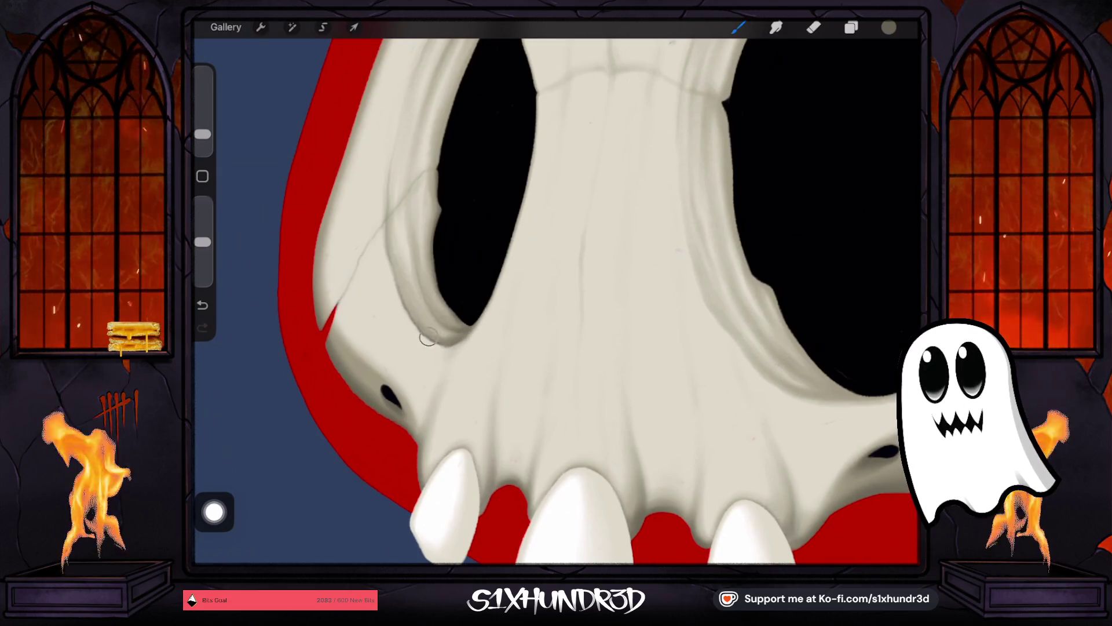
scroll(556, 301, "down", 5)
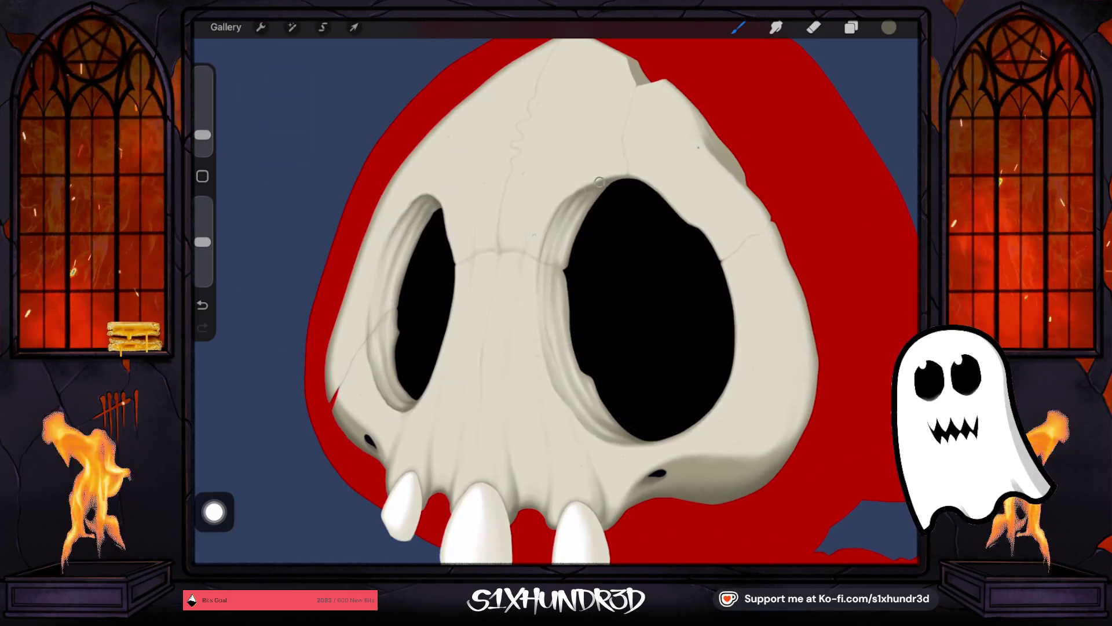
left_click_drag(202, 135, 203, 138)
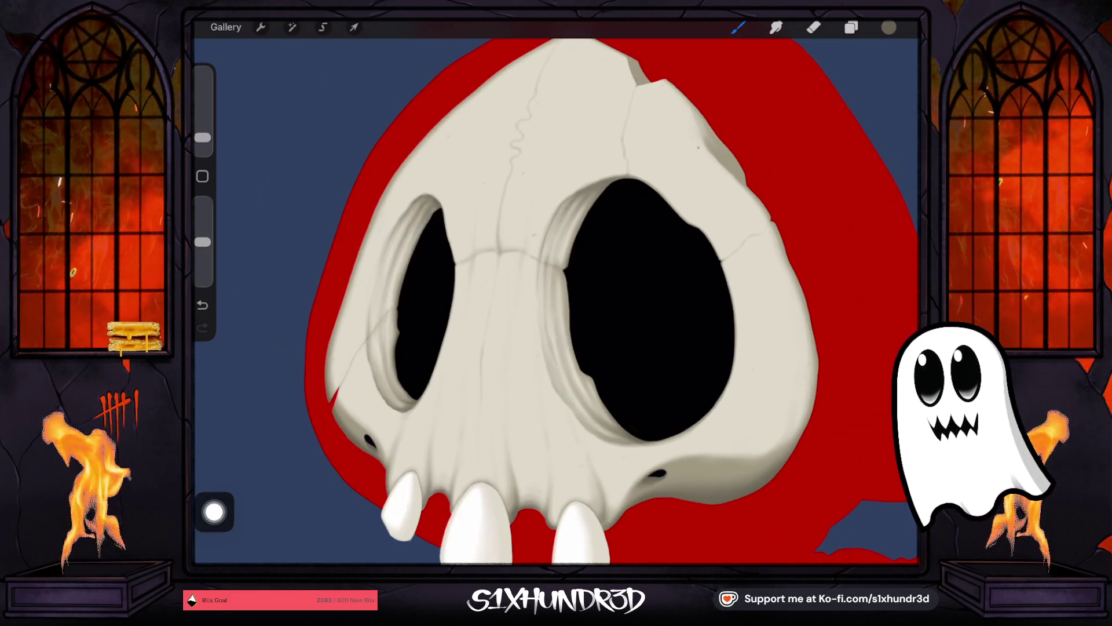
Step: Sample the skull's near-white, select Layer 10, set brush opacity to 100%, and undo a test dab
scroll(556, 301, "down", 5)
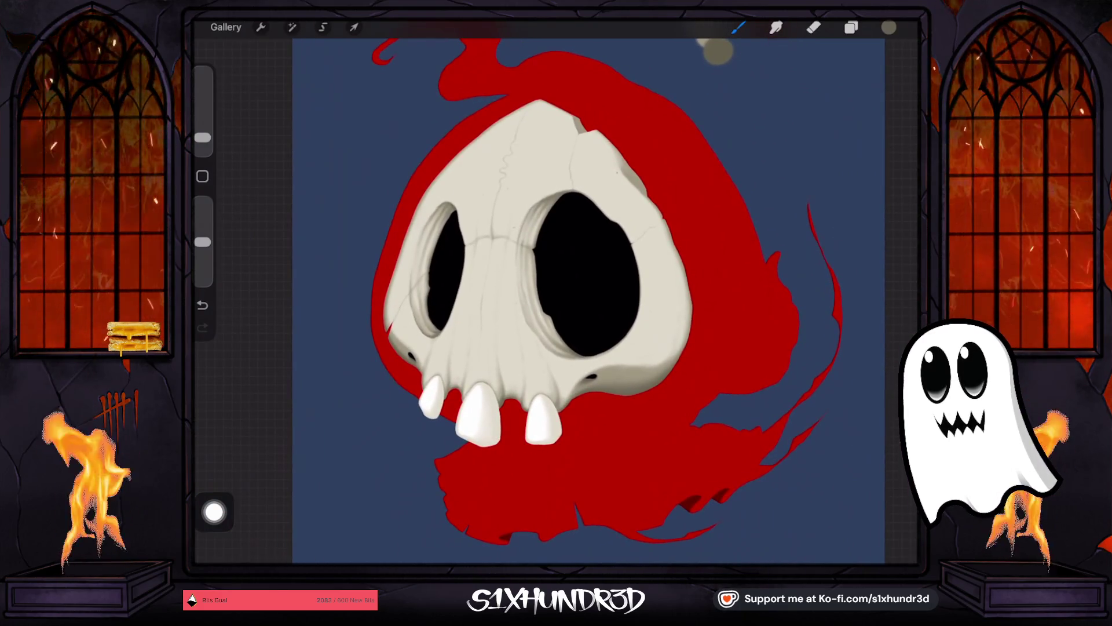
scroll(556, 302, "up", 5)
left_click_drag(584, 372, 643, 304)
left_click(889, 27)
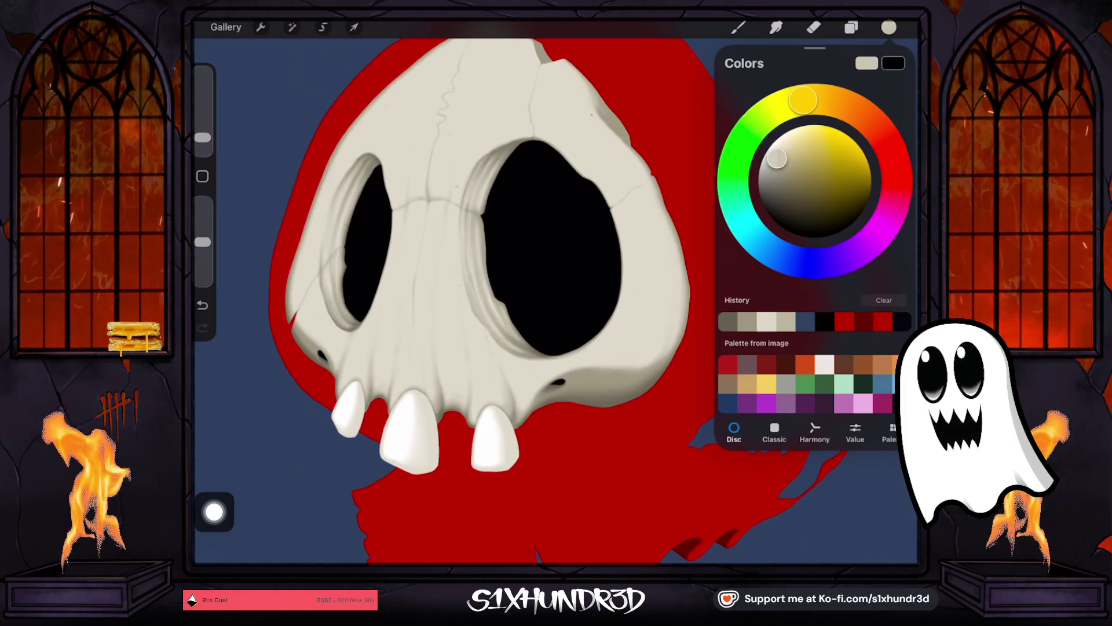
left_click(851, 28)
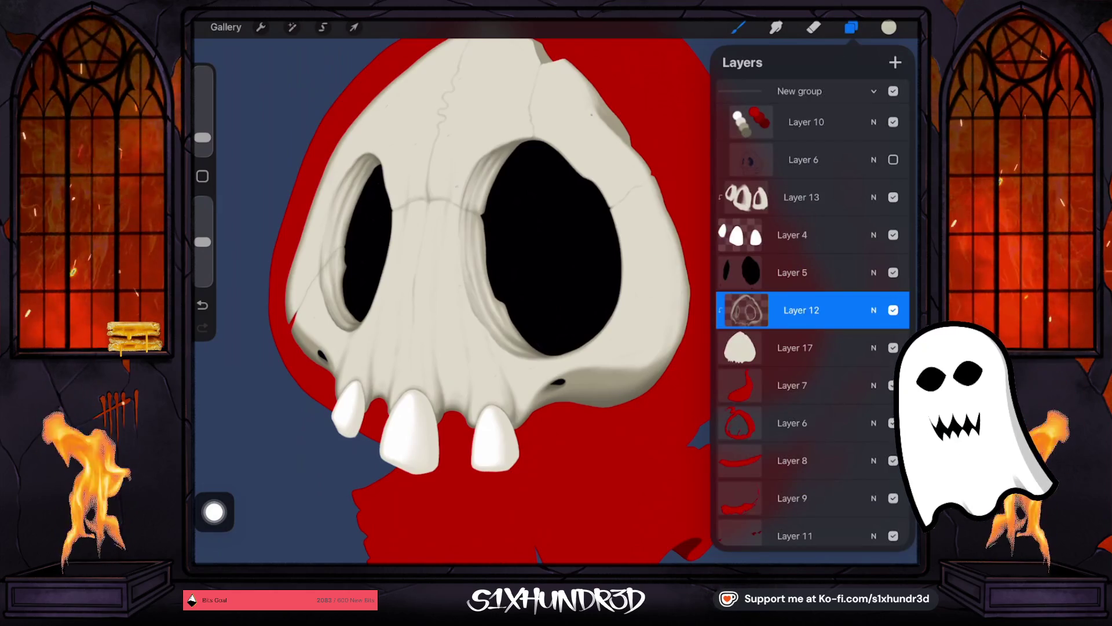
left_click(805, 122)
left_click(738, 27)
left_click(739, 27)
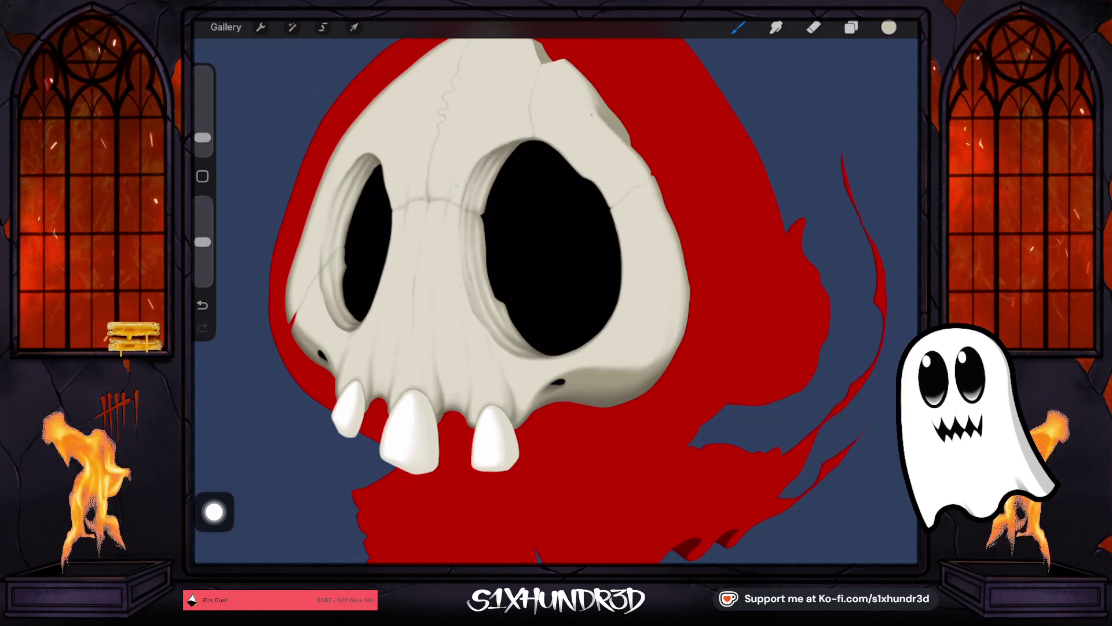
left_click_drag(203, 242, 203, 203)
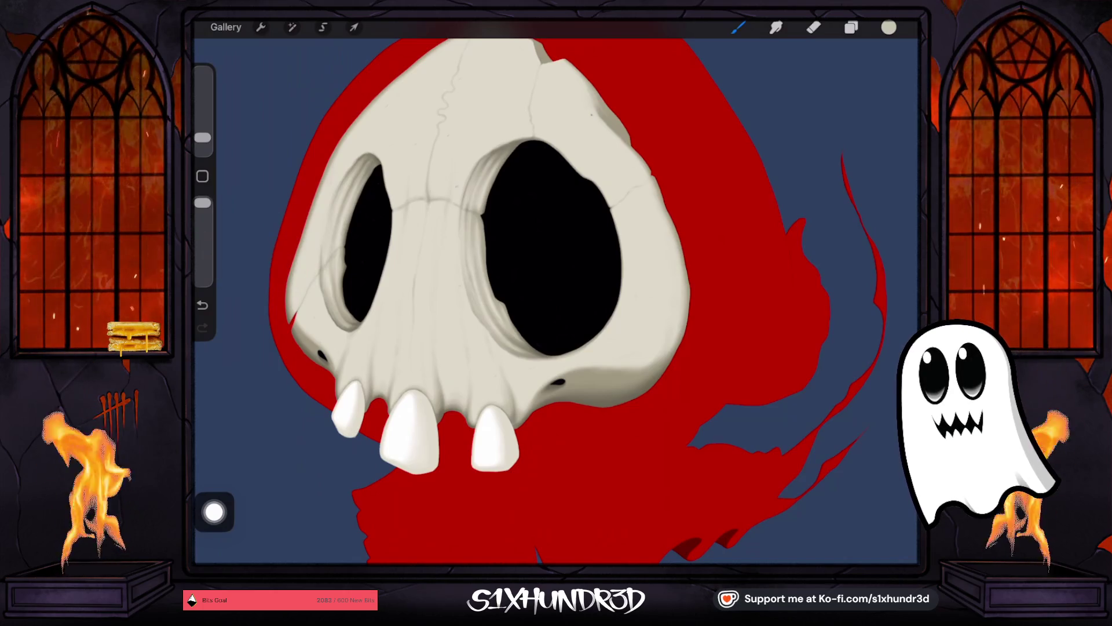
scroll(556, 290, "up", 5)
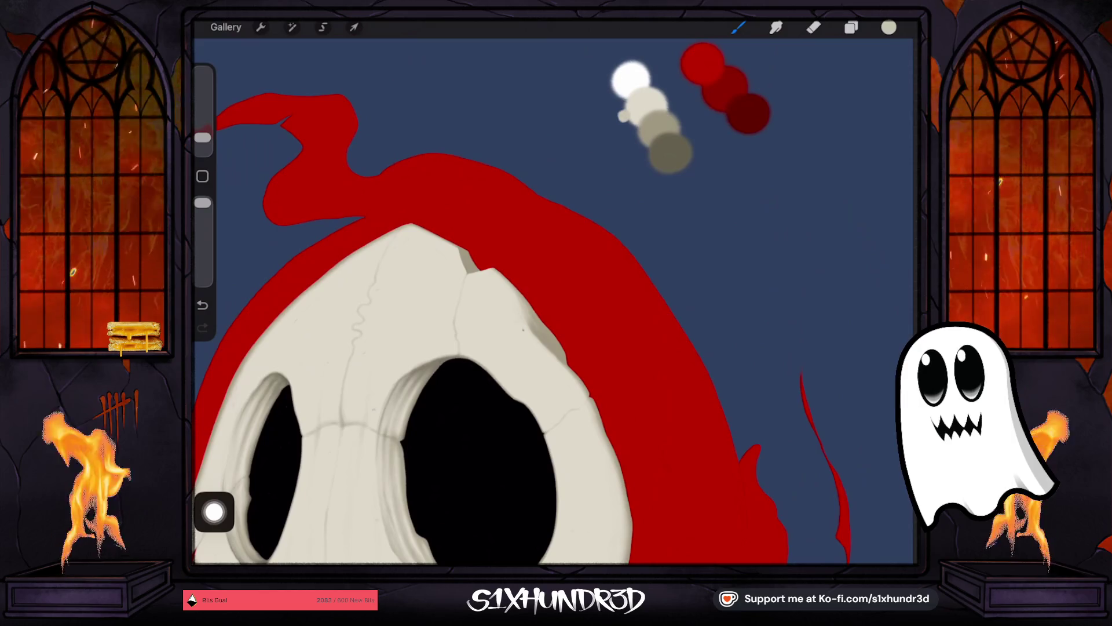
left_click(202, 305)
Step: Sample the light grey palette dab, add a new layer above Layer 17, and enlarge the brush
left_click(889, 27)
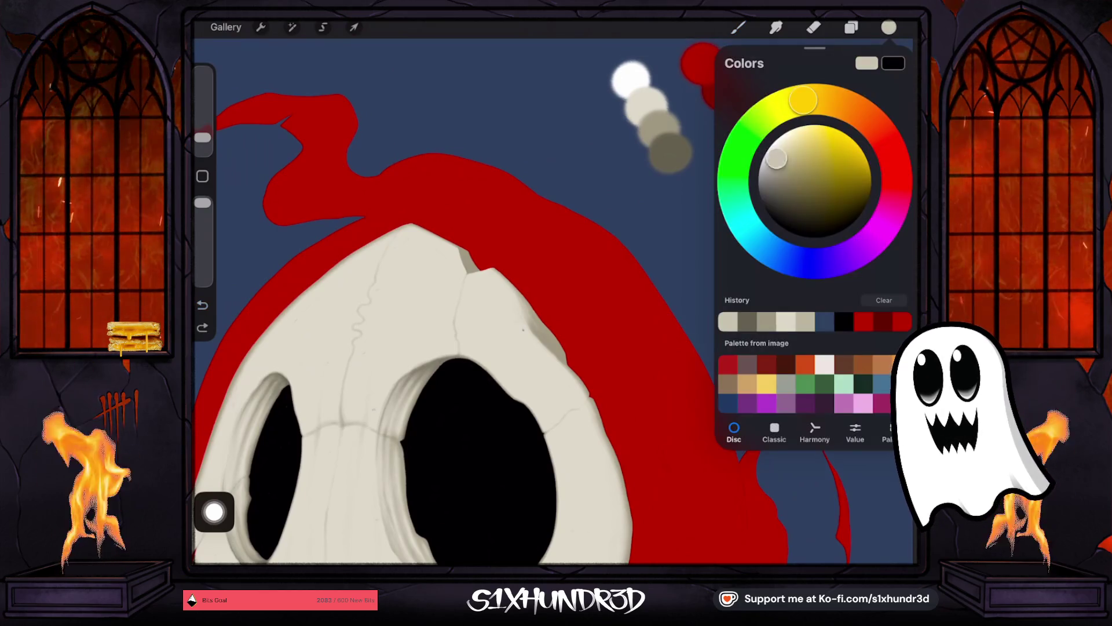
left_click_drag(203, 138, 202, 125)
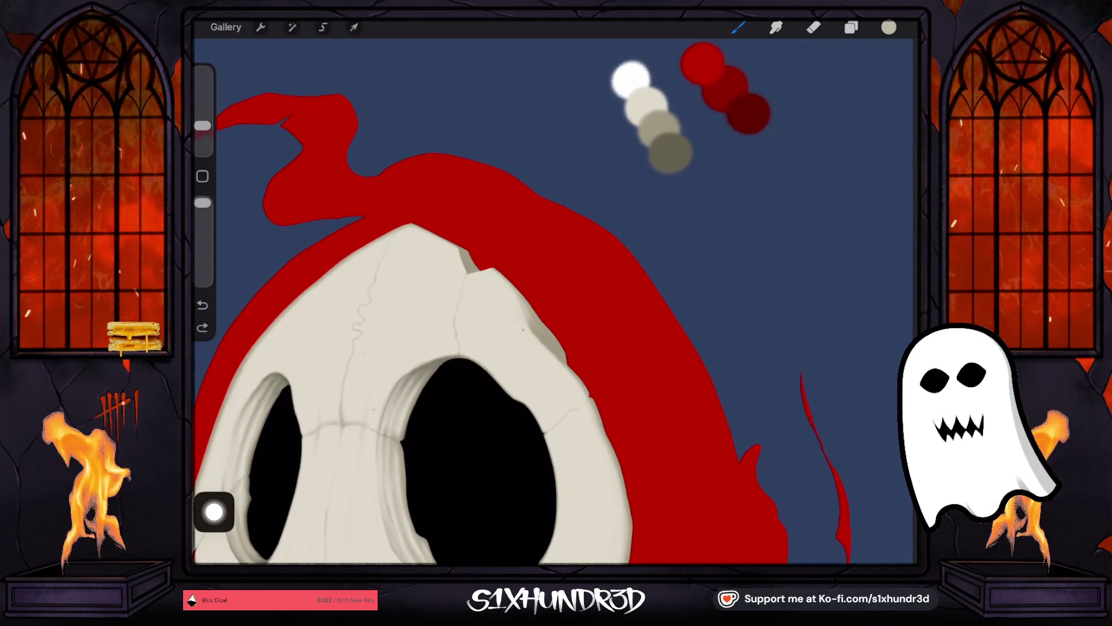
left_click(629, 121)
left_click(627, 121)
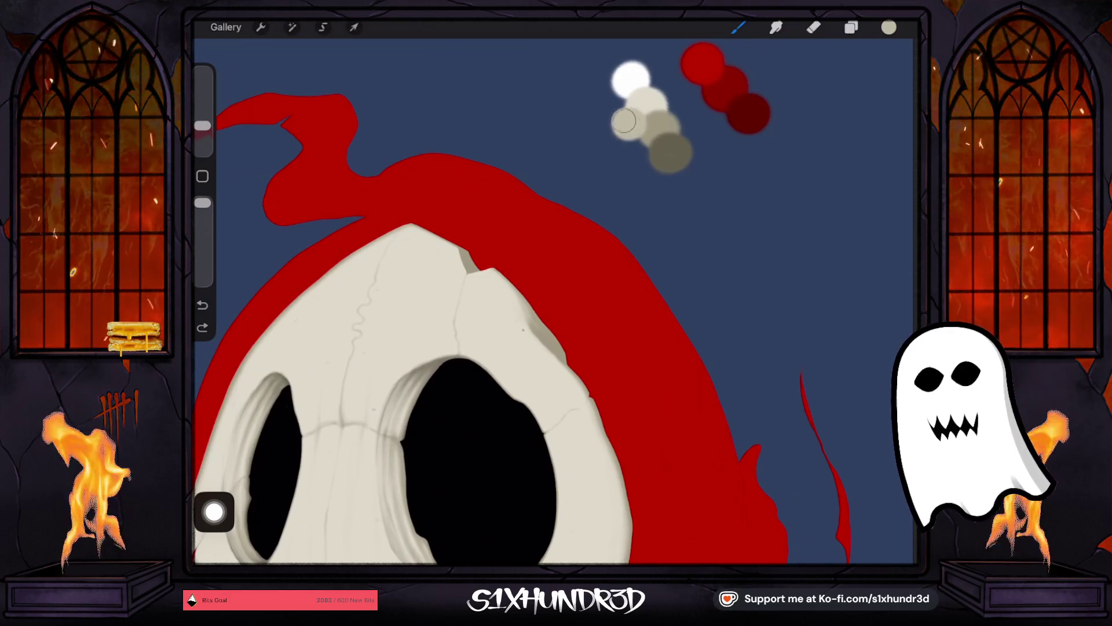
scroll(521, 301, "down", 5)
left_click(851, 27)
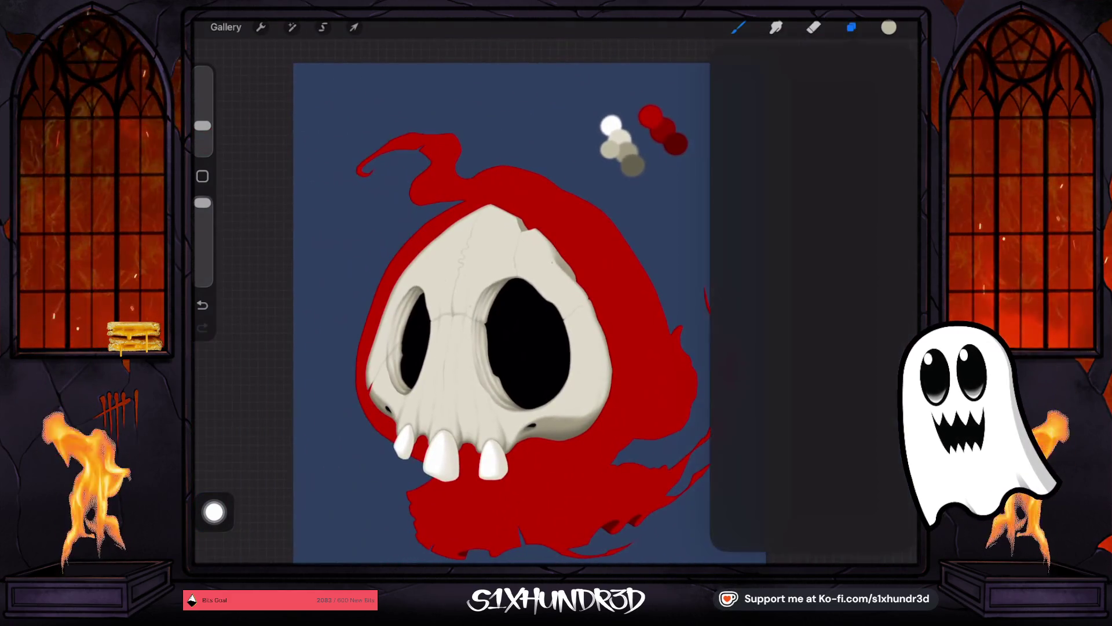
left_click(799, 347)
left_click(895, 62)
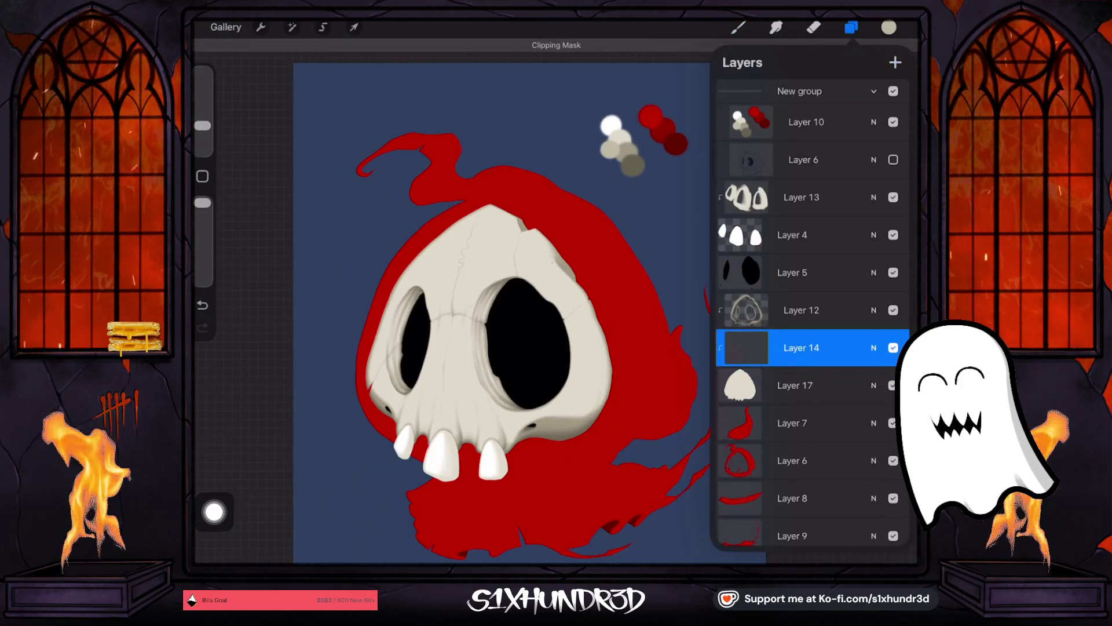
left_click(738, 27)
left_click_drag(202, 125, 202, 113)
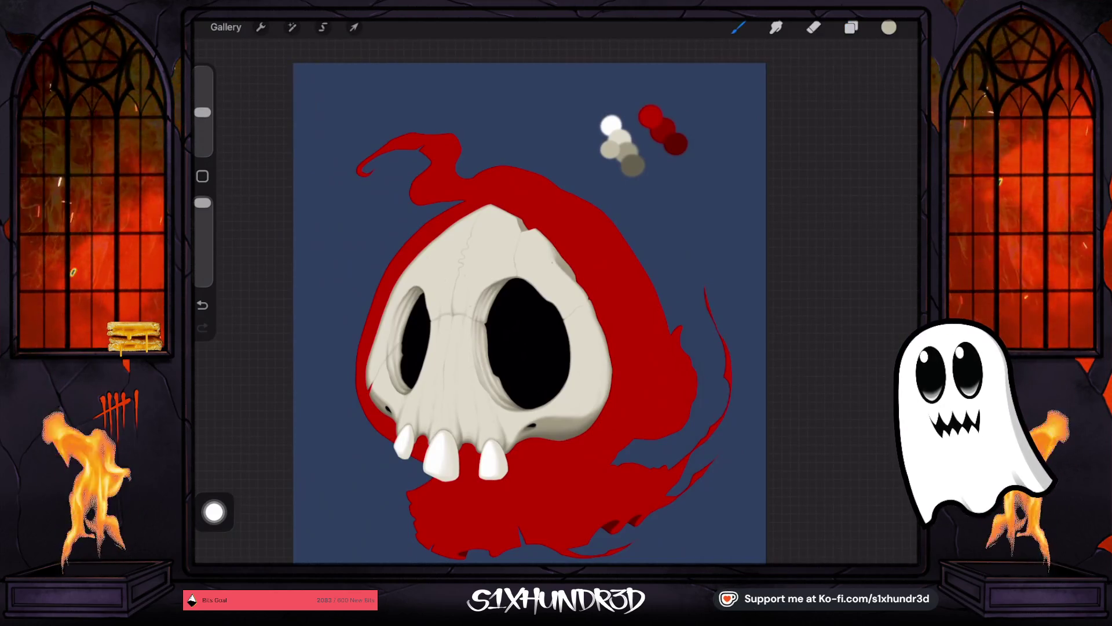
left_click_drag(202, 203, 202, 224)
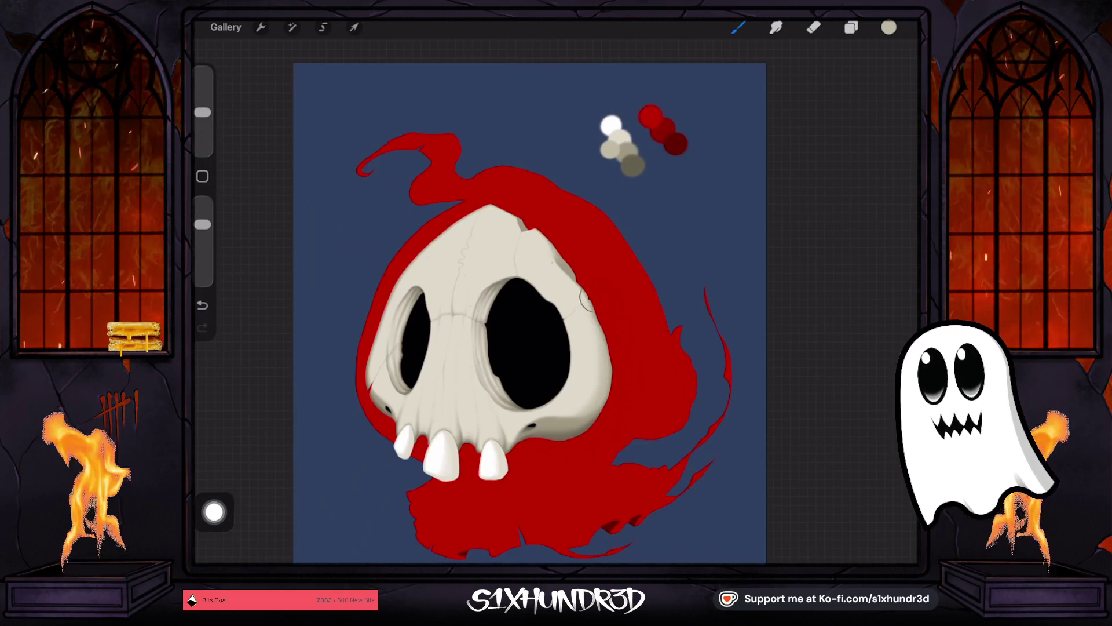
left_click_drag(202, 113, 202, 120)
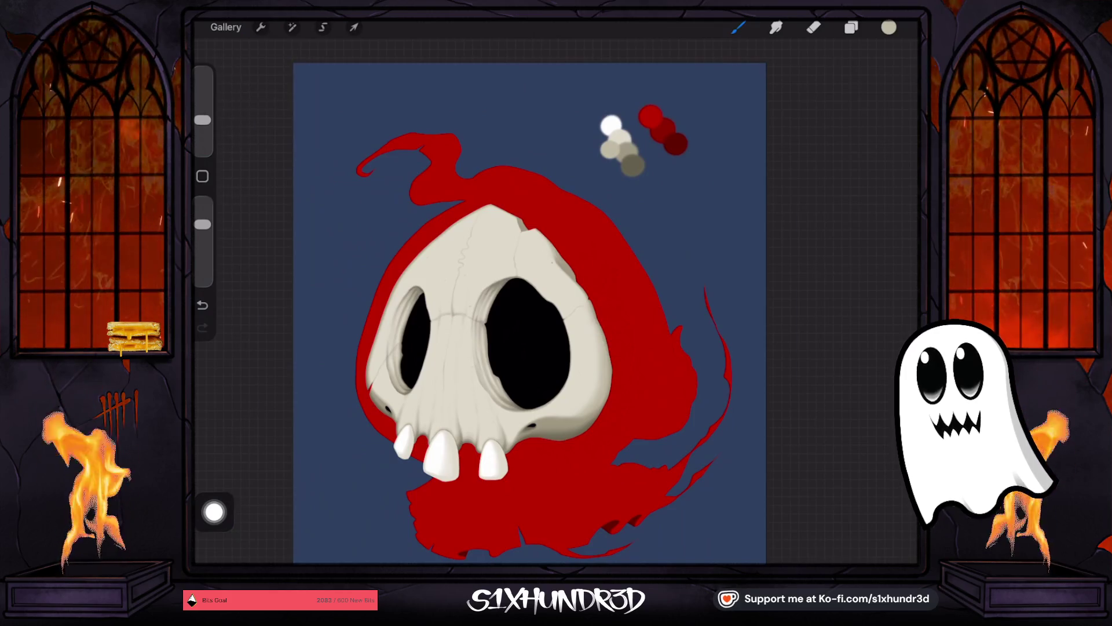
scroll(577, 382, "up", 5)
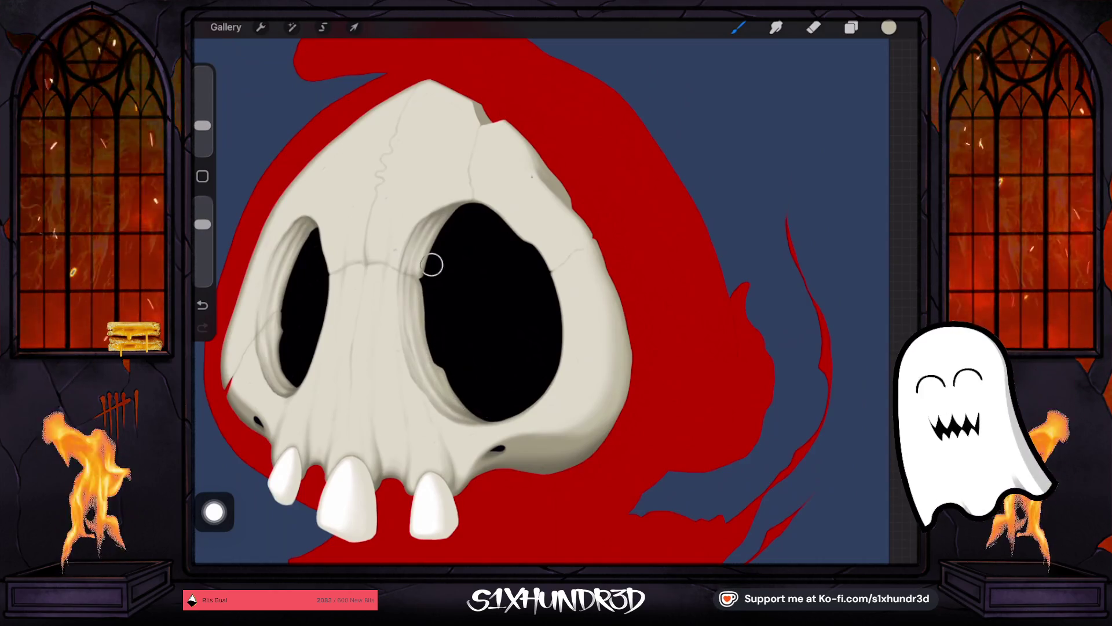
mouse_move(202, 125)
left_mouse_down()
mouse_move(202, 140)
mouse_move(202, 130)
left_mouse_up()
left_click(202, 304)
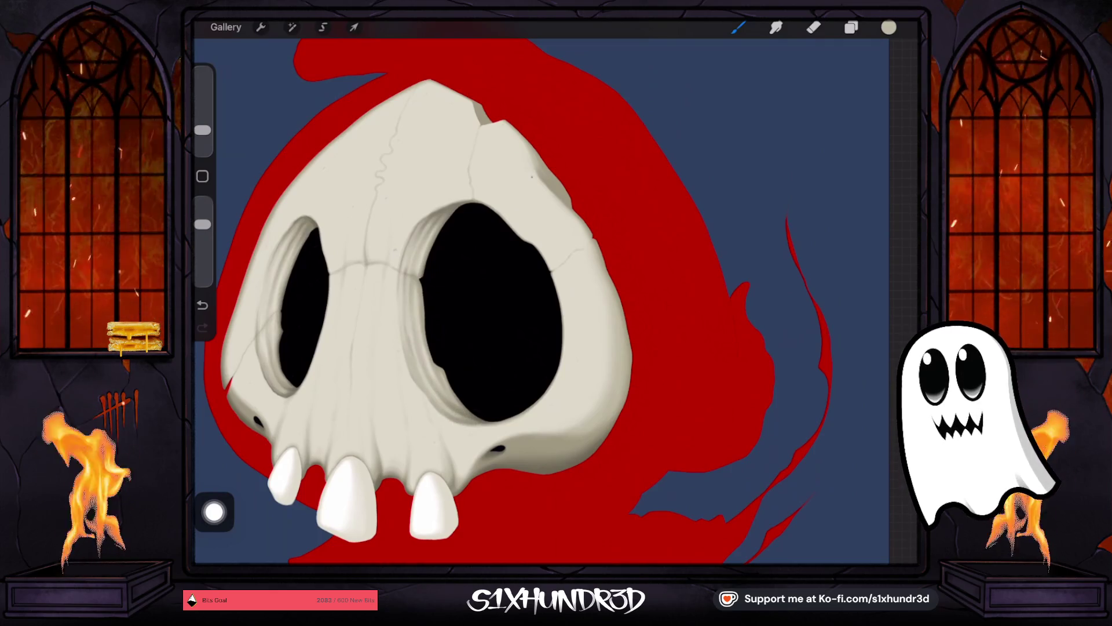
scroll(556, 302, "up", 3)
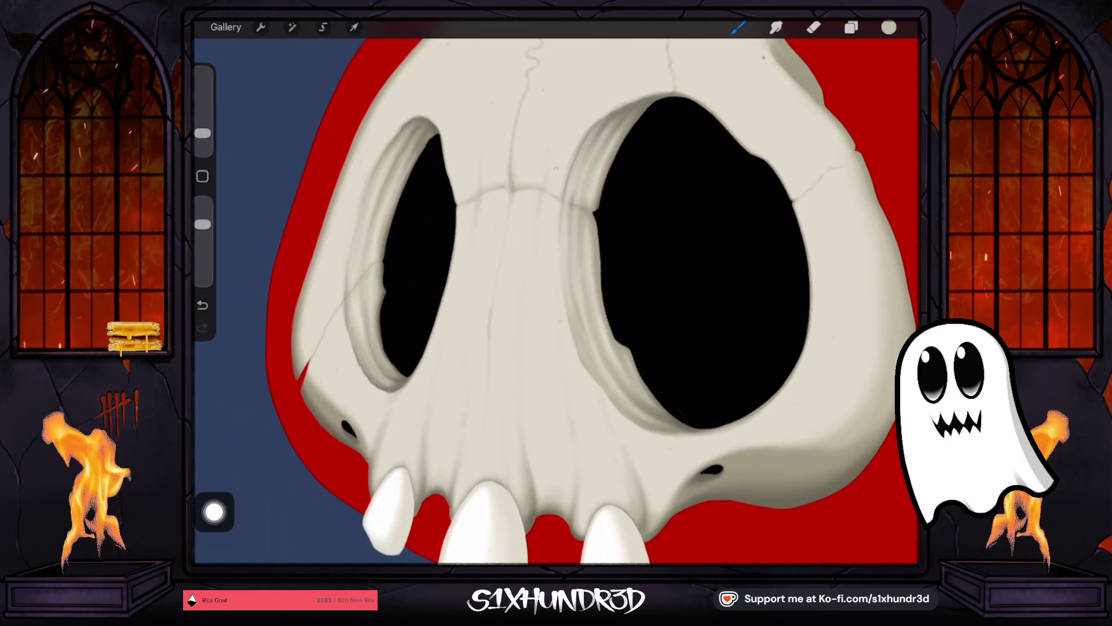
Step: With the brush around 4%, paint a light-grey shading stroke up the muzzle
left_click_drag(202, 133, 202, 130)
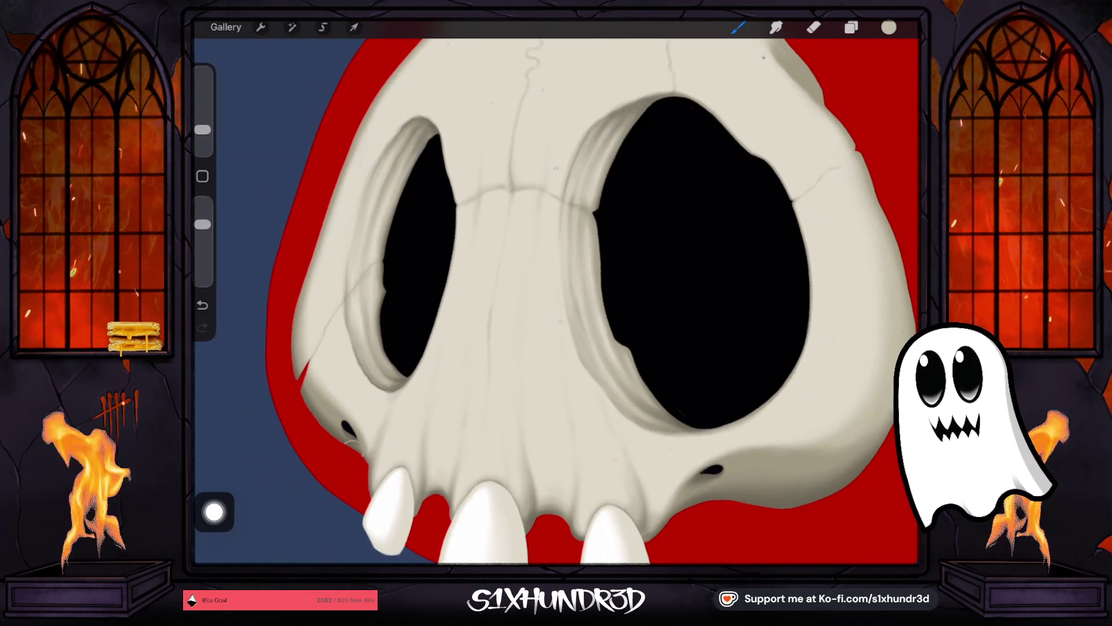
left_click_drag(202, 130, 202, 136)
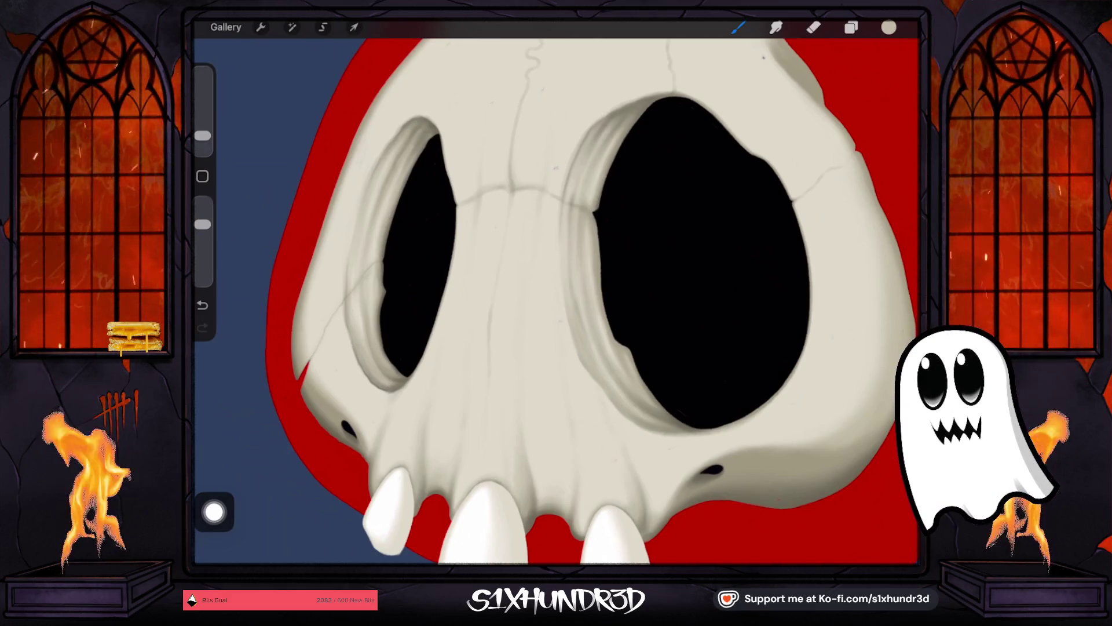
left_click_drag(203, 135, 202, 128)
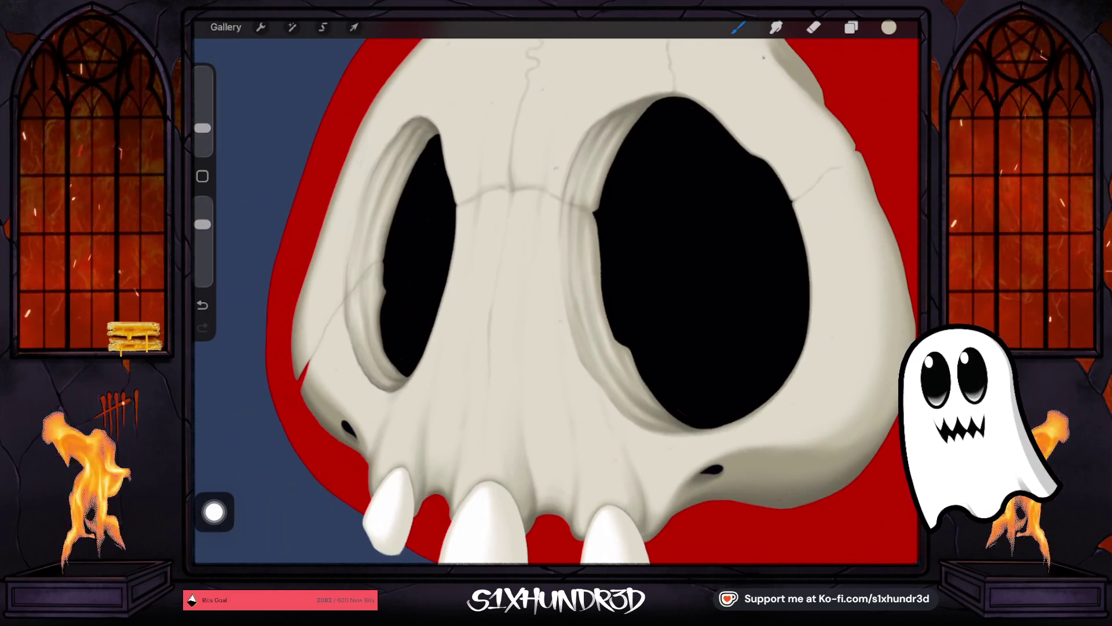
left_click_drag(203, 128, 203, 133)
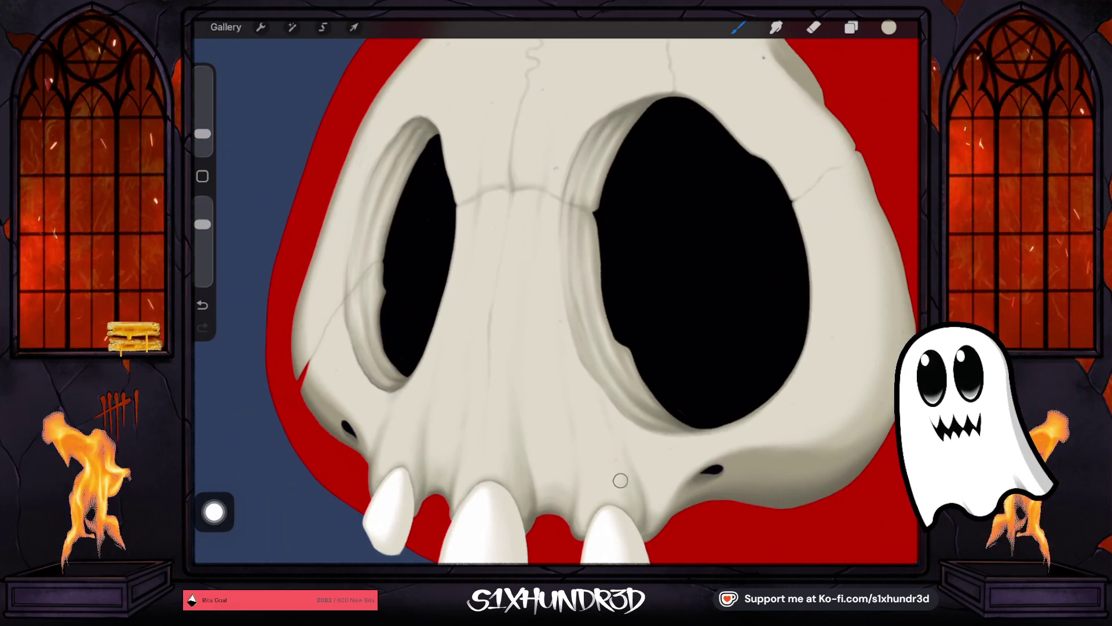
key("ctrl+z")
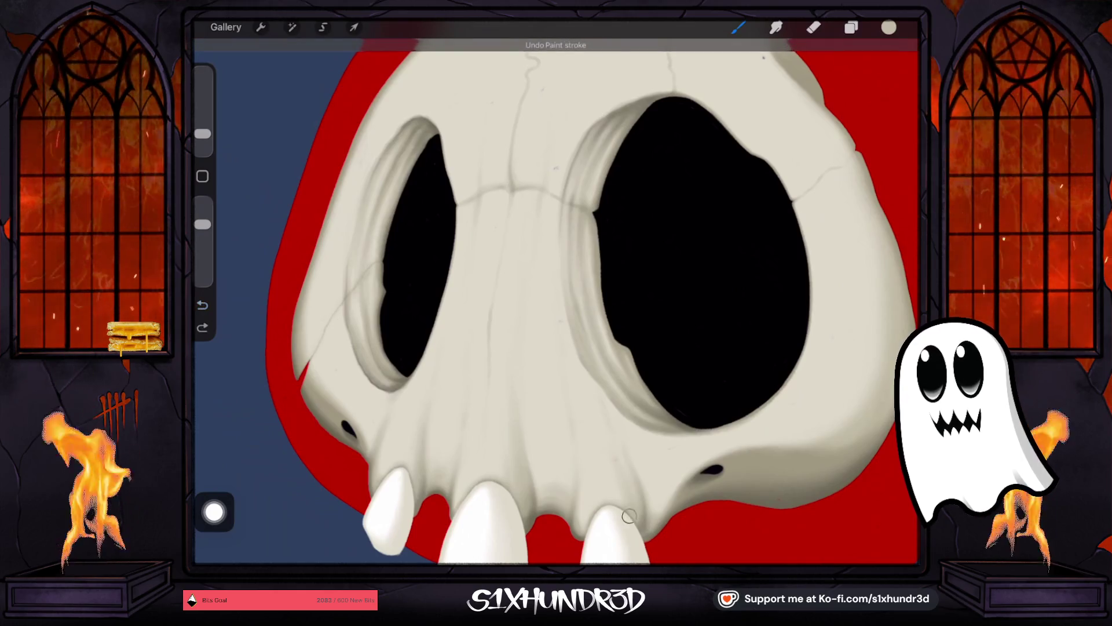
left_click_drag(608, 454, 600, 394)
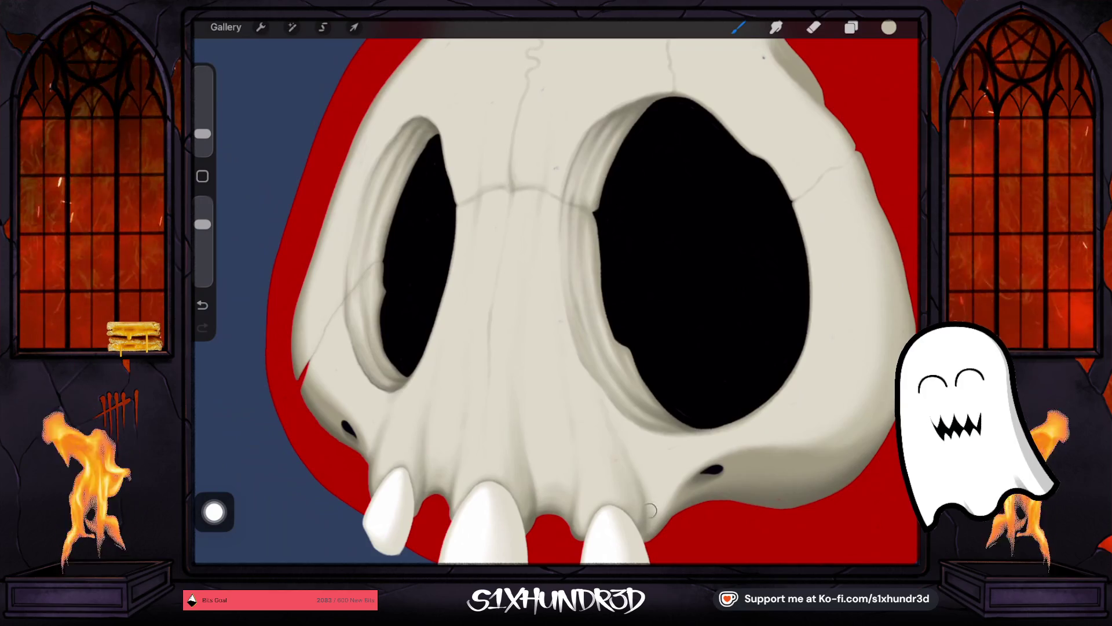
Step: Shrink the brush to 3%, undo a stroke, and add a small touch near the nasal bridge
left_click_drag(202, 133, 202, 137)
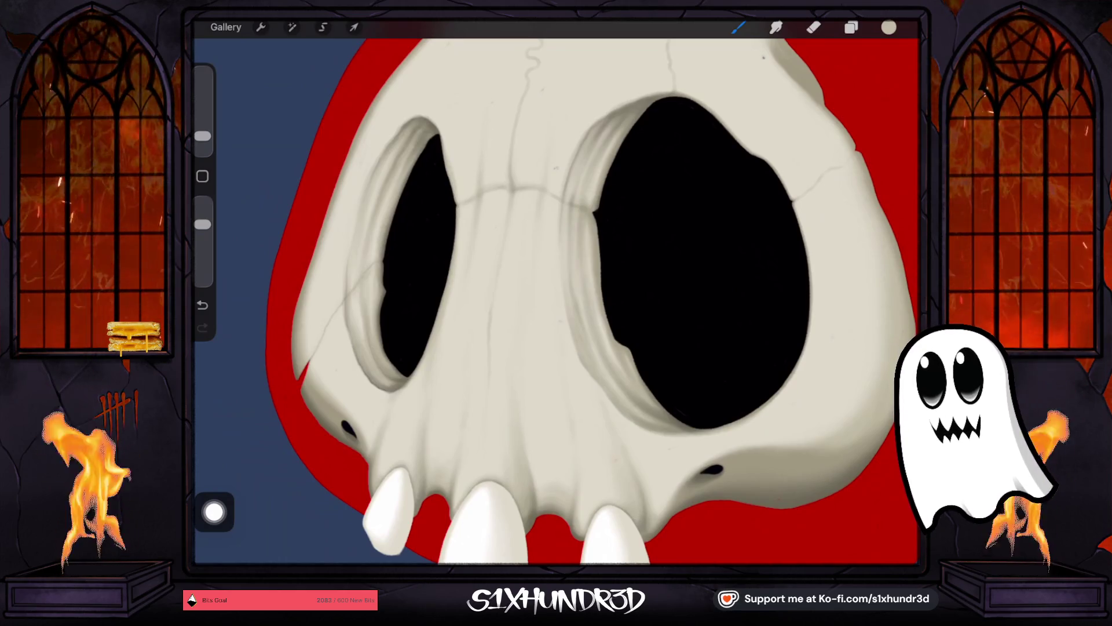
left_click(202, 305)
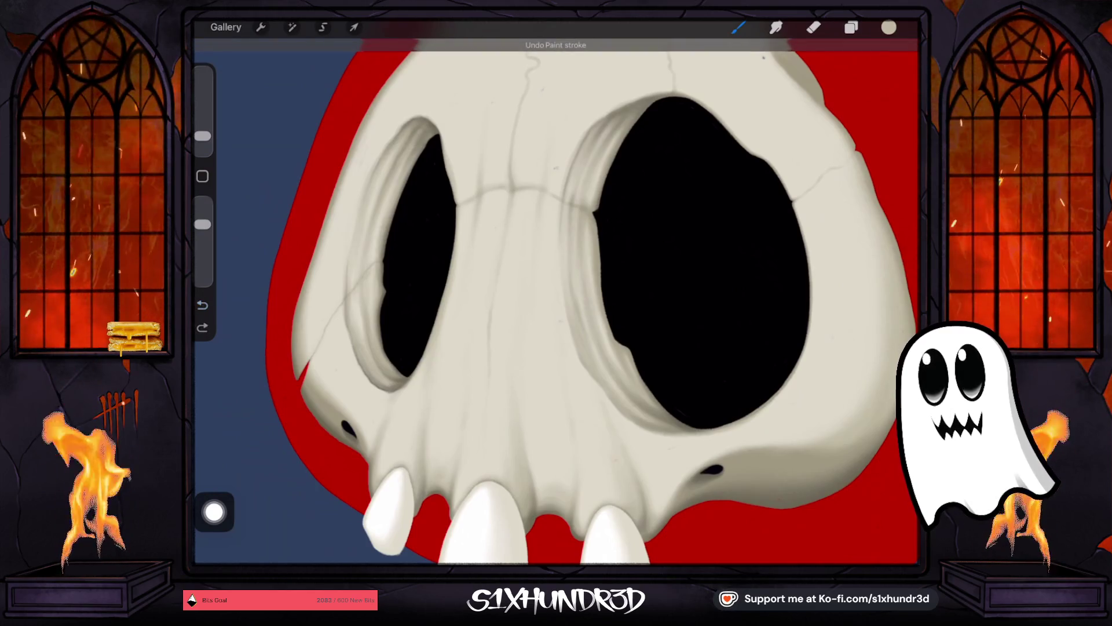
left_click(507, 206)
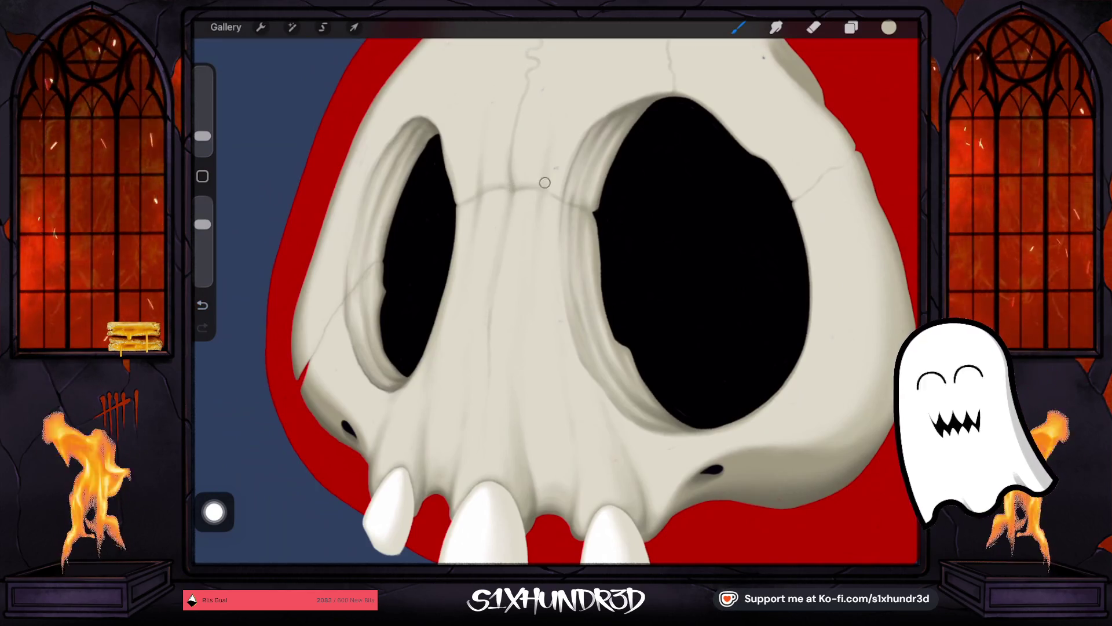
scroll(556, 302, "down", 5)
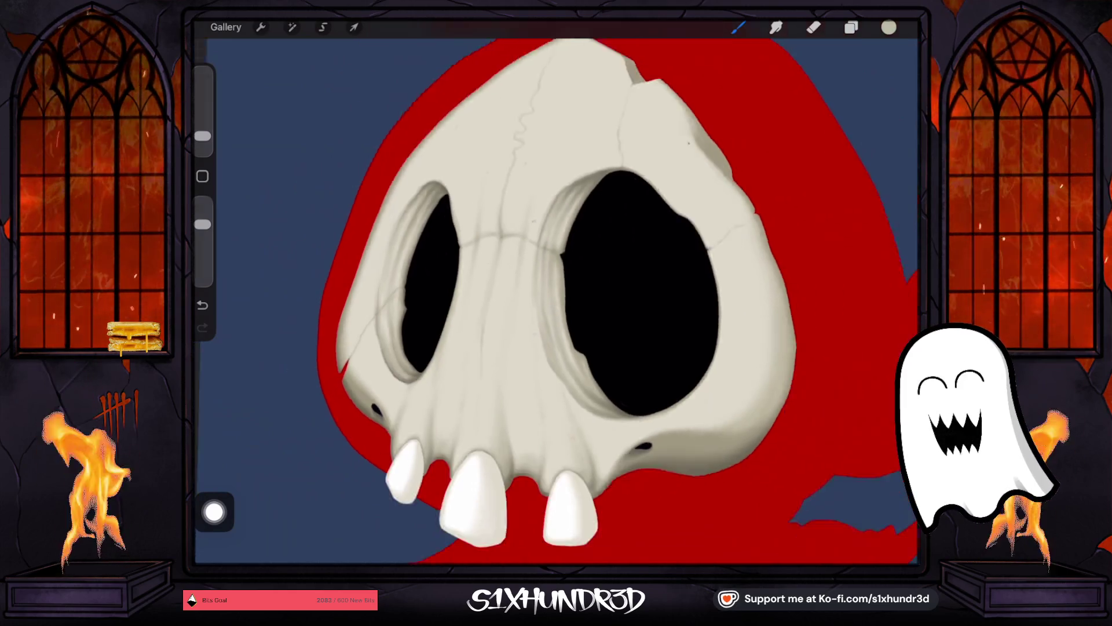
left_click_drag(203, 136, 203, 138)
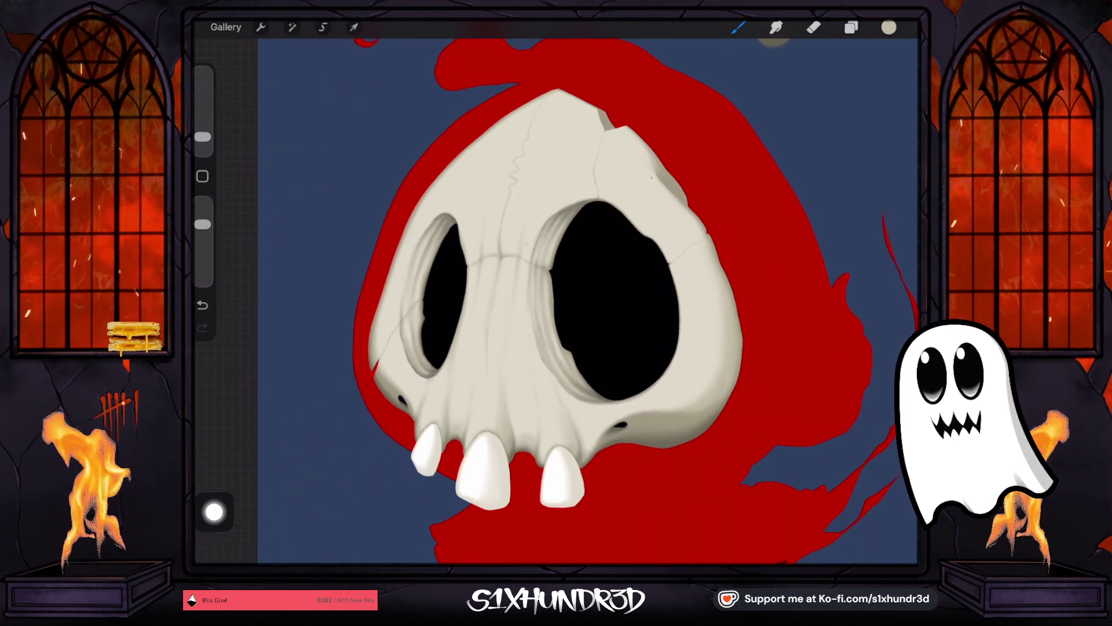
left_click_drag(202, 137, 203, 125)
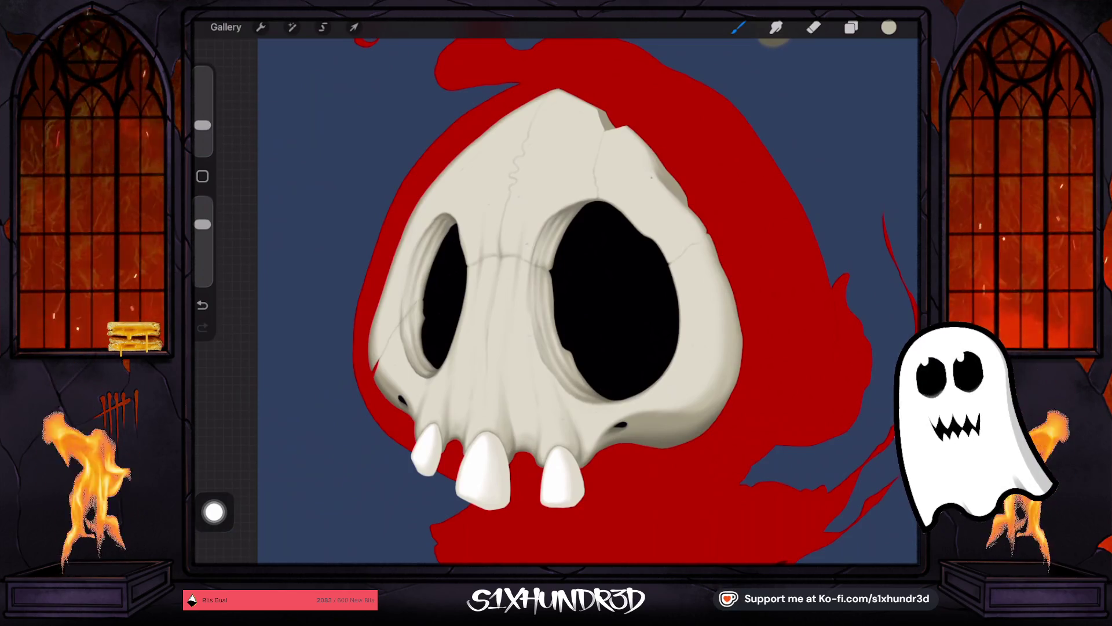
left_click_drag(203, 124, 203, 128)
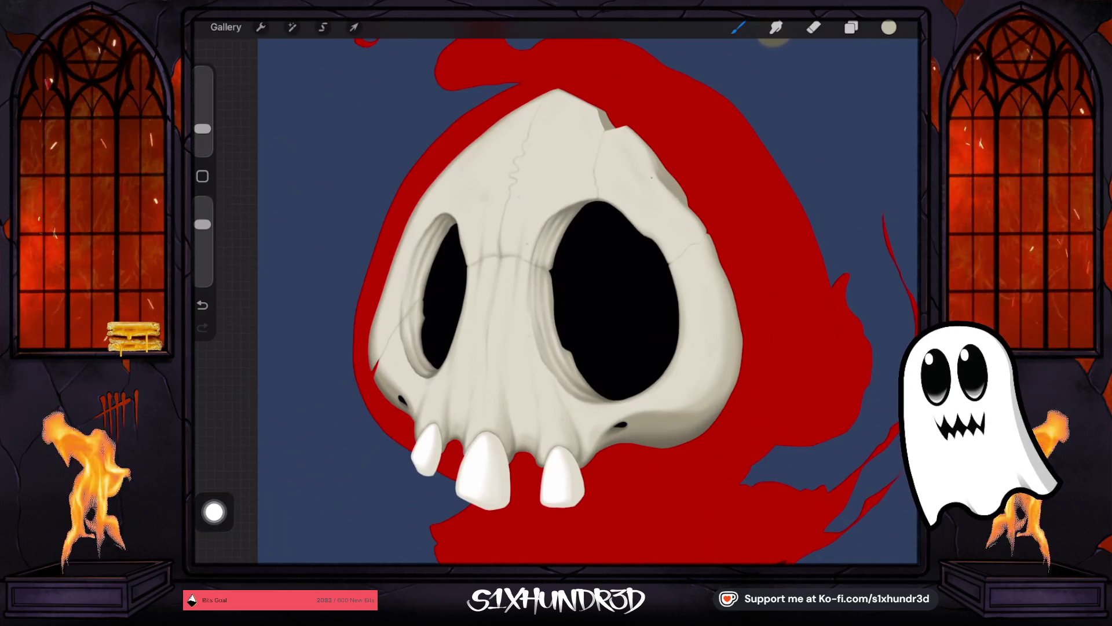
key("ctrl+z")
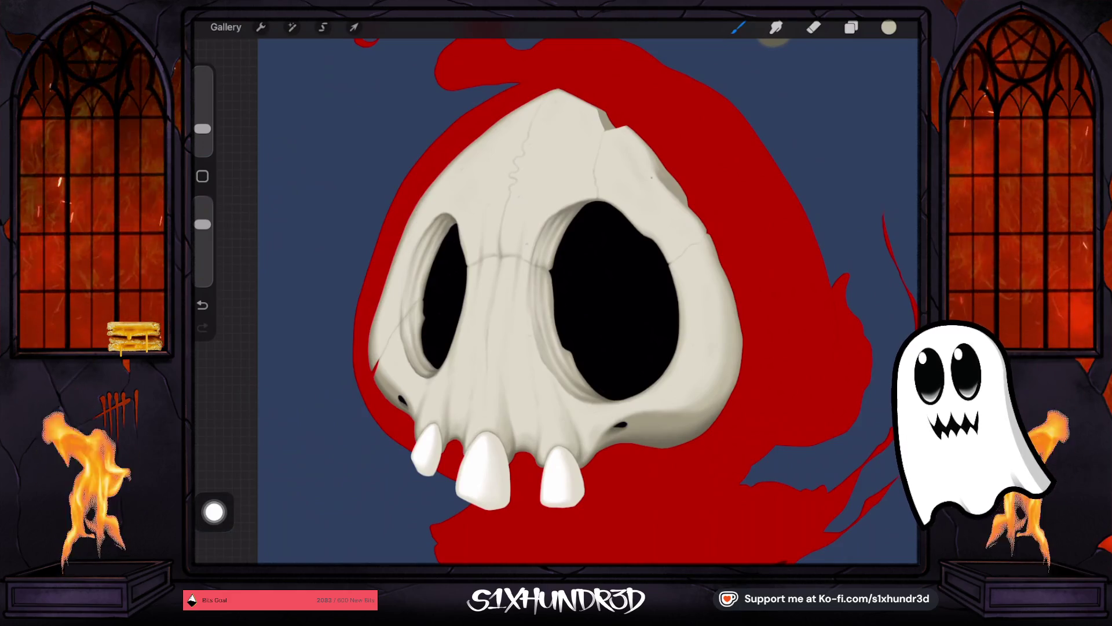
left_click_drag(202, 128, 202, 135)
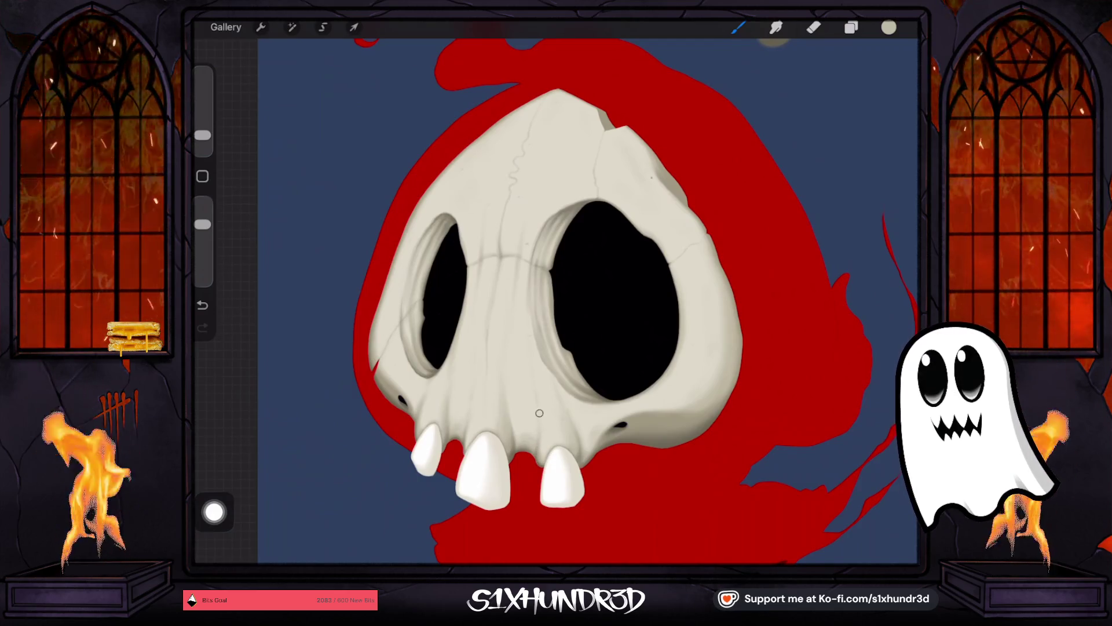
left_click_drag(203, 135, 202, 132)
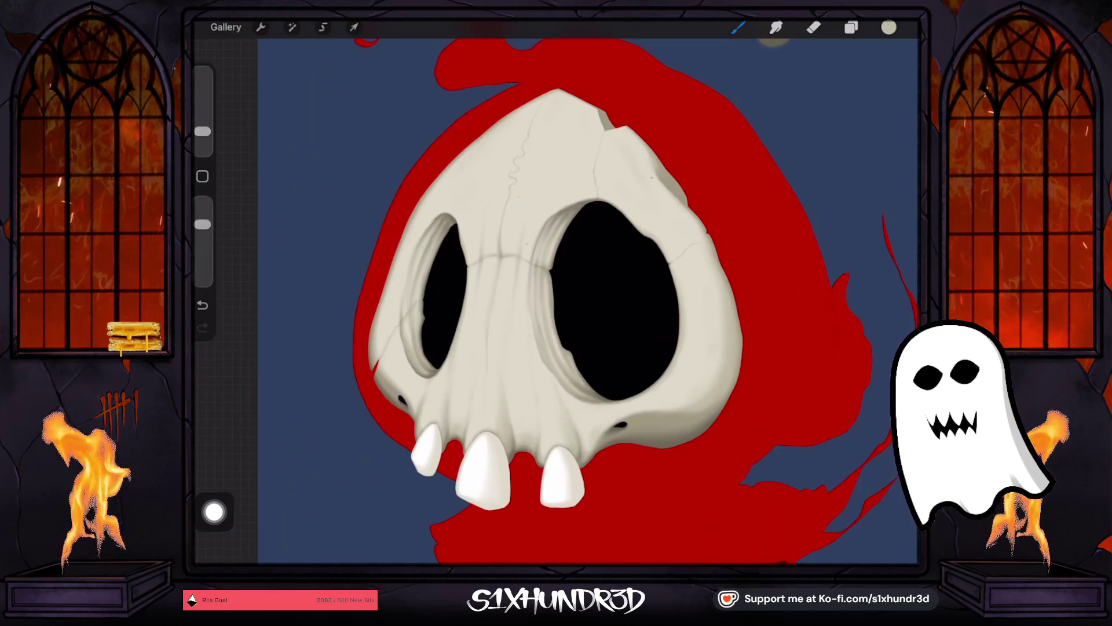
left_click_drag(203, 132, 202, 128)
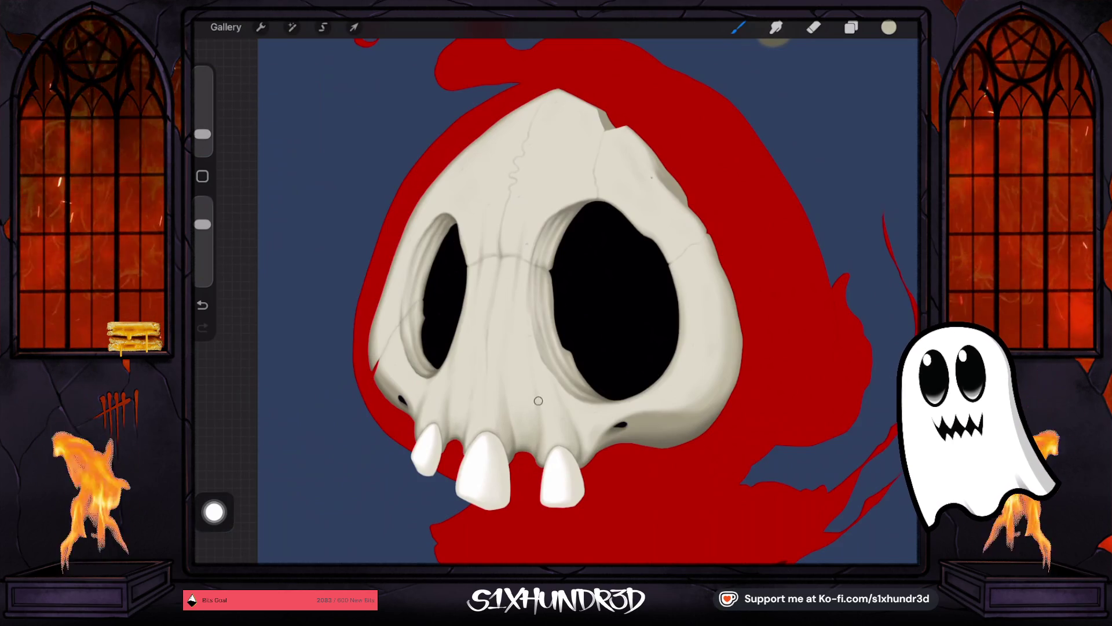
key("ctrl+z")
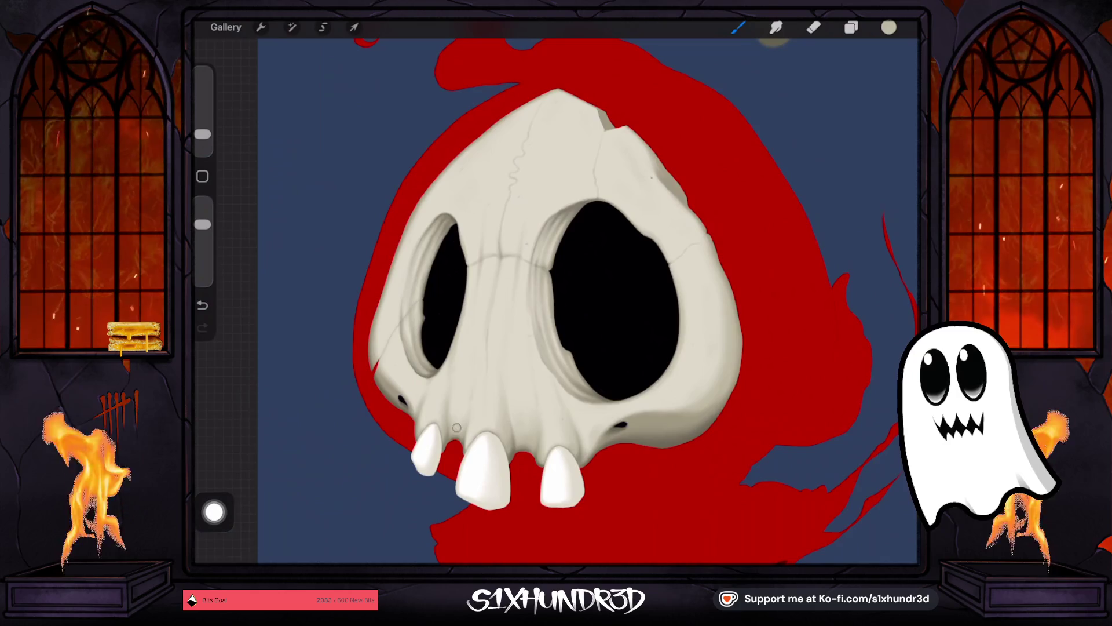
Step: Lower the brush opacity to 67% and shrink the brush to about 4% size
scroll(624, 282, "up", 3)
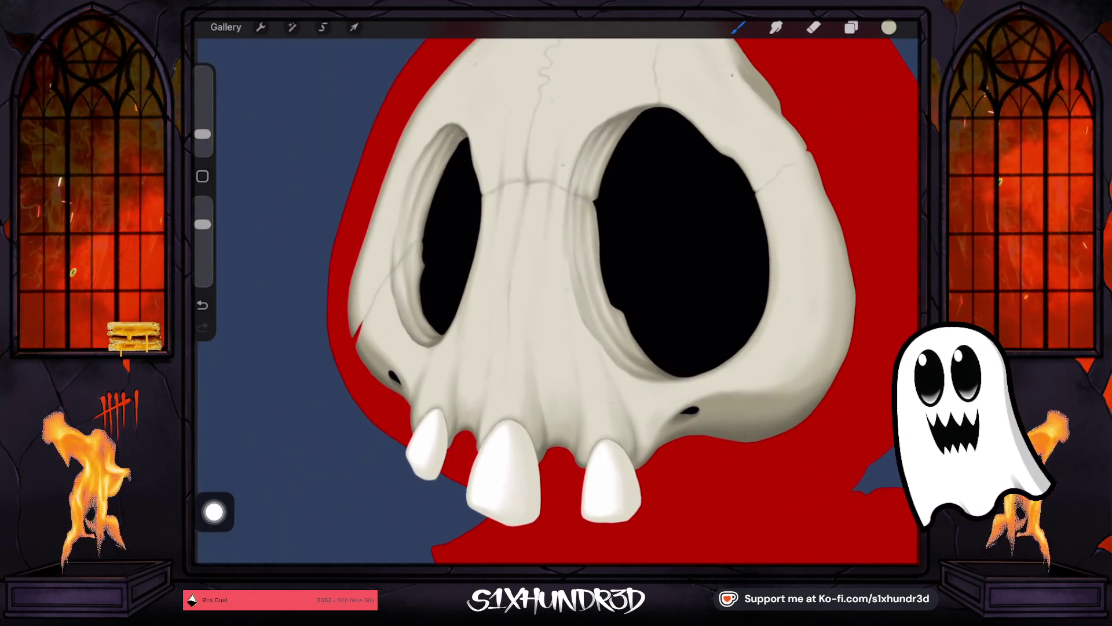
left_click_drag(203, 133, 203, 131)
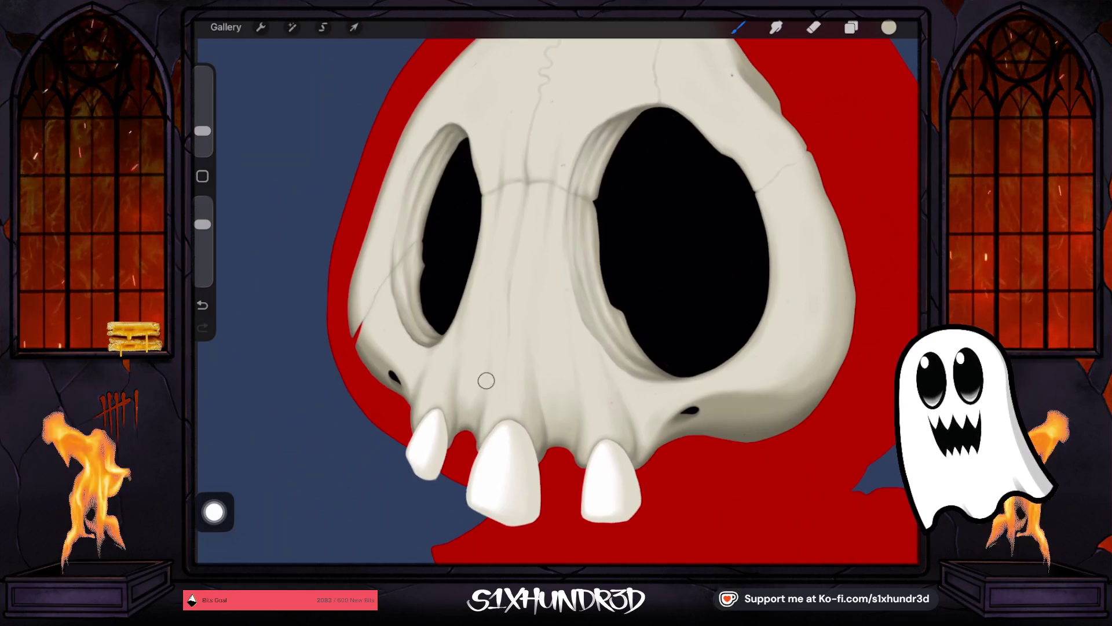
left_click_drag(203, 131, 203, 135)
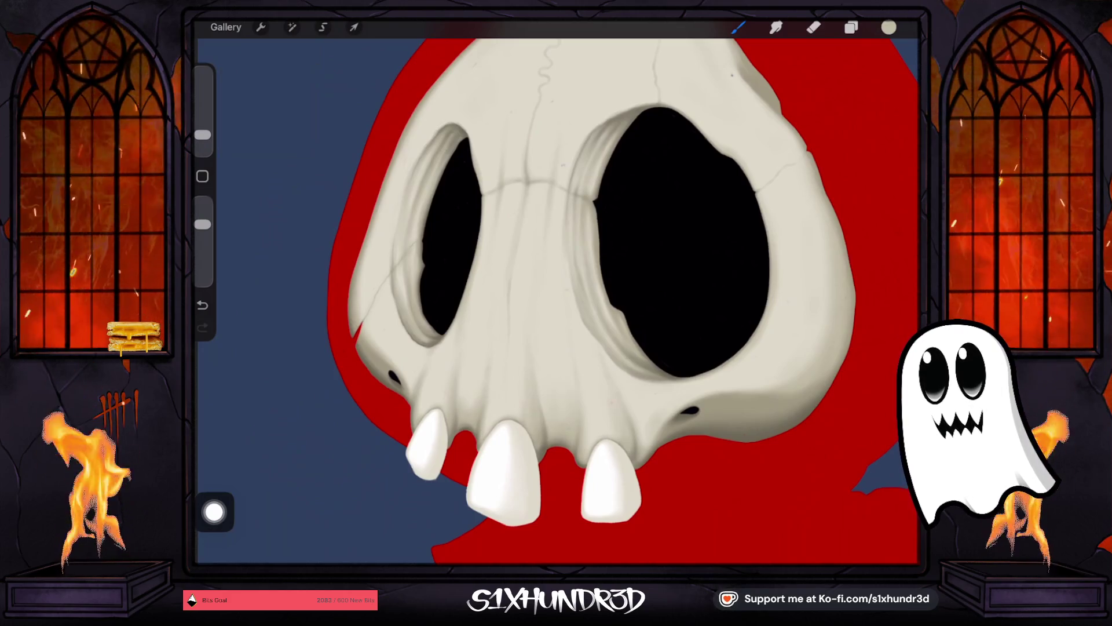
left_click_drag(202, 224, 202, 235)
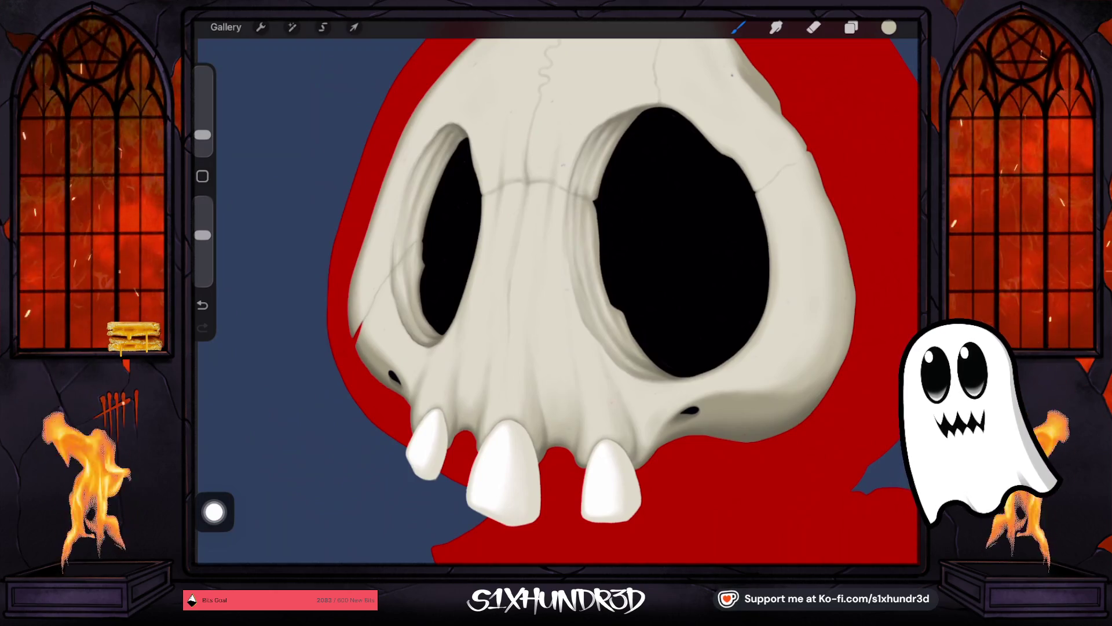
left_click_drag(202, 134, 203, 130)
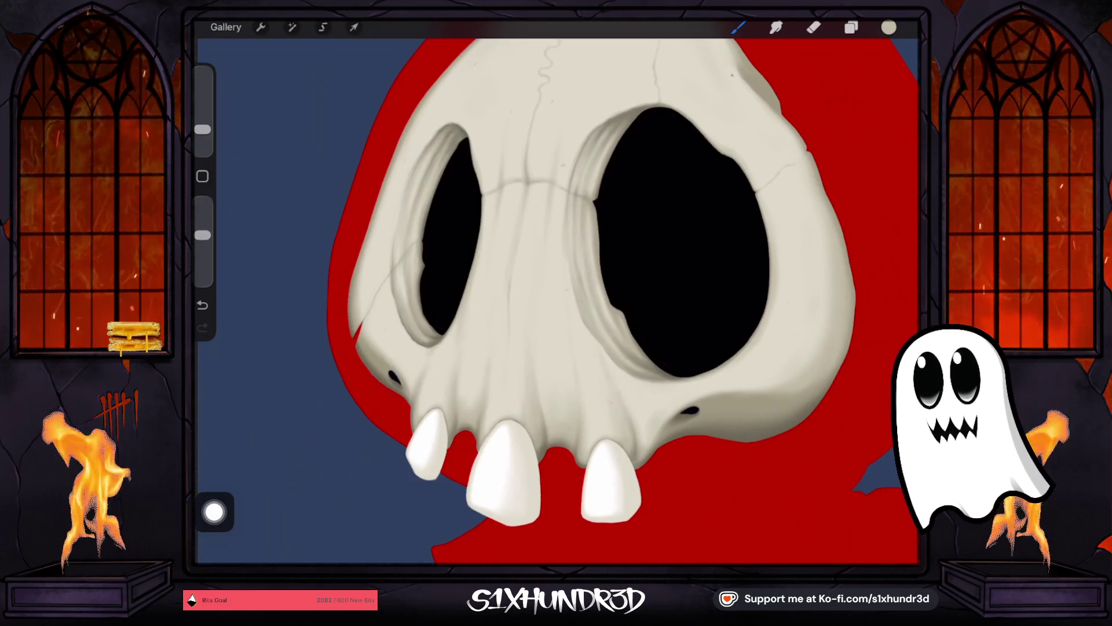
left_click_drag(203, 129, 202, 134)
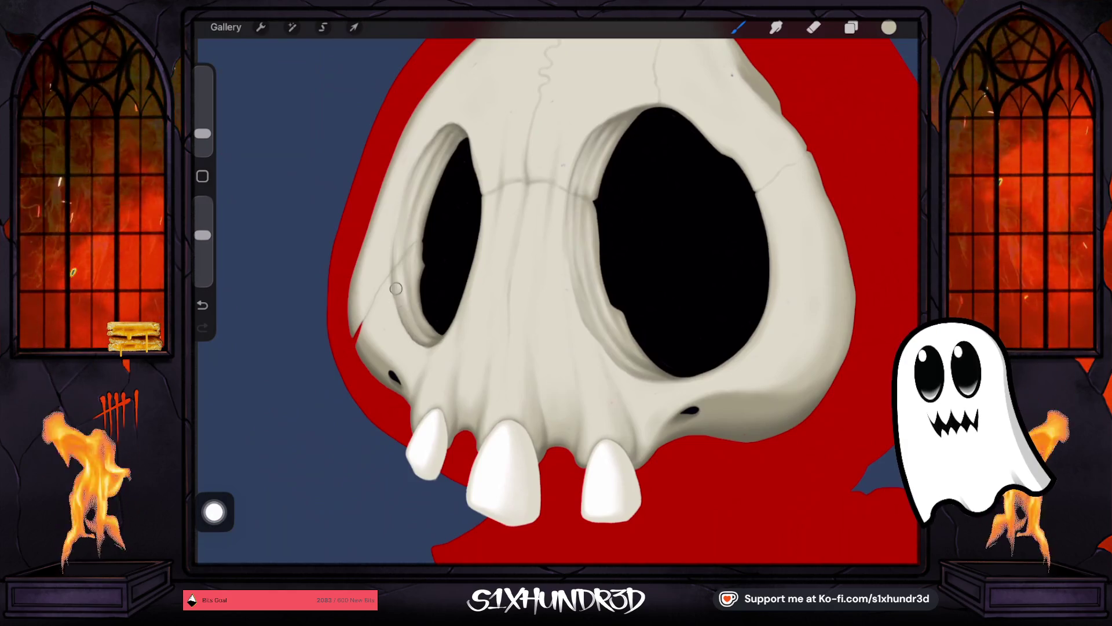
Step: Fine-tune the brush to about 5% size and sample the beige palette swatch
scroll(580, 289, "down", 2)
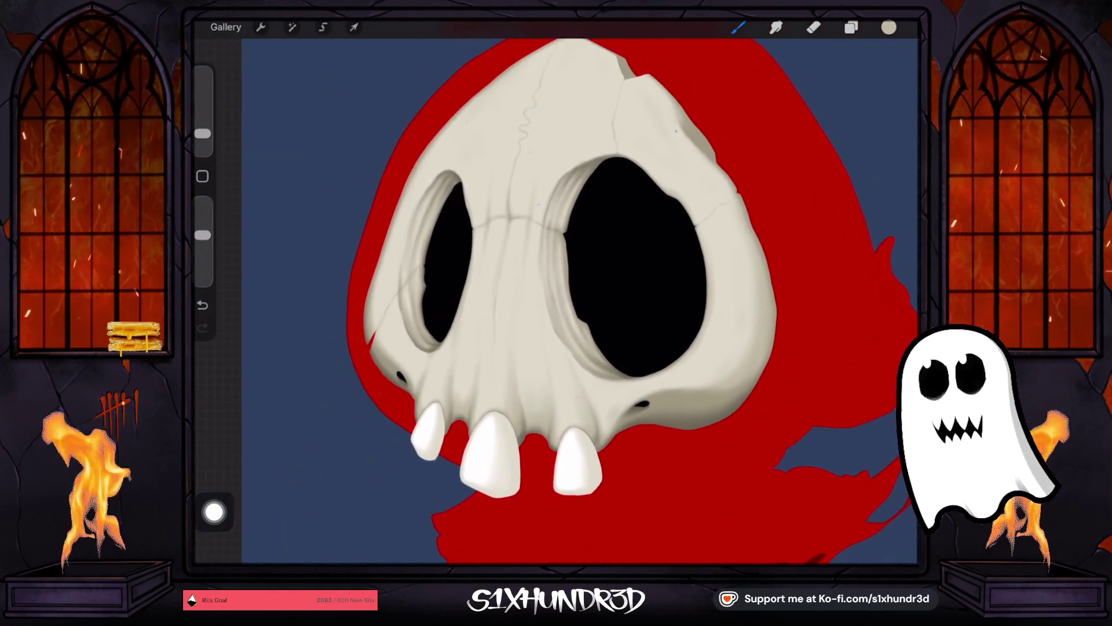
left_click_drag(203, 133, 202, 134)
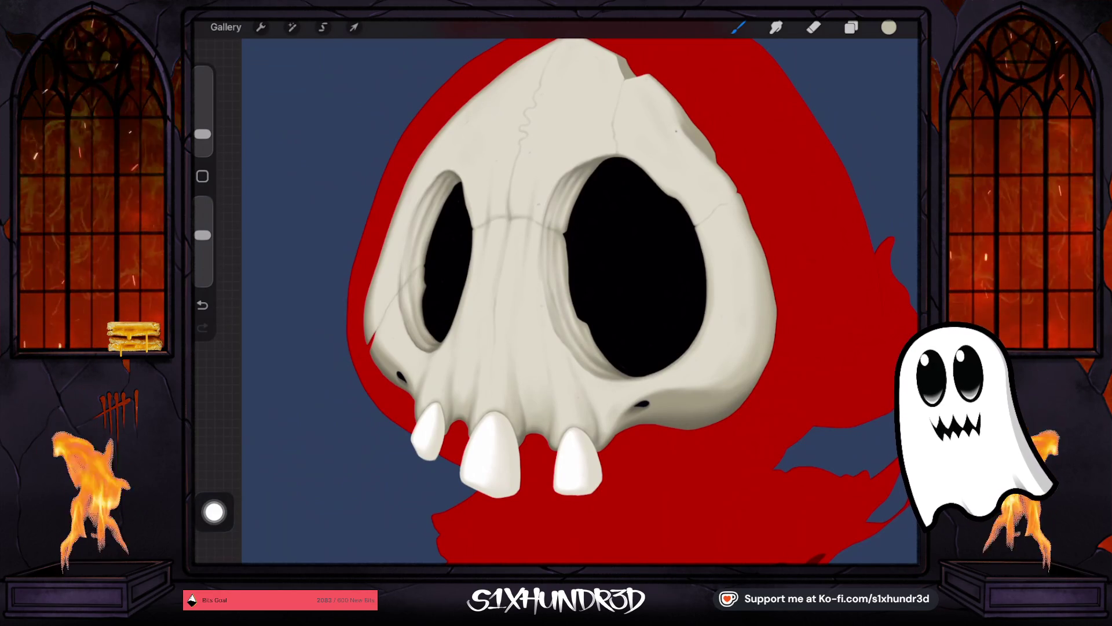
left_click_drag(203, 134, 202, 130)
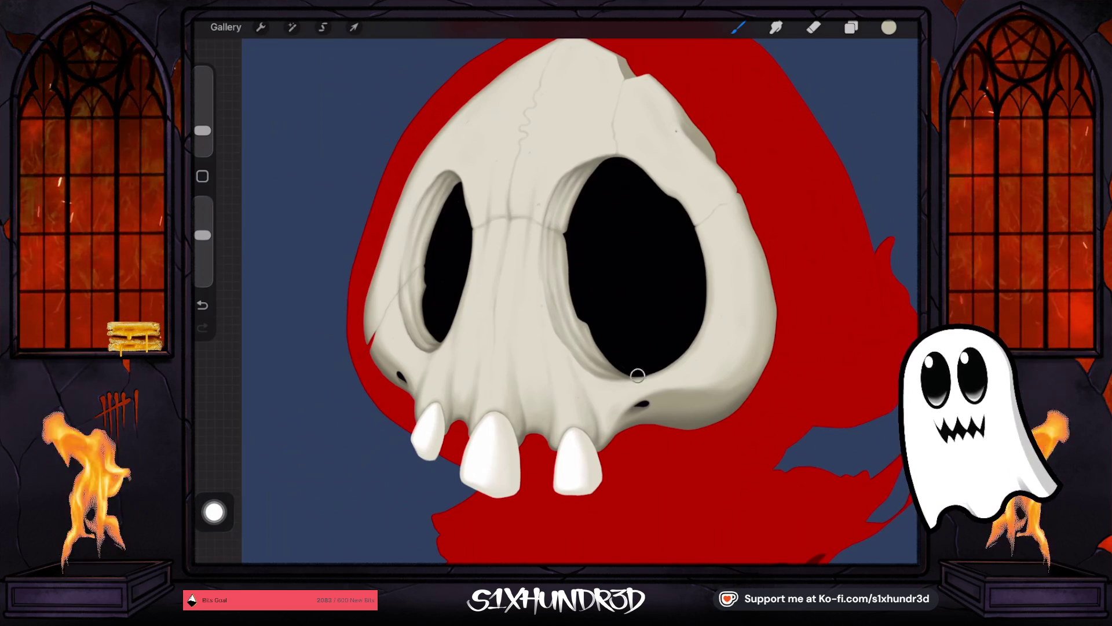
scroll(557, 301, "down", 5)
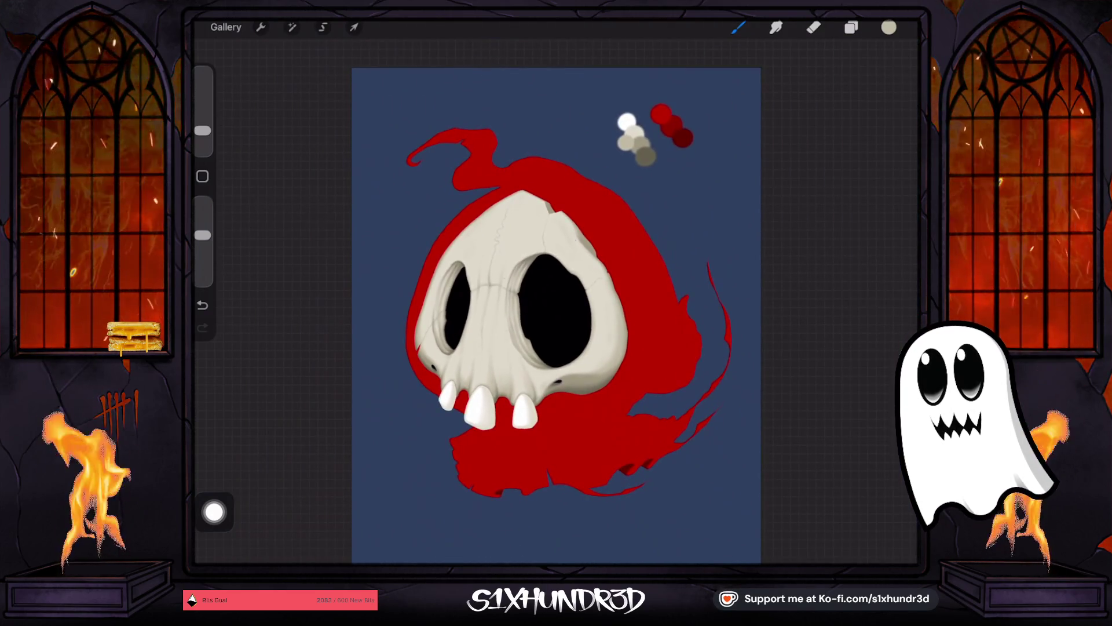
scroll(556, 313, "up", 3)
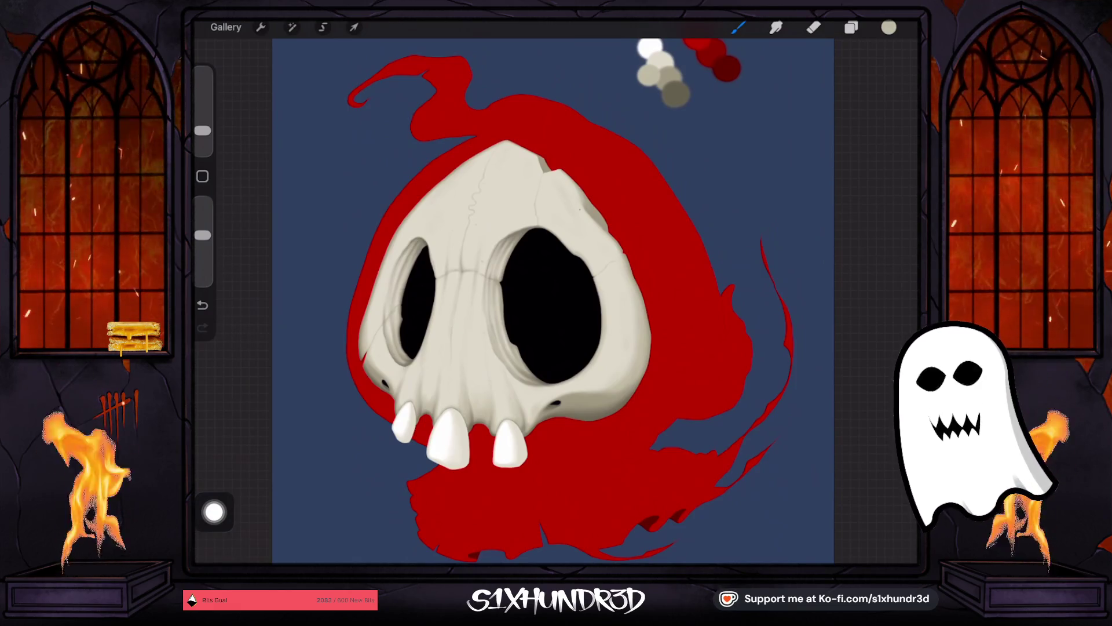
left_click(660, 75)
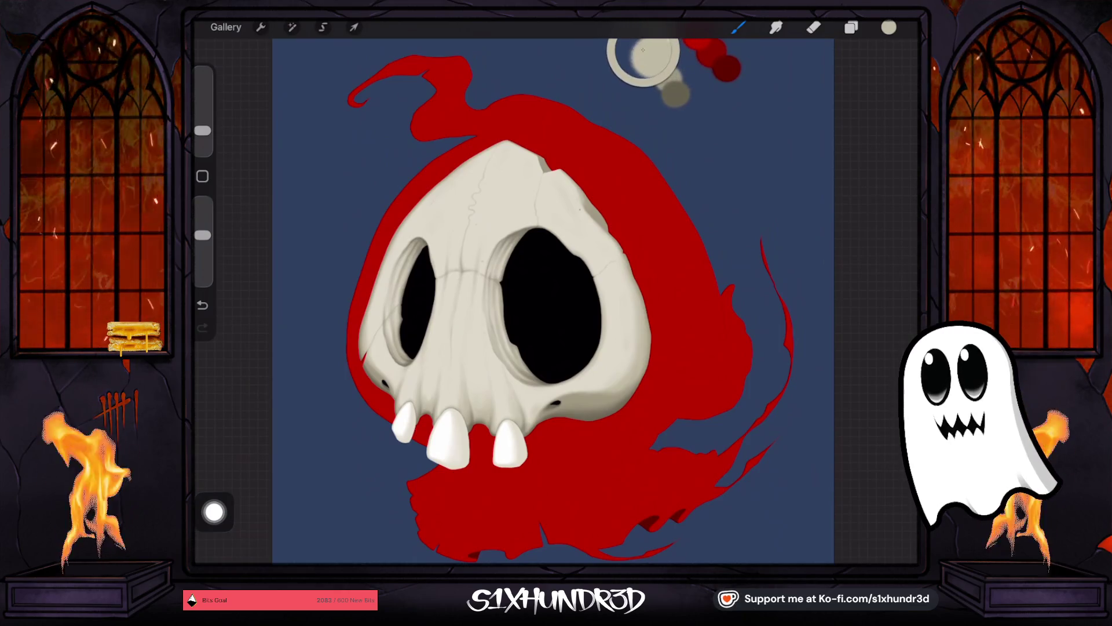
Step: Turn on Alpha Lock for Layer 13, the teeth shading layer
left_click(851, 27)
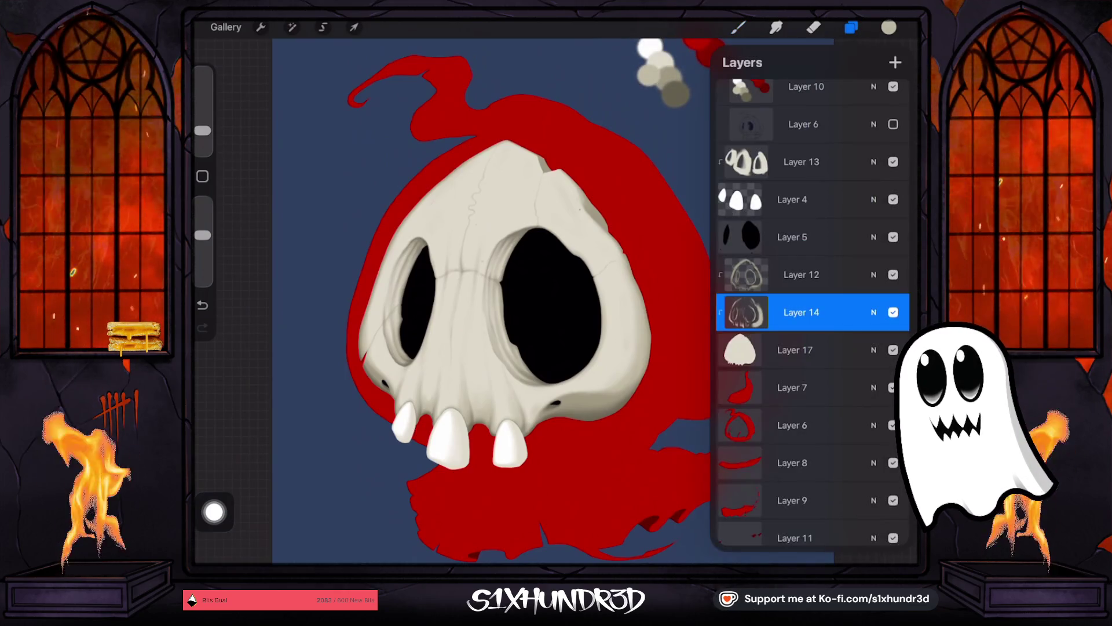
left_click(801, 162)
left_click(802, 162)
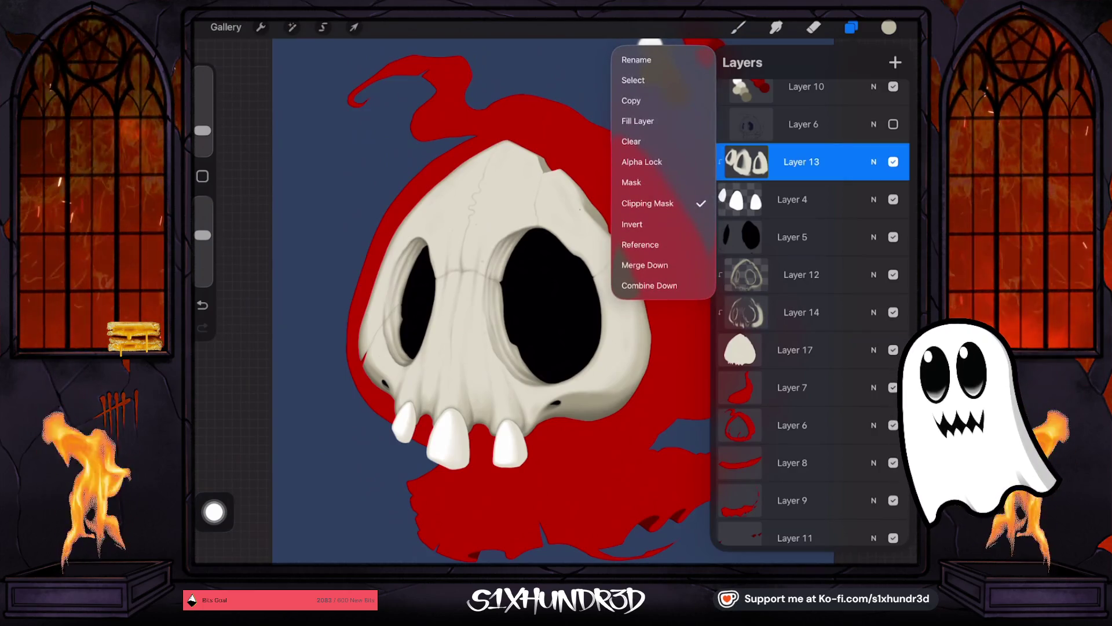
left_click(642, 162)
left_click(737, 28)
scroll(510, 377, "up", 5)
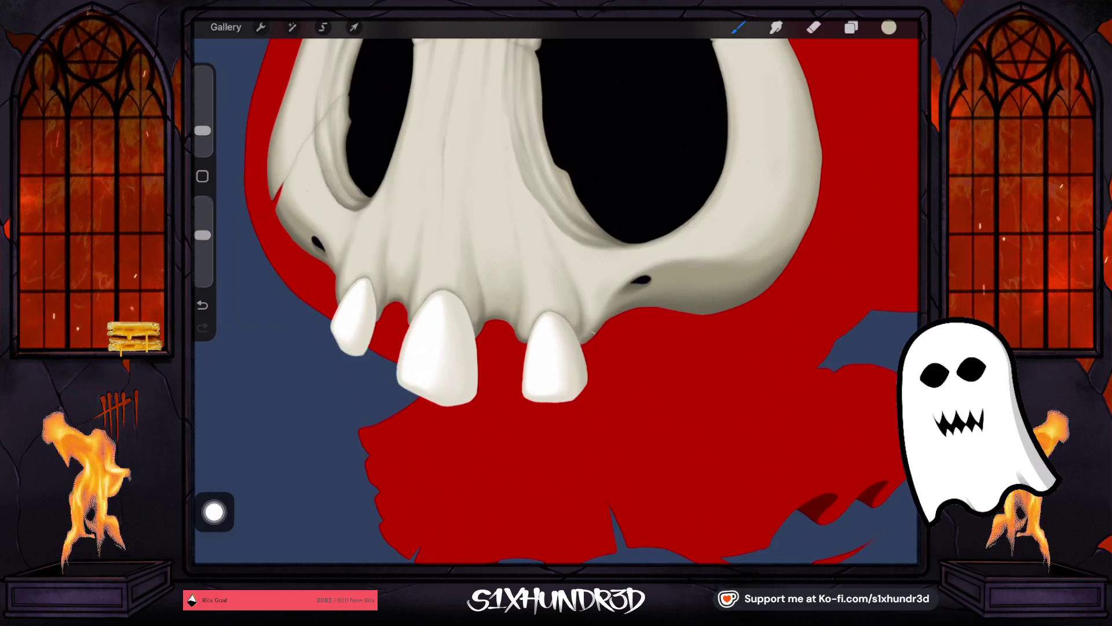
Step: Raise the brush opacity to 100%, then lower it somewhat for soft shading
mouse_move(202, 235)
left_mouse_down()
mouse_move(203, 213)
mouse_move(203, 226)
left_mouse_up()
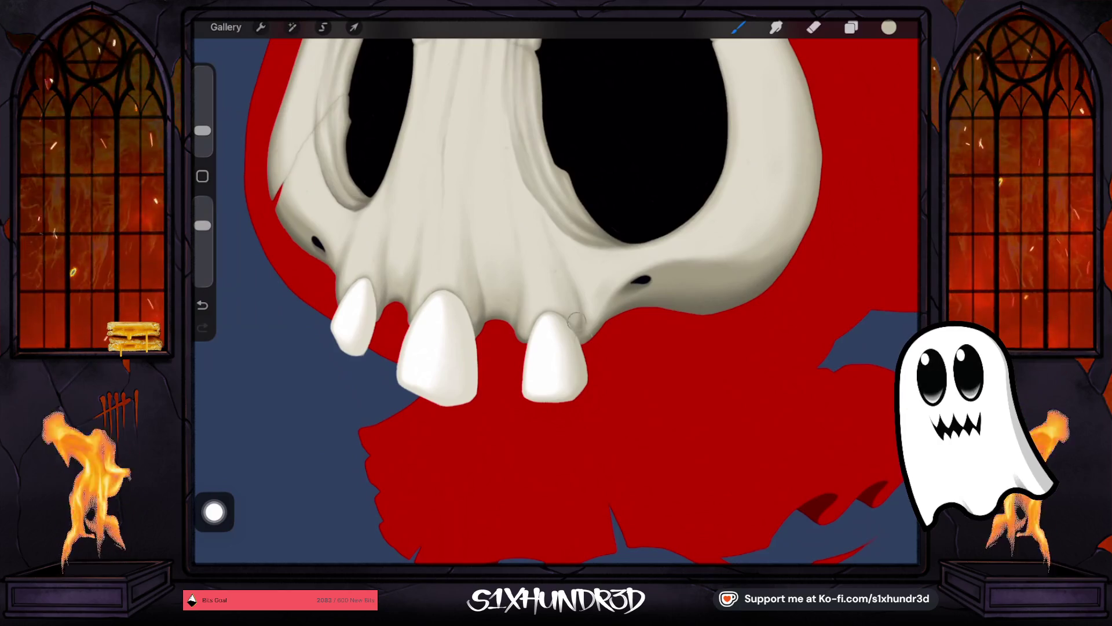
left_click_drag(203, 225, 202, 202)
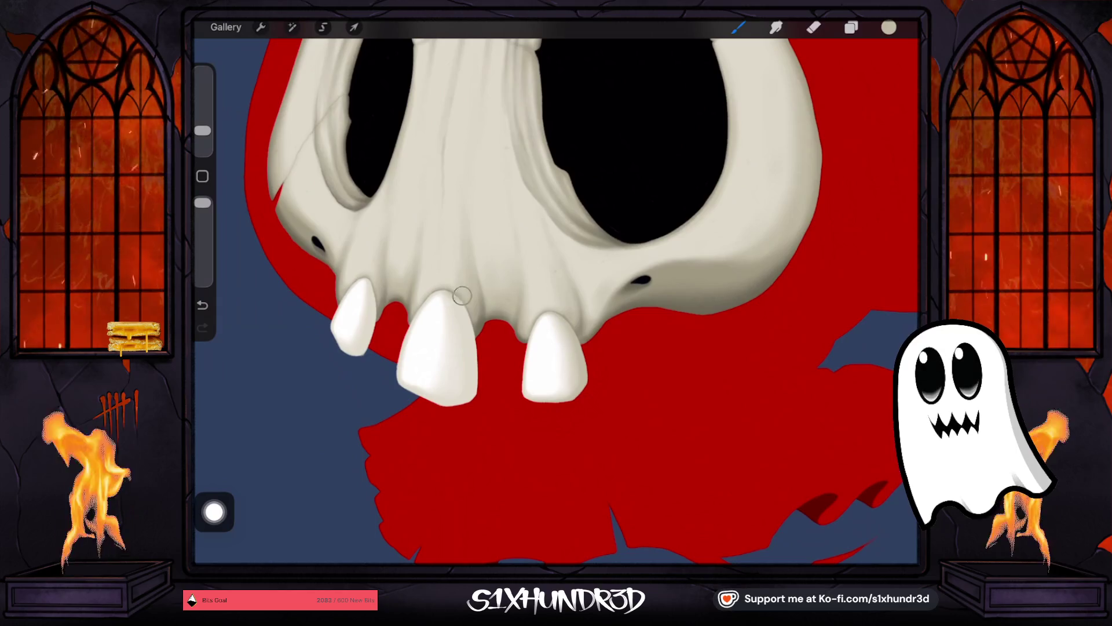
left_click_drag(202, 202, 203, 220)
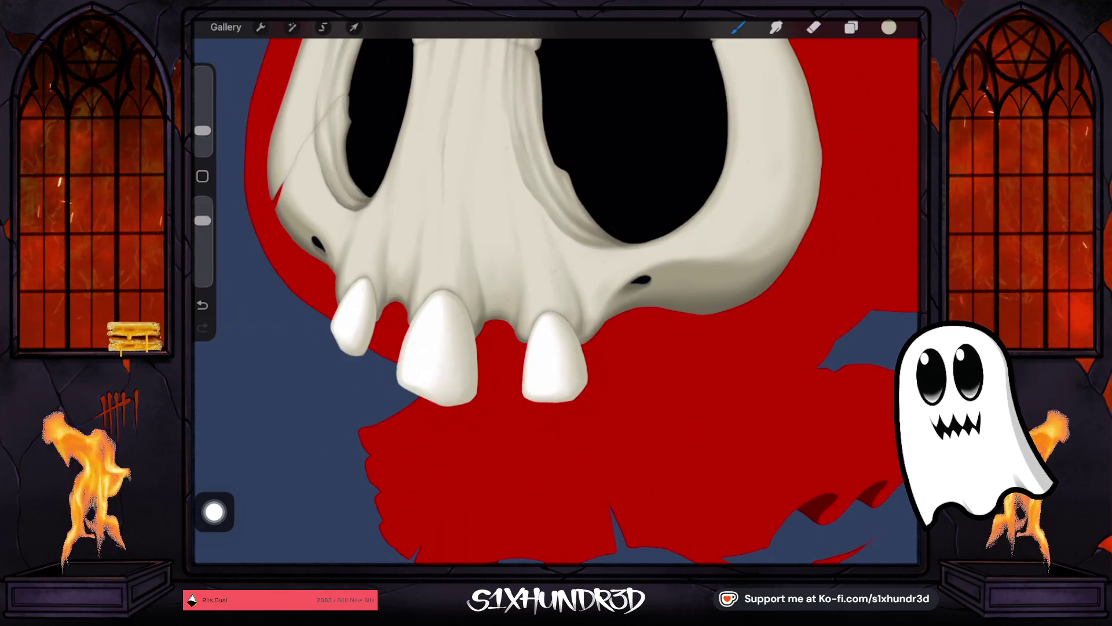
left_click(851, 27)
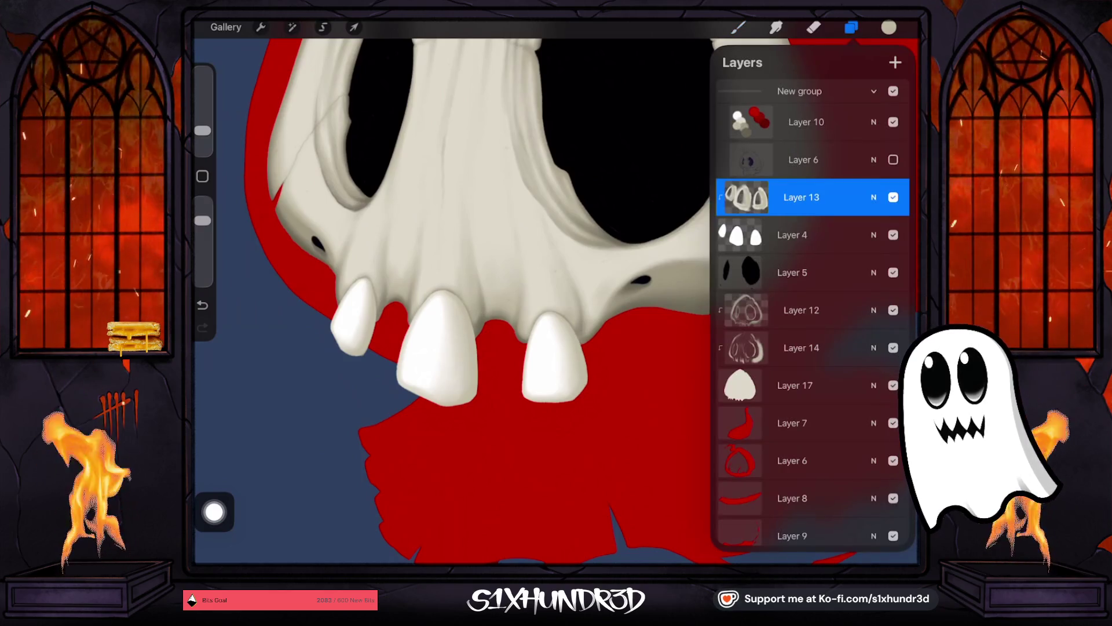
Step: Add Layer 15 above Layer 13 and set it as a clipping mask to the teeth layer
left_click(895, 62)
left_click(851, 27)
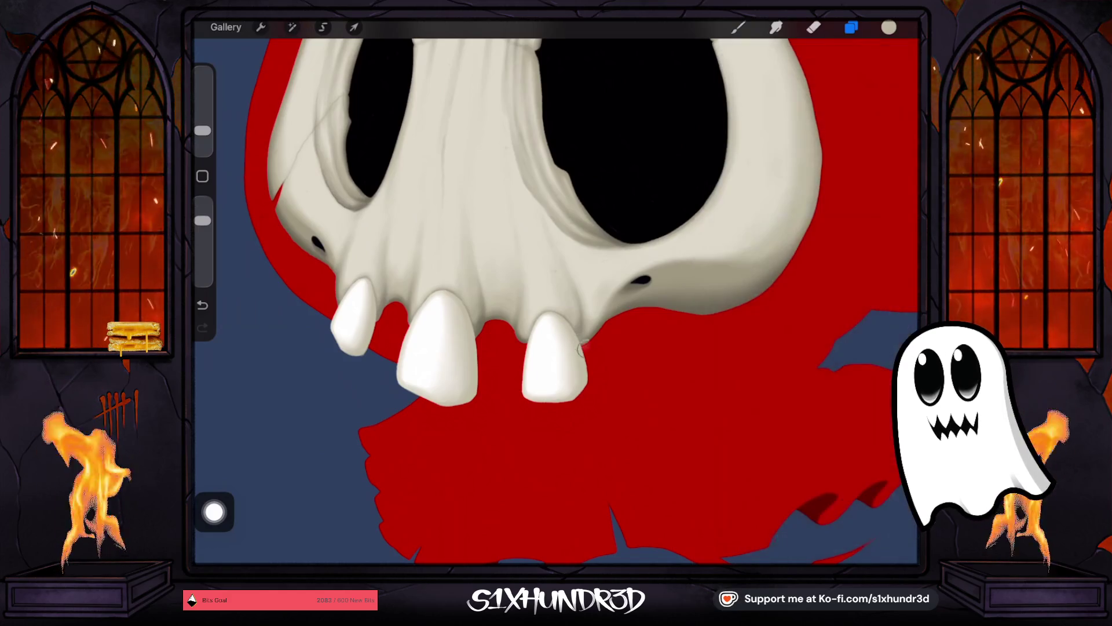
left_click_drag(590, 380, 582, 343)
left_click(851, 27)
left_click(798, 197)
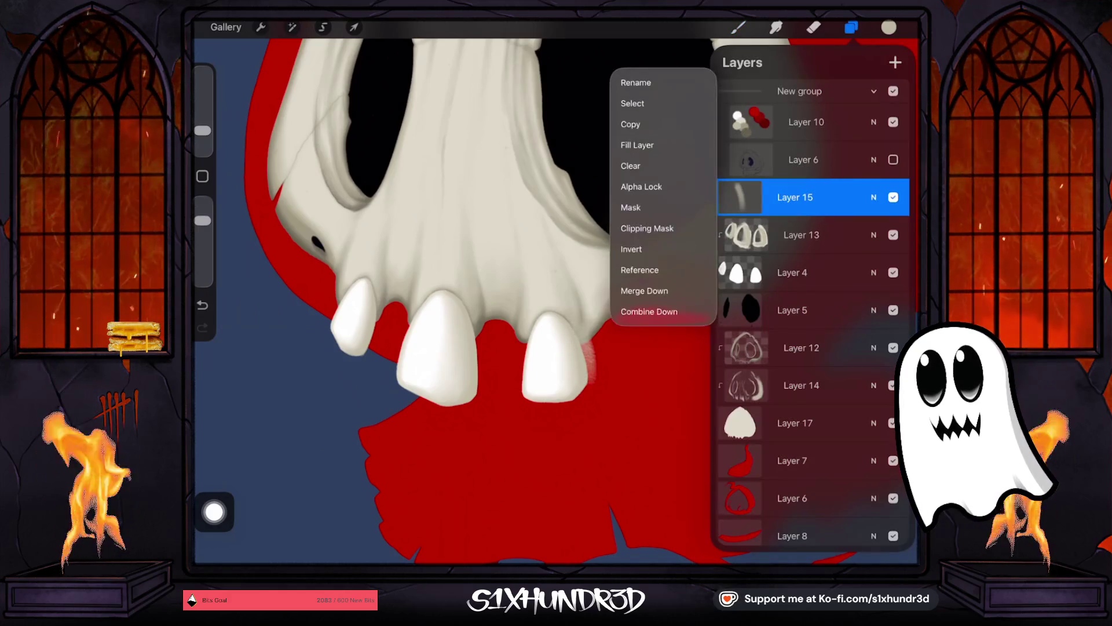
left_click(631, 229)
left_click(738, 27)
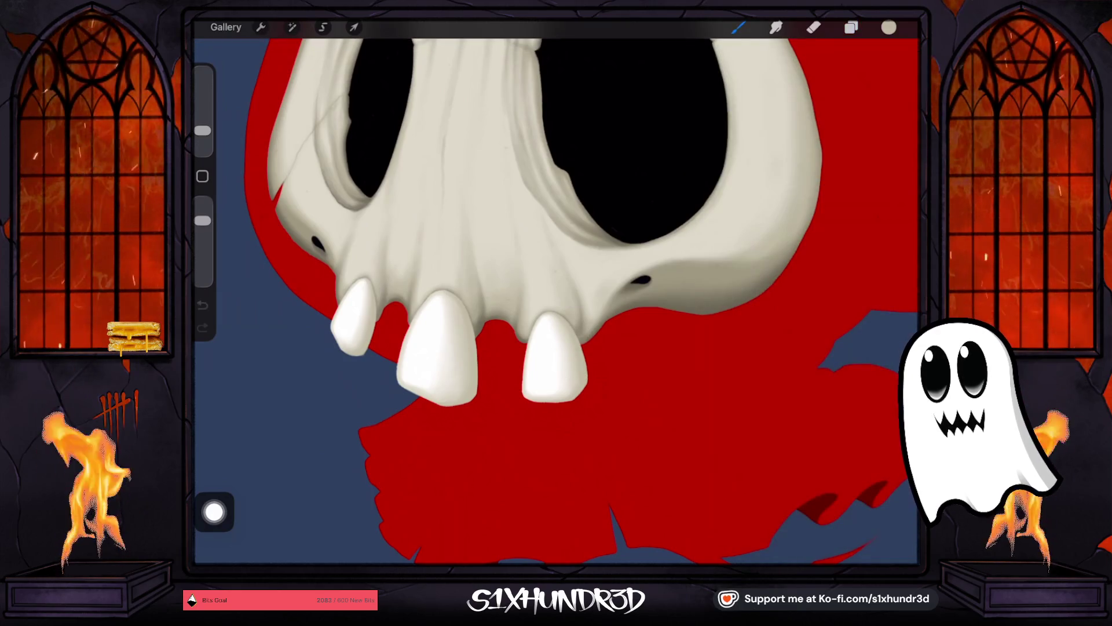
Step: Resize the brush slightly and sample a darker beige from the palette swatches
scroll(556, 290, "up", 3)
scroll(623, 244, "up", 2)
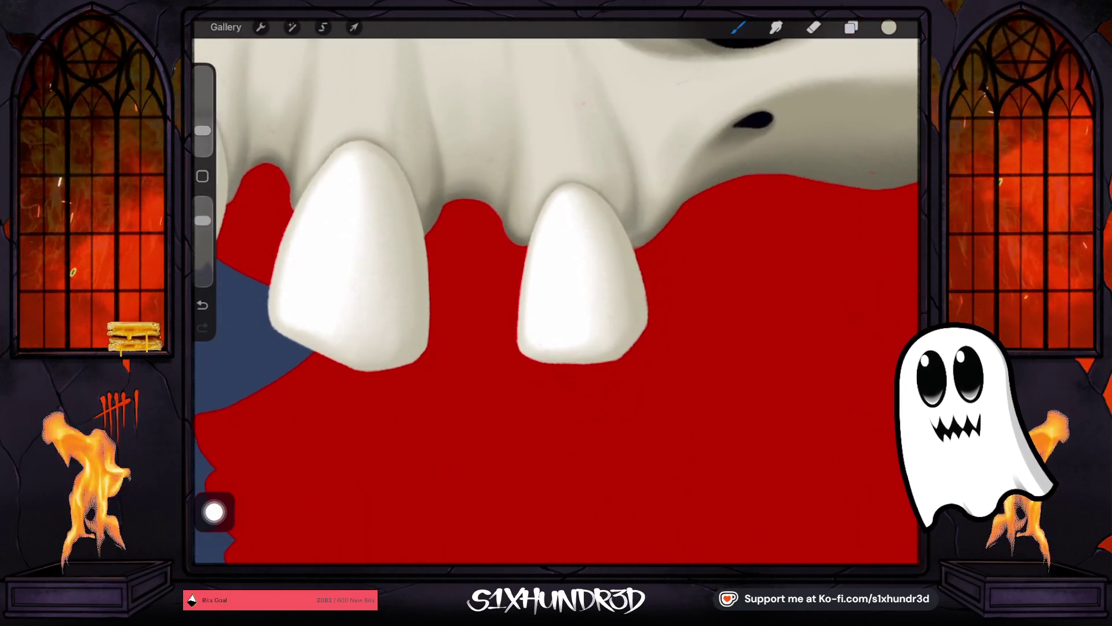
scroll(556, 290, "down", 2)
left_click_drag(203, 131, 203, 144)
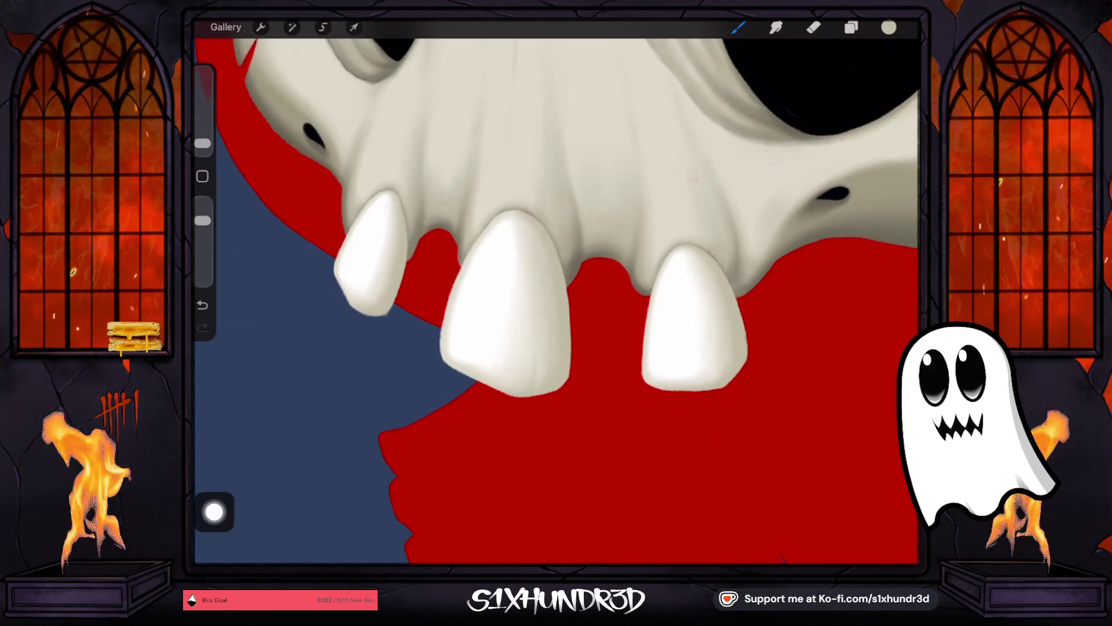
left_click_drag(202, 143, 202, 139)
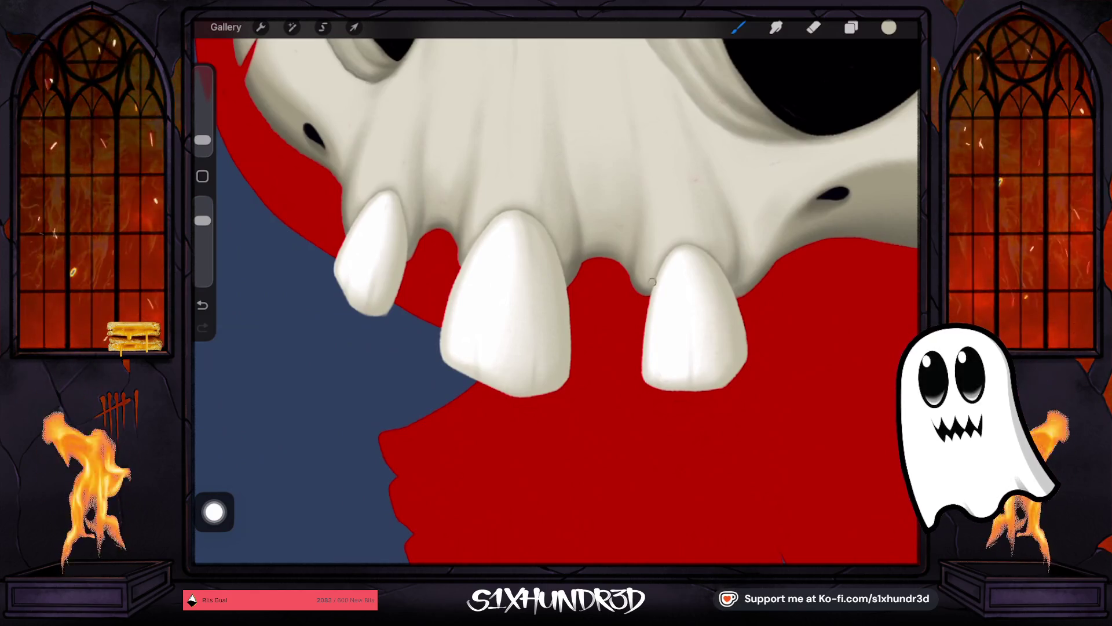
scroll(556, 290, "down", 3)
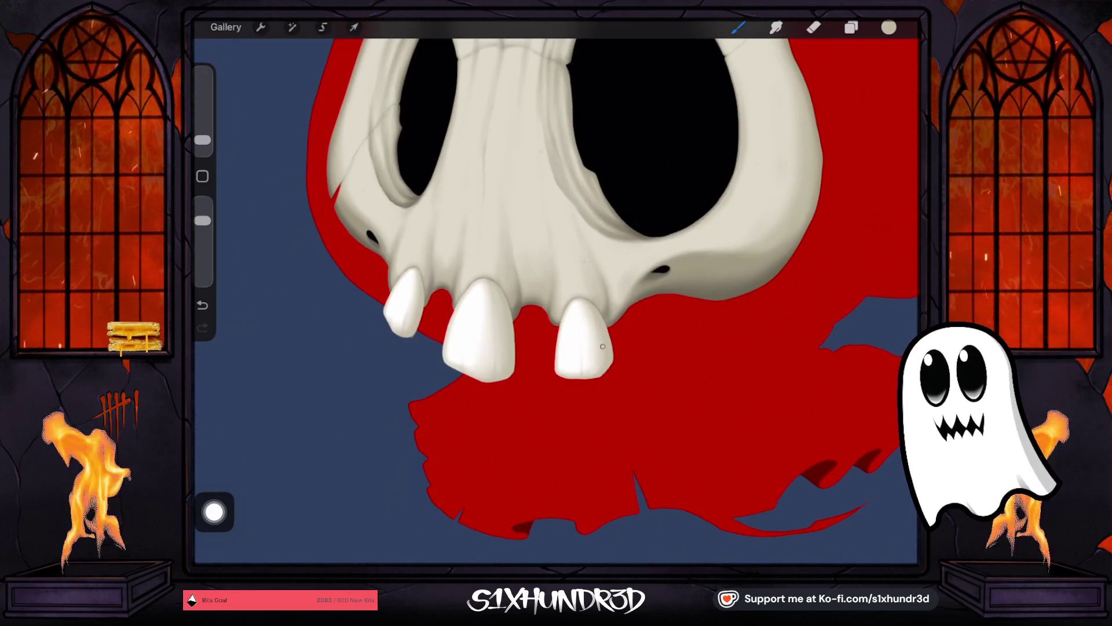
scroll(556, 290, "up", 1)
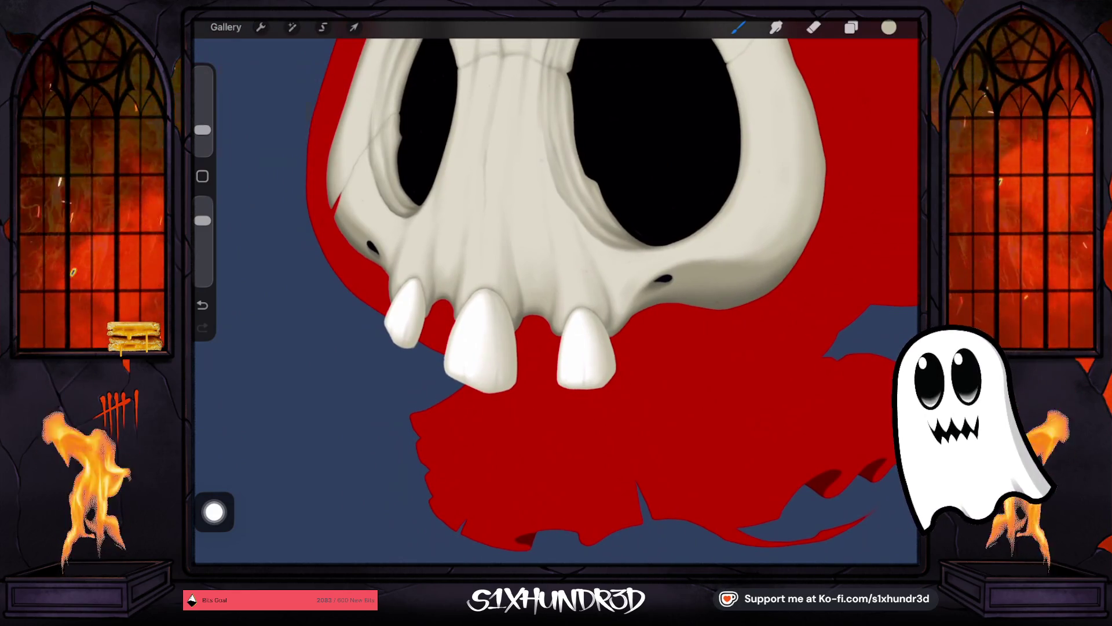
scroll(556, 289, "down", 5)
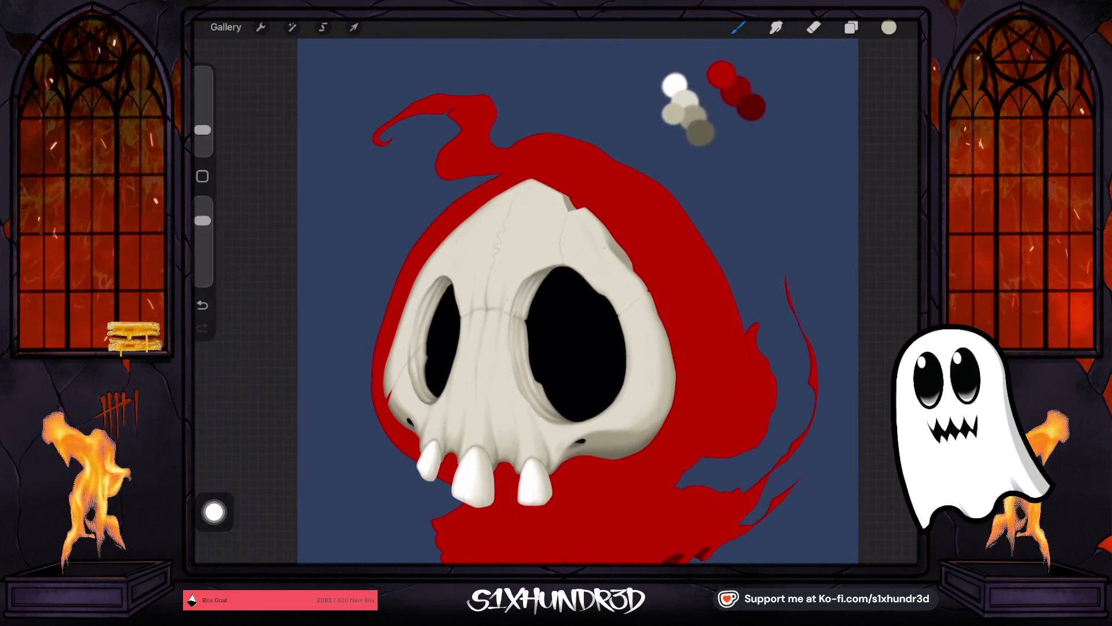
left_click_drag(676, 87, 684, 92)
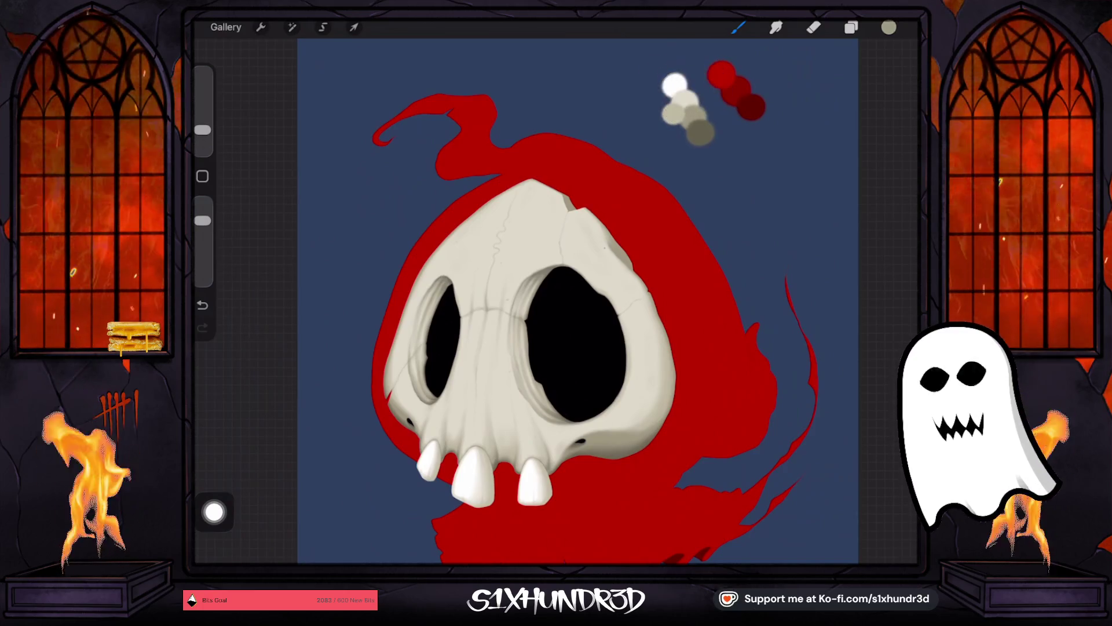
scroll(556, 290, "up", 3)
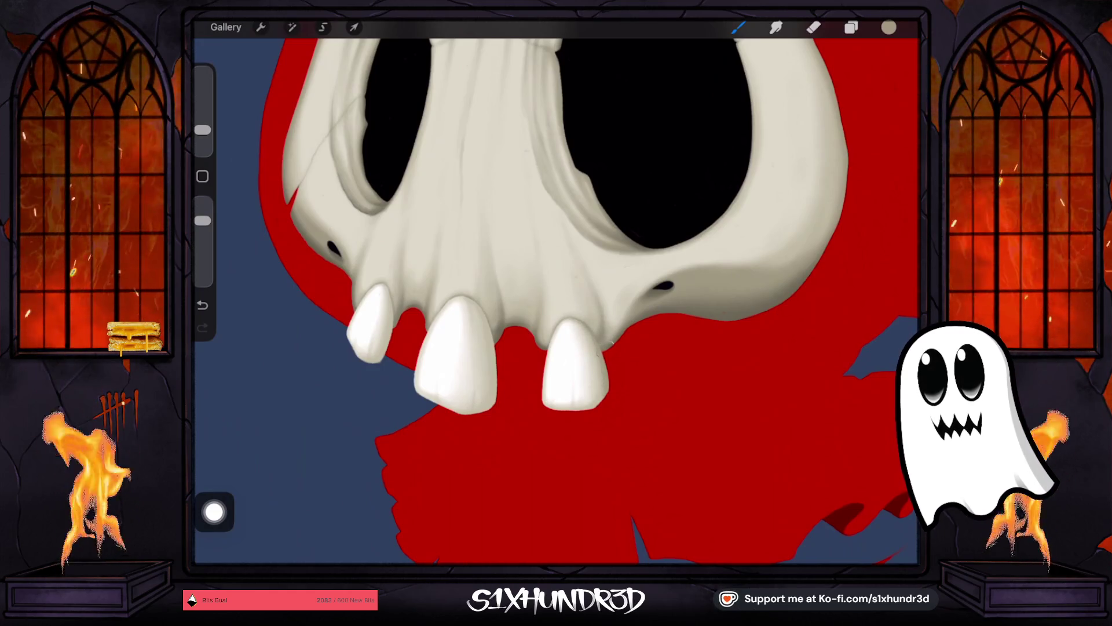
scroll(619, 406, "up", 5)
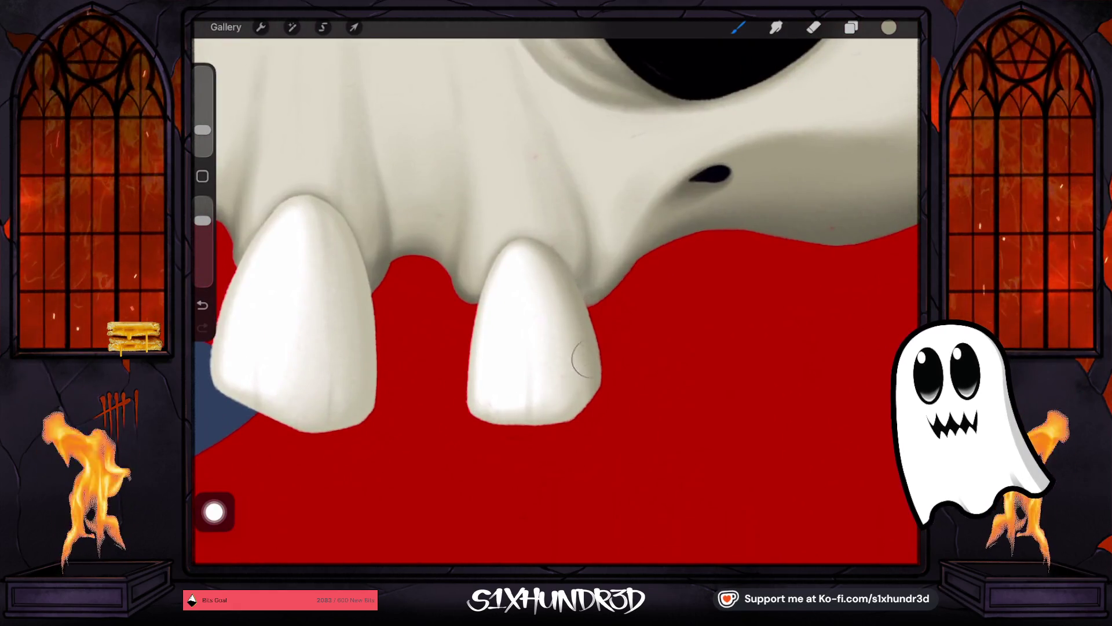
left_click(851, 28)
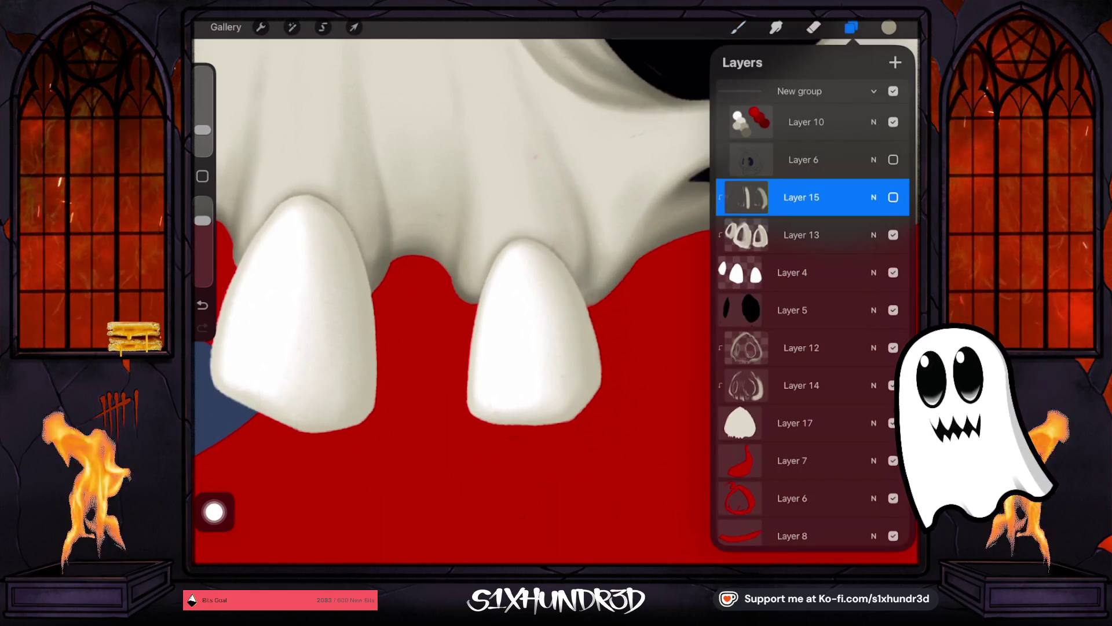
Step: Undo the stray right-tooth stroke, return to the brush and slightly lower its opacity
key("ctrl+z")
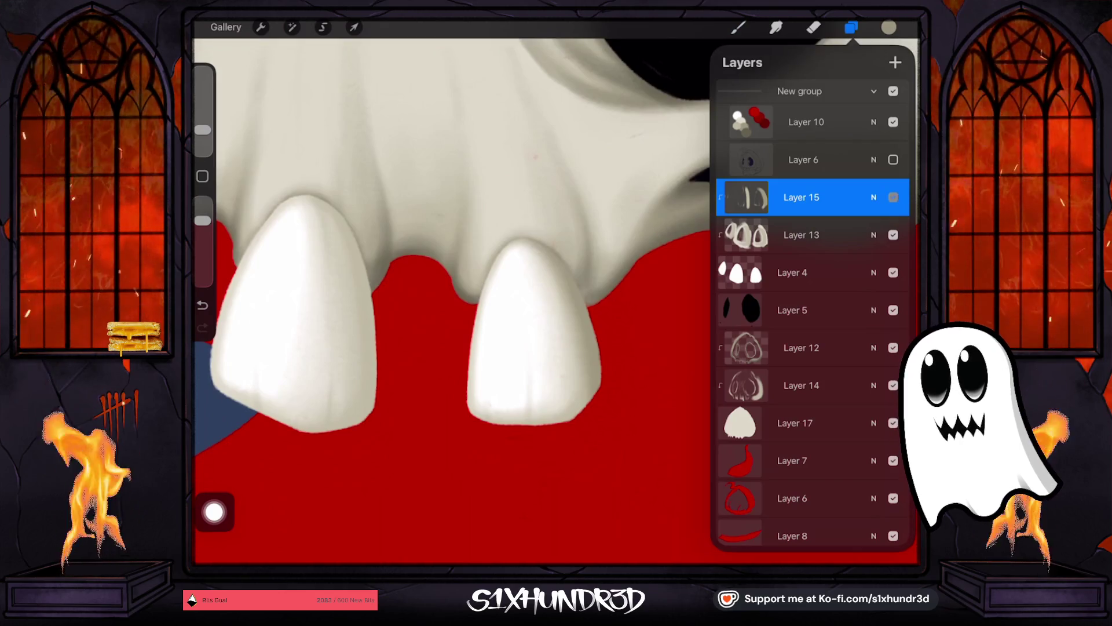
key("ctrl+shift+z")
key("ctrl+z")
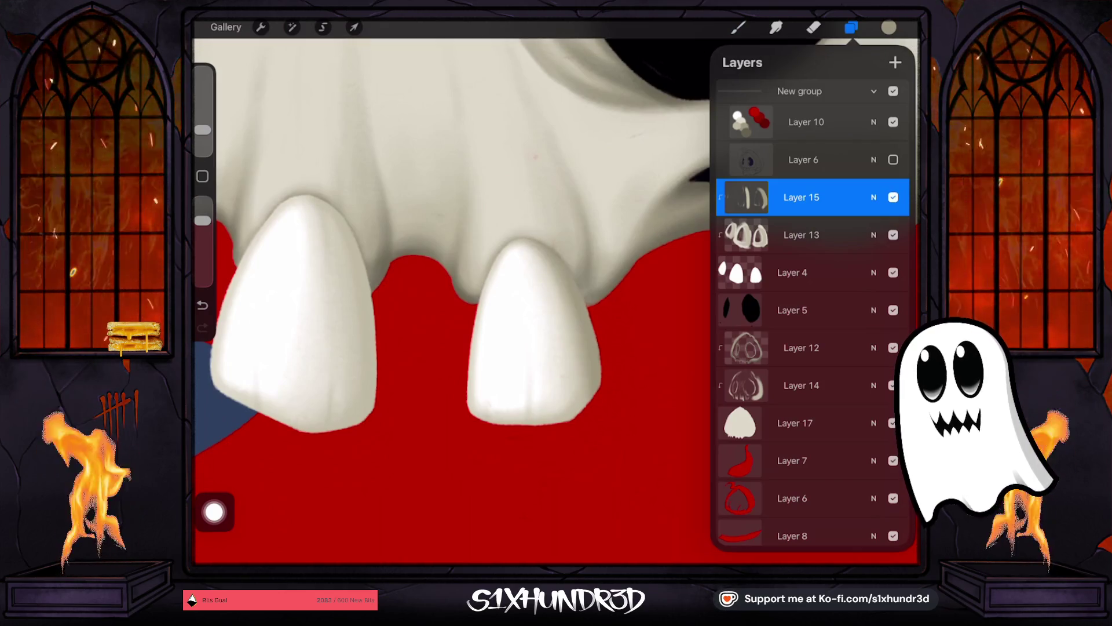
key("b")
left_click_drag(202, 130, 203, 137)
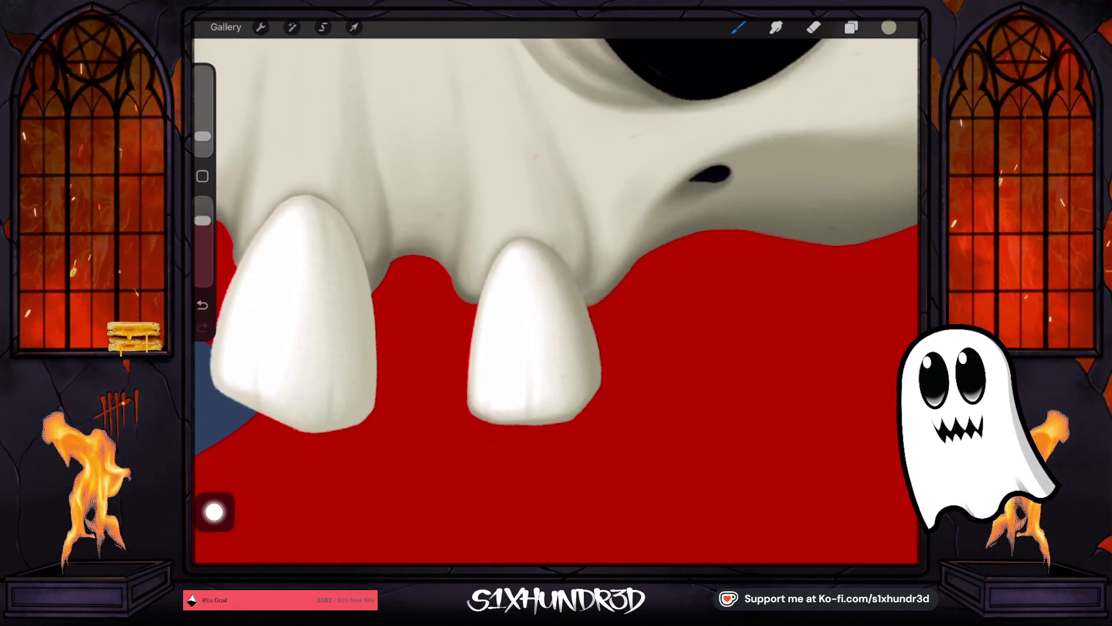
scroll(556, 290, "left", 4)
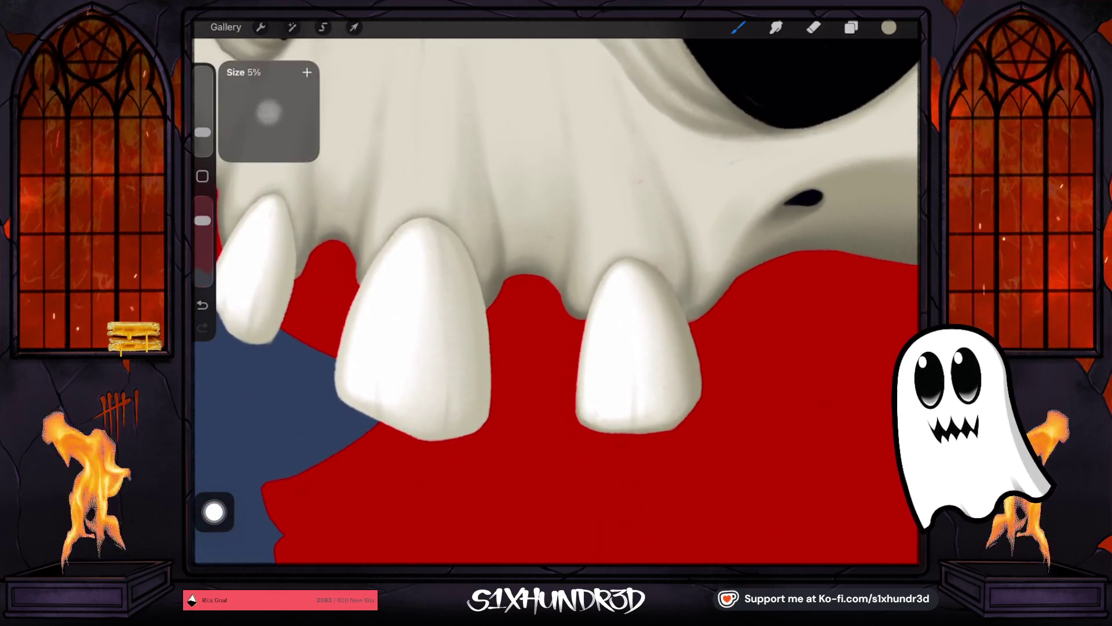
left_click_drag(203, 136, 202, 131)
left_click_drag(202, 220, 203, 225)
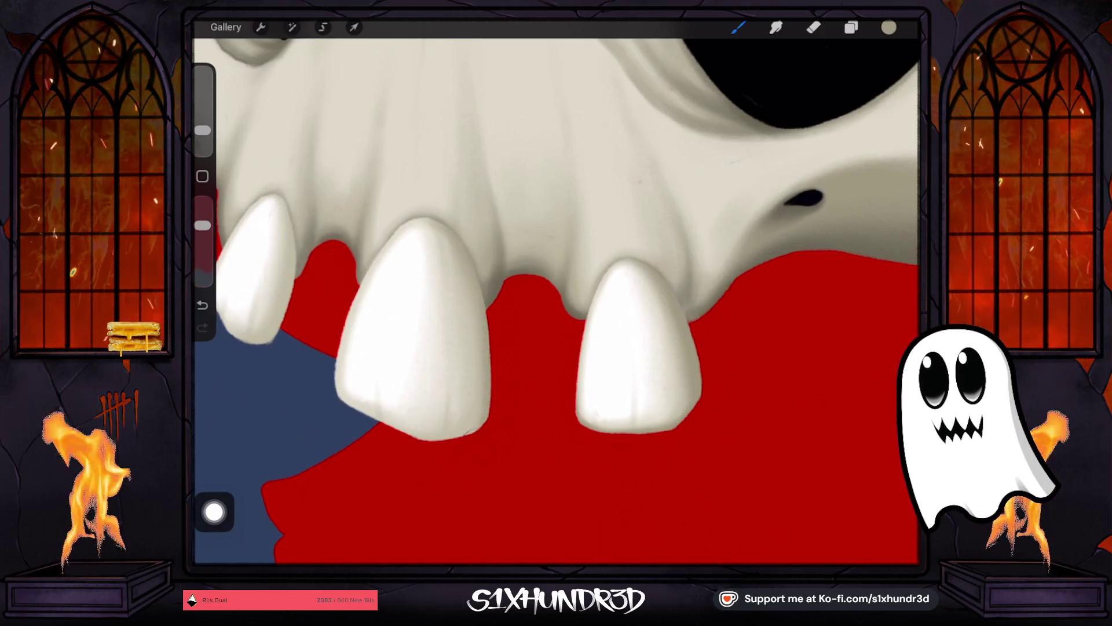
Step: Paint soft shading along the fang's lower edge with a slightly smaller brush
left_click_drag(202, 130, 202, 136)
key("ctrl+z")
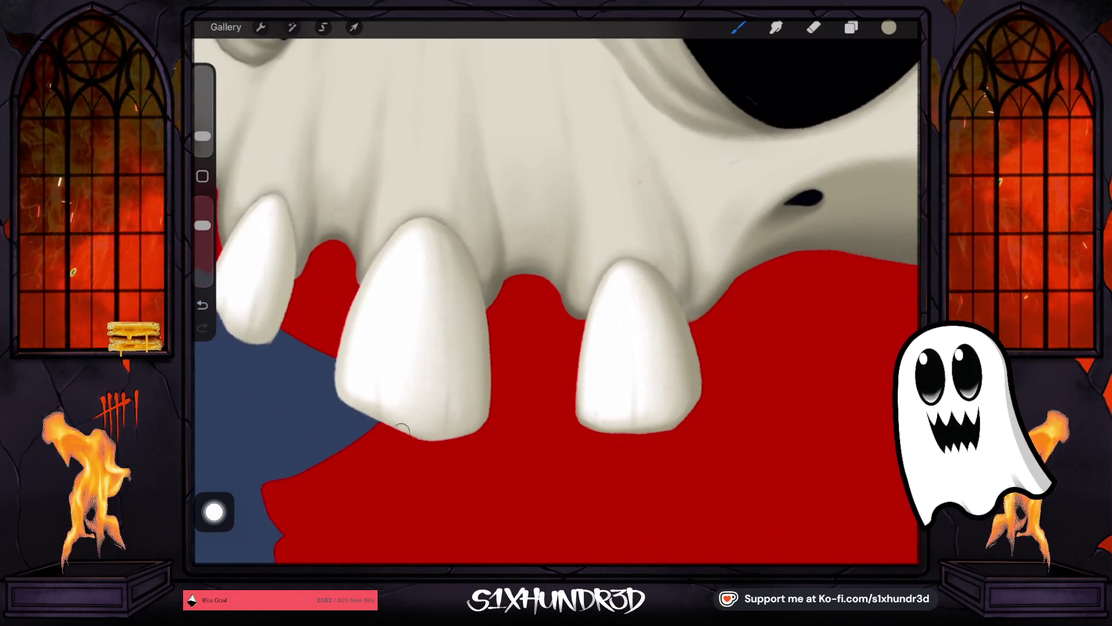
left_click_drag(390, 423, 421, 434)
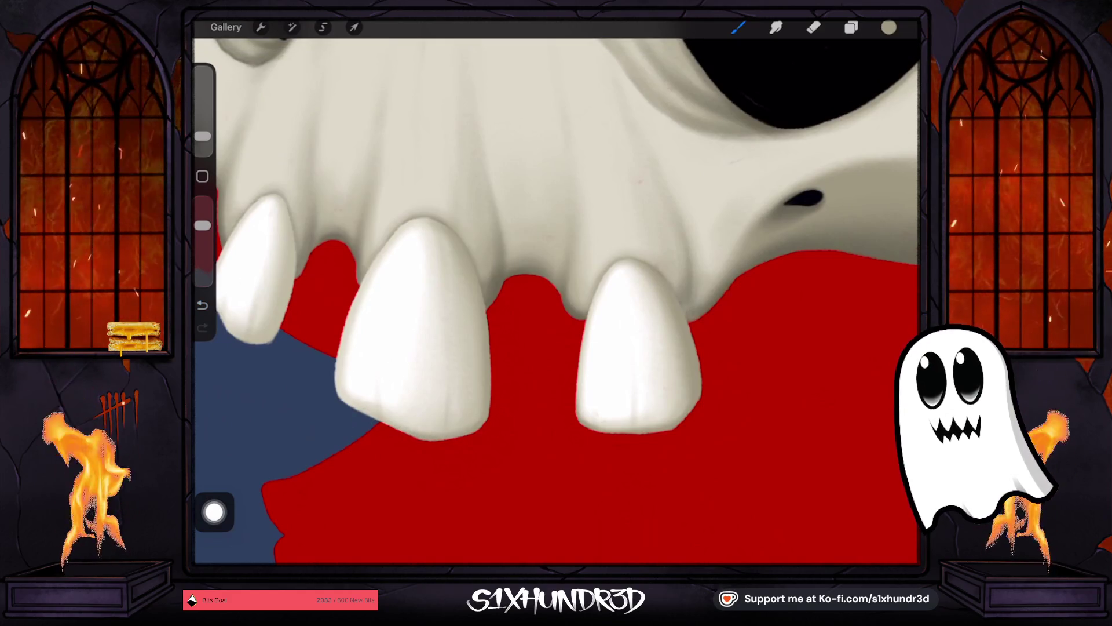
left_click_drag(202, 136, 202, 135)
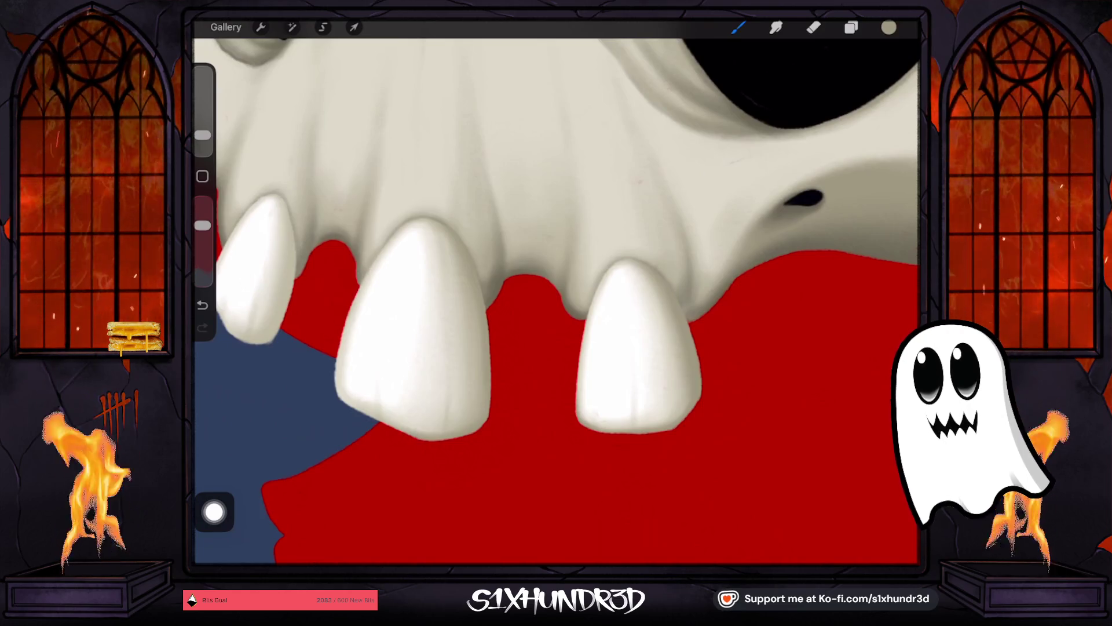
left_click_drag(203, 135, 203, 137)
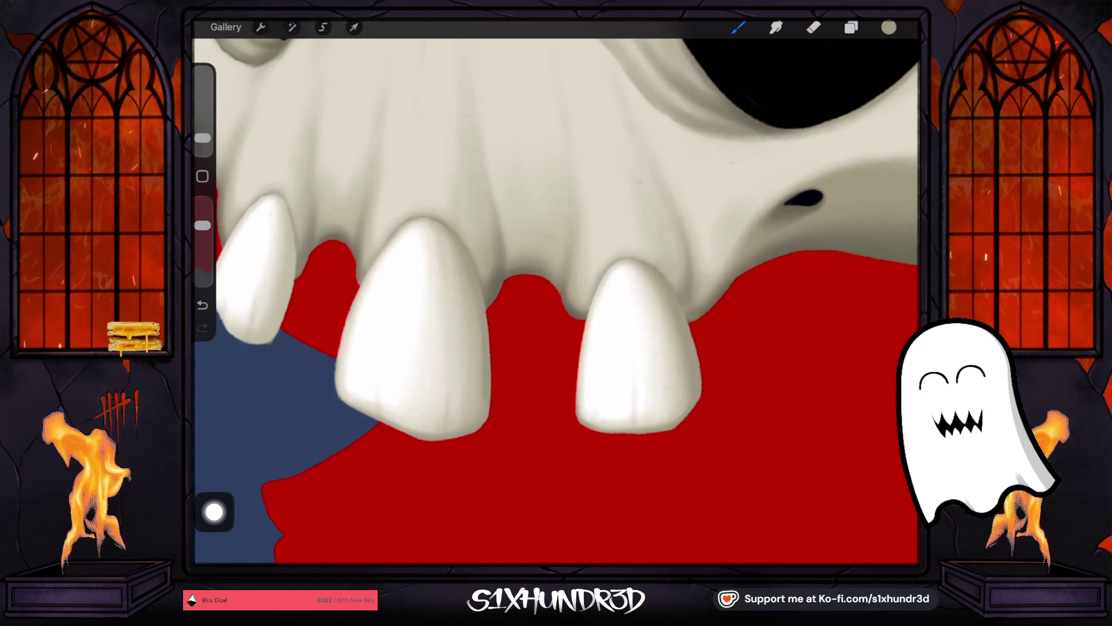
left_click(203, 304)
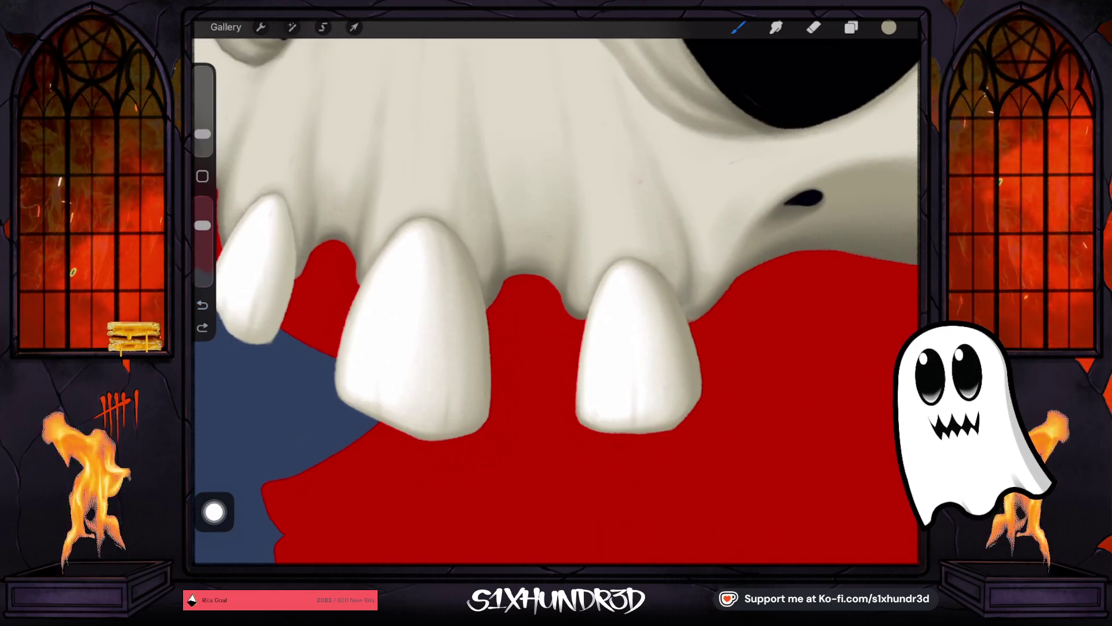
left_click(202, 327)
scroll(556, 290, "down", 3)
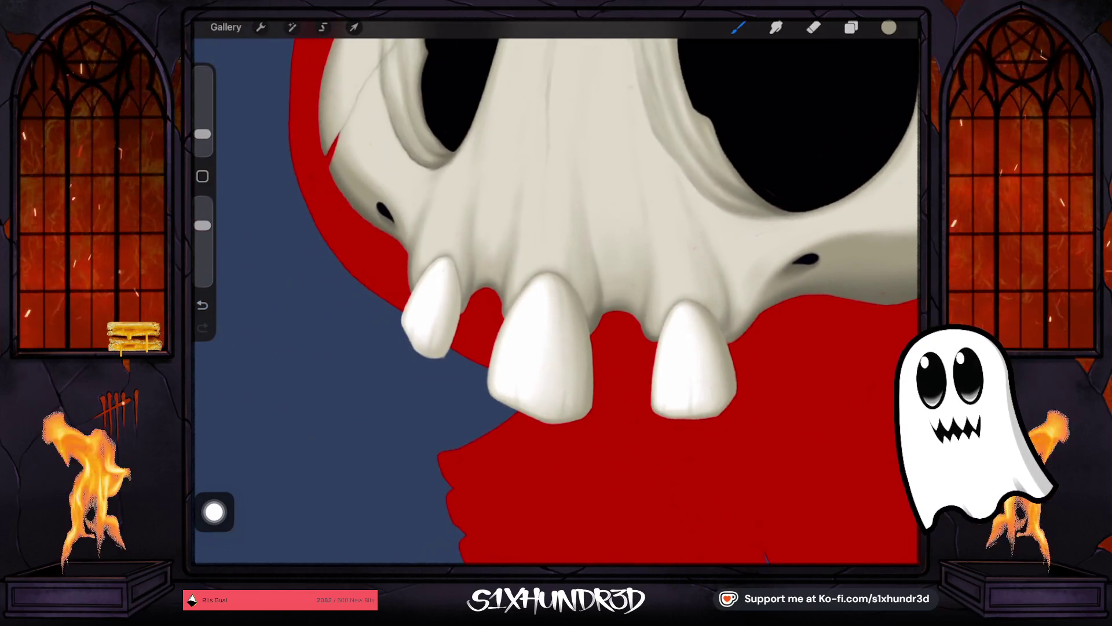
Step: Fine-tune the brush to about 3–5% size for shading the left fang's tip
left_click_drag(202, 134, 202, 127)
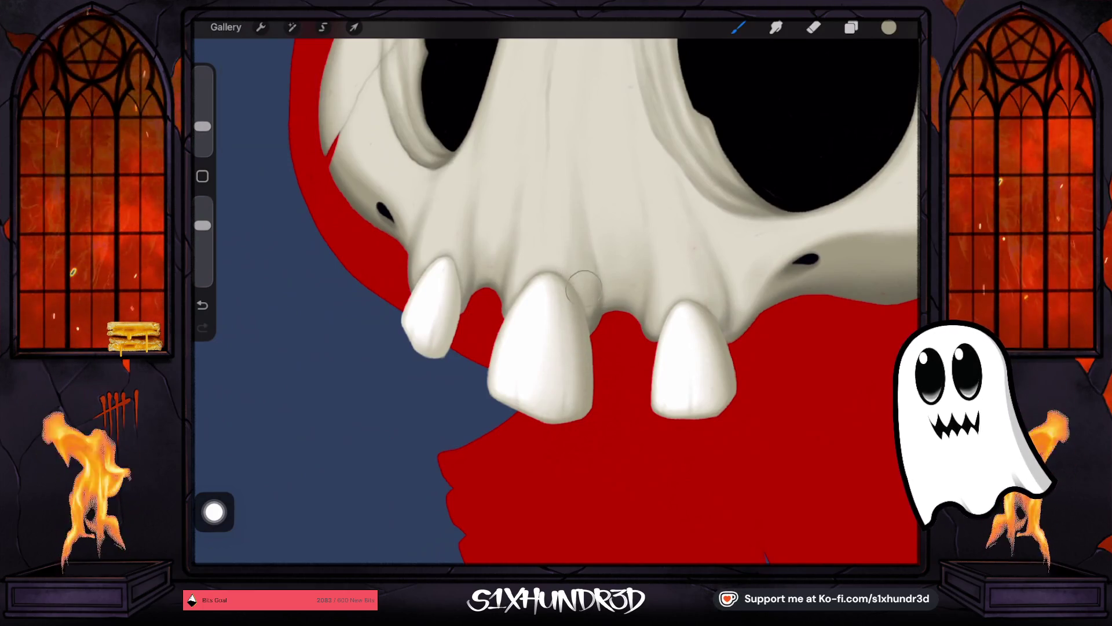
left_click_drag(202, 126, 202, 129)
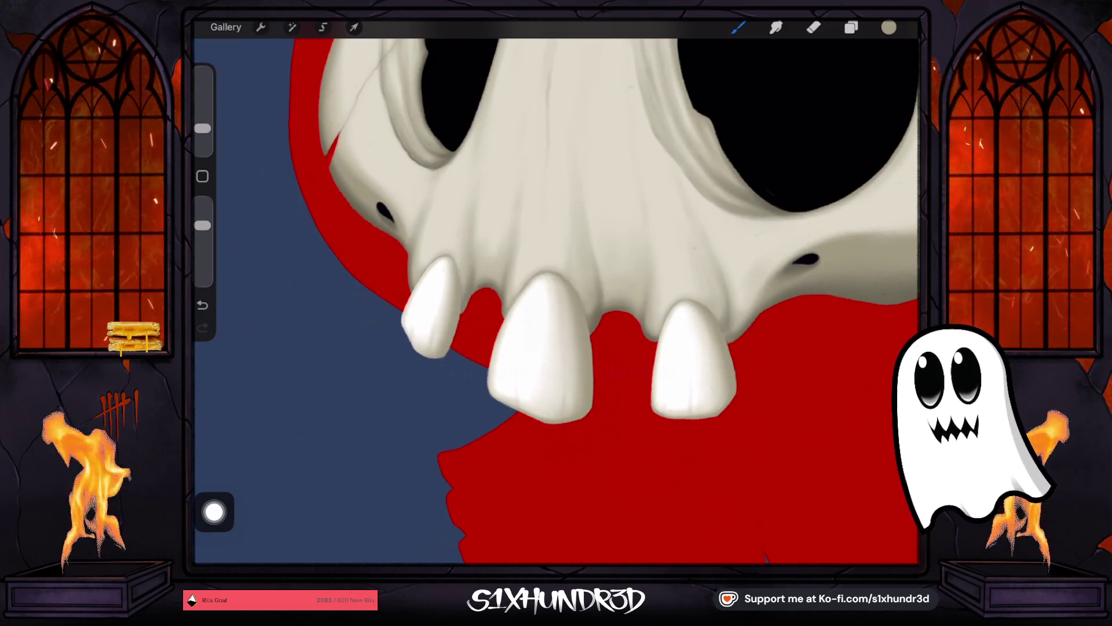
left_click_drag(202, 128, 202, 132)
scroll(556, 290, "up", 3)
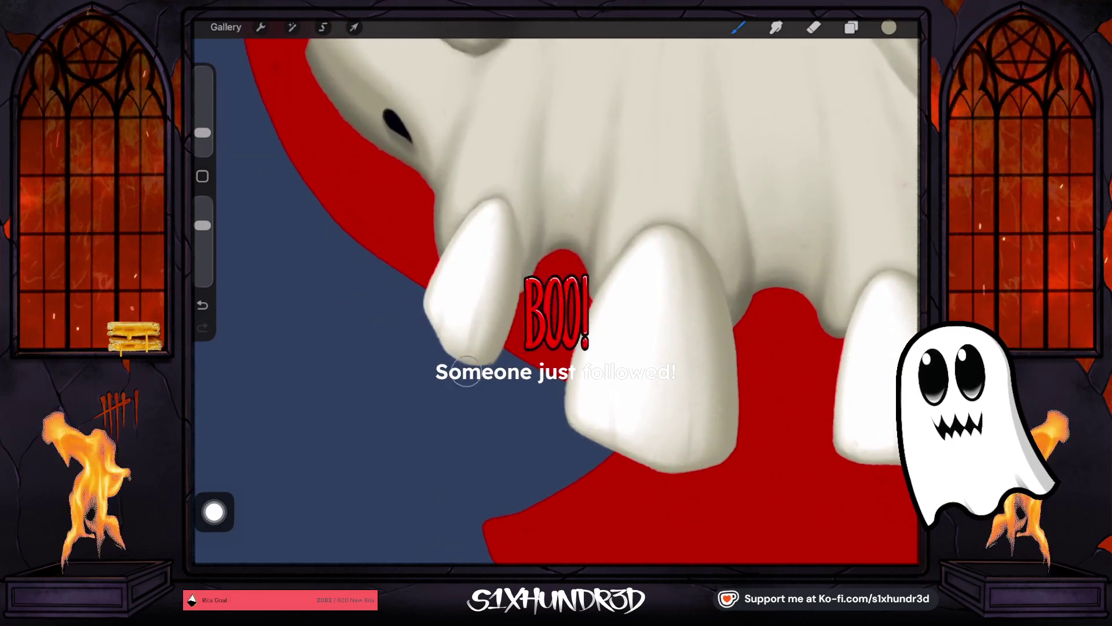
left_click_drag(202, 132, 202, 136)
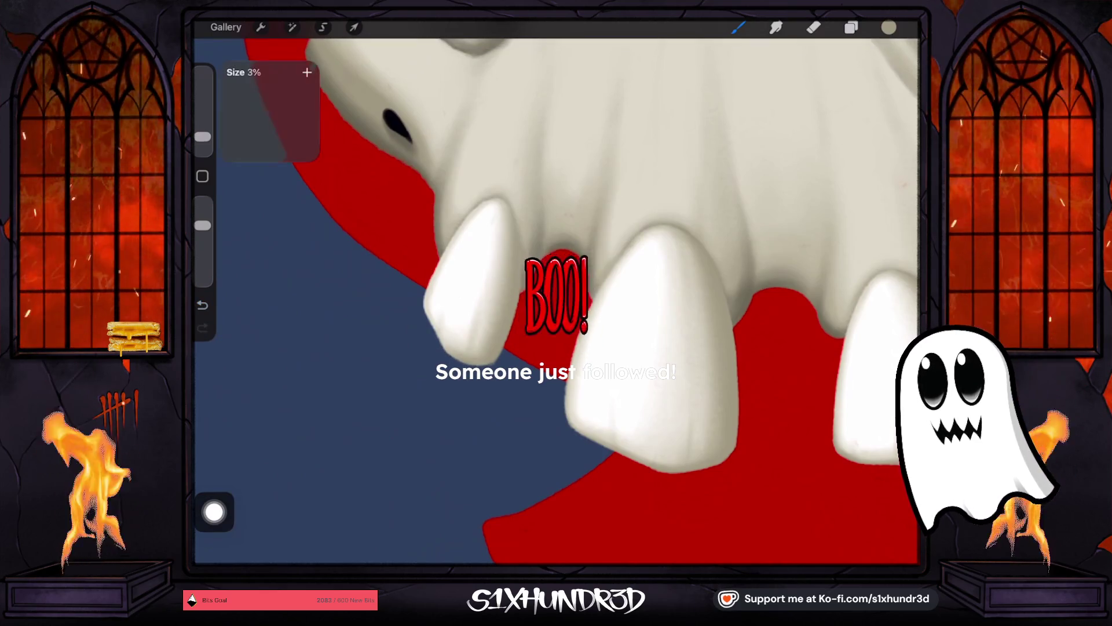
left_click_drag(202, 137, 202, 141)
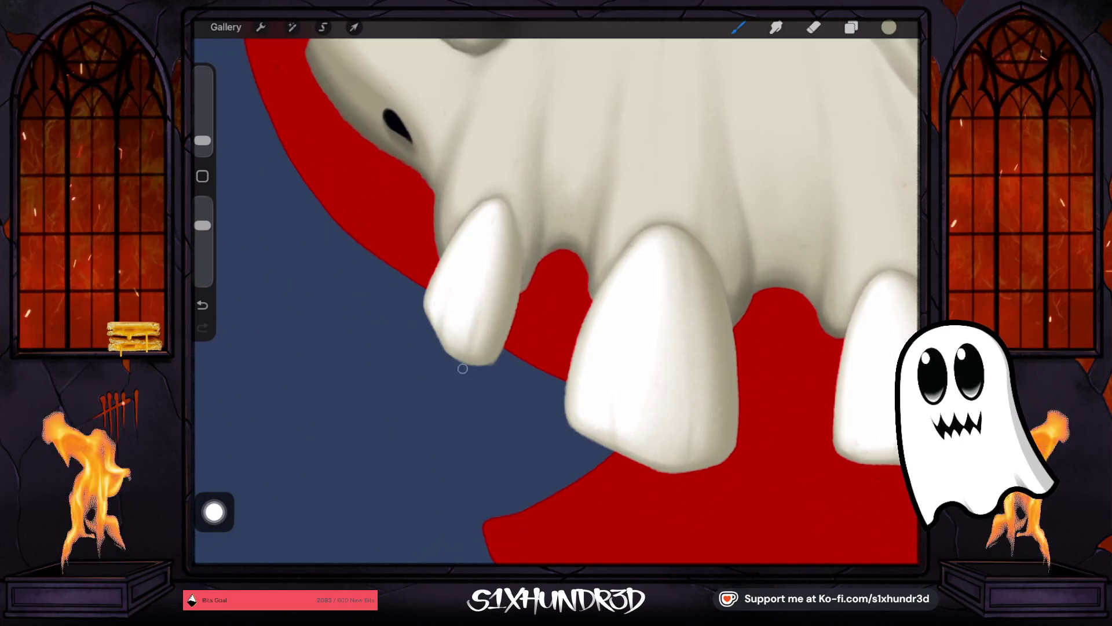
scroll(556, 290, "down", 3)
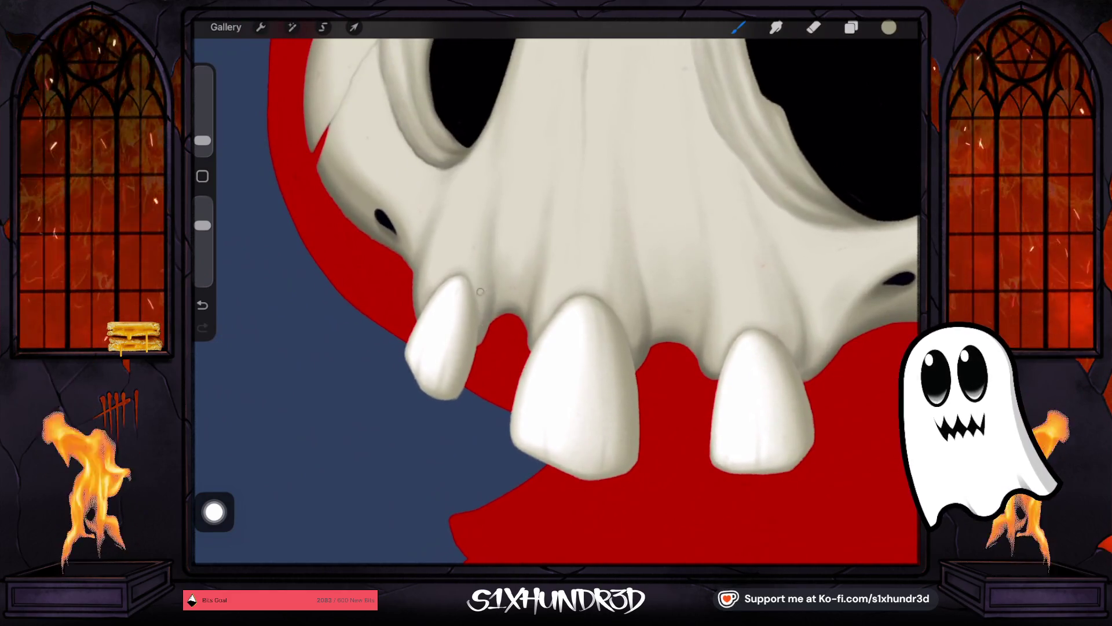
left_click_drag(202, 140, 202, 135)
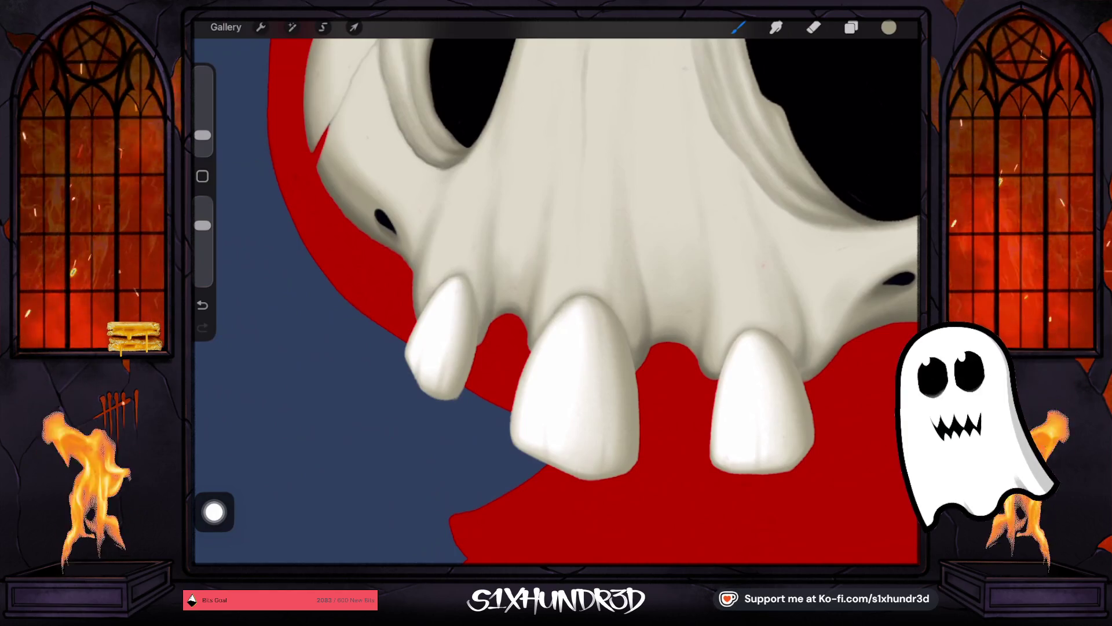
scroll(556, 290, "down", 5)
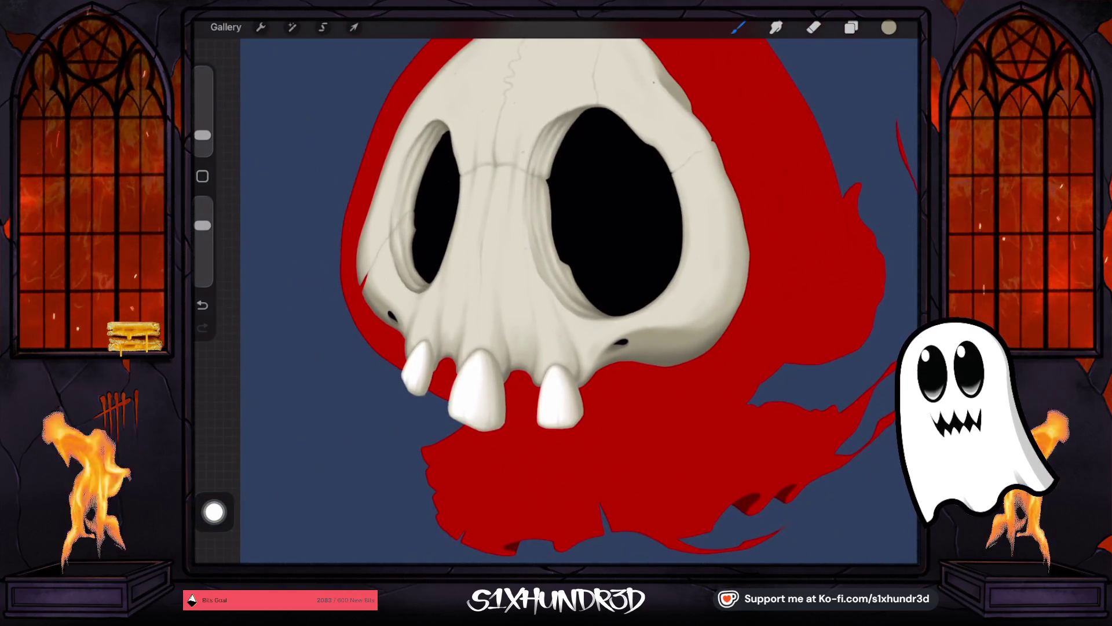
scroll(556, 290, "down", 5)
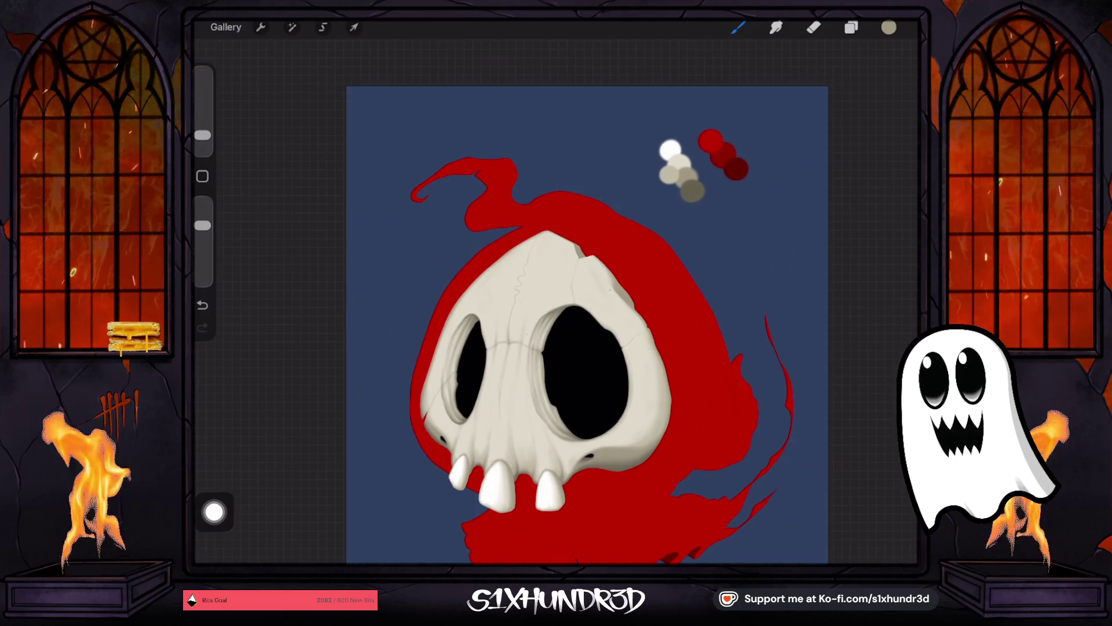
Step: Sample the darker grey-beige and zoom and rotate the view around the big fang
left_click(694, 186)
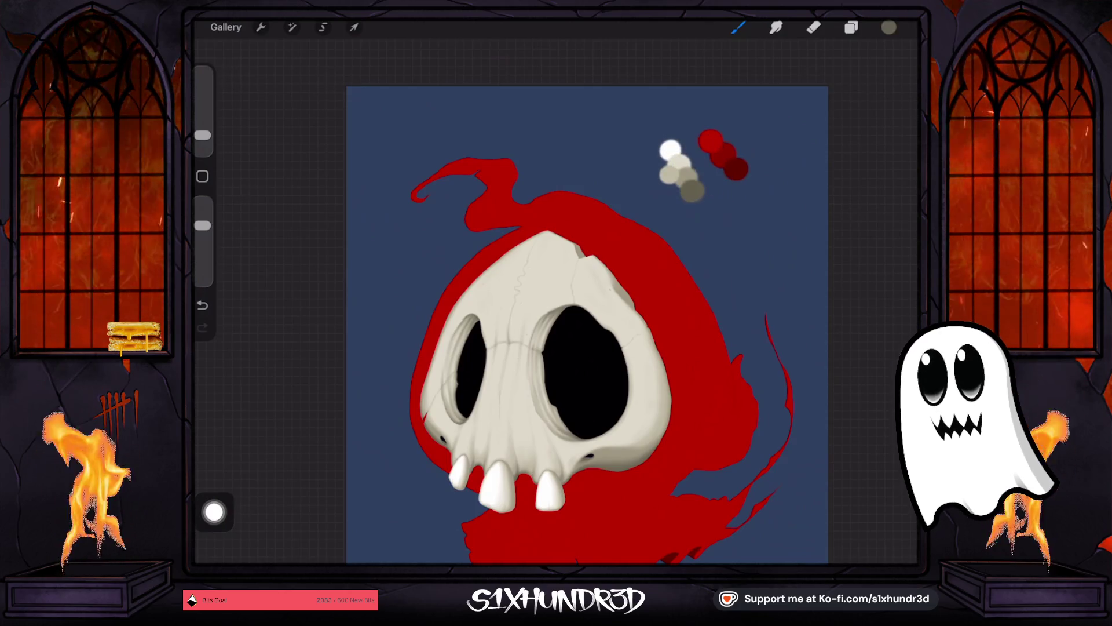
scroll(509, 463, "up", 5)
left_click_drag(202, 135, 203, 139)
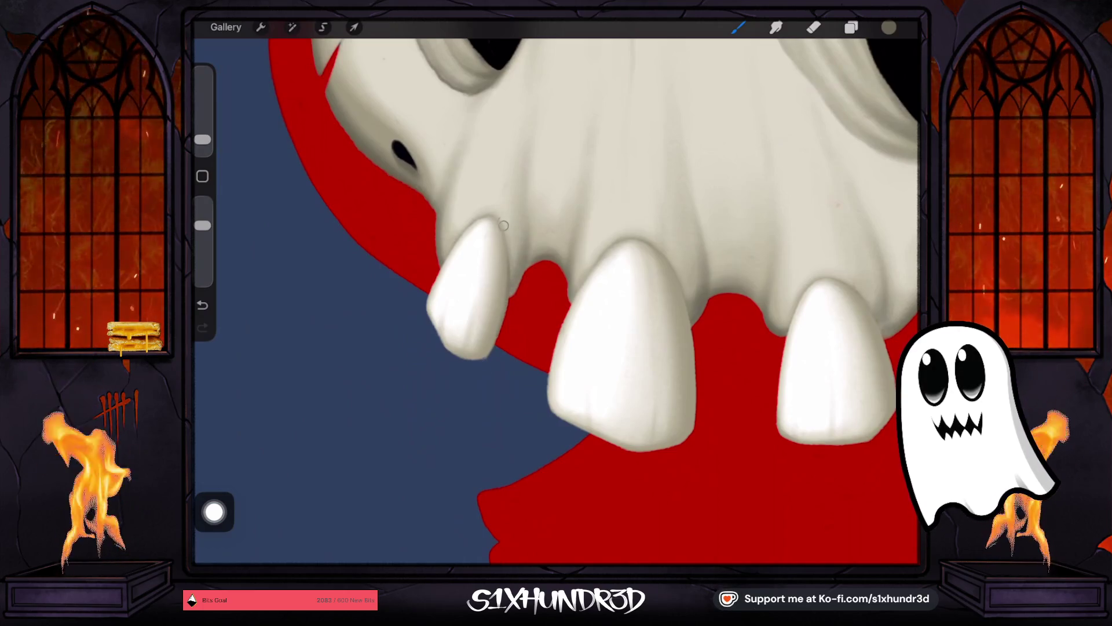
key("bracketright")
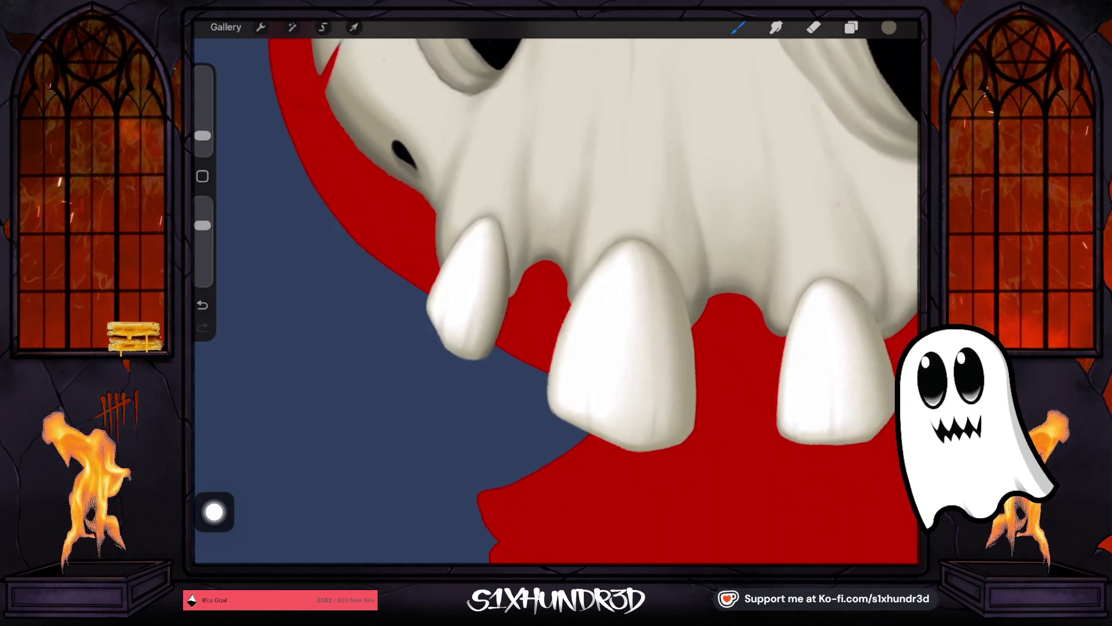
left_click_drag(623, 348, 684, 191)
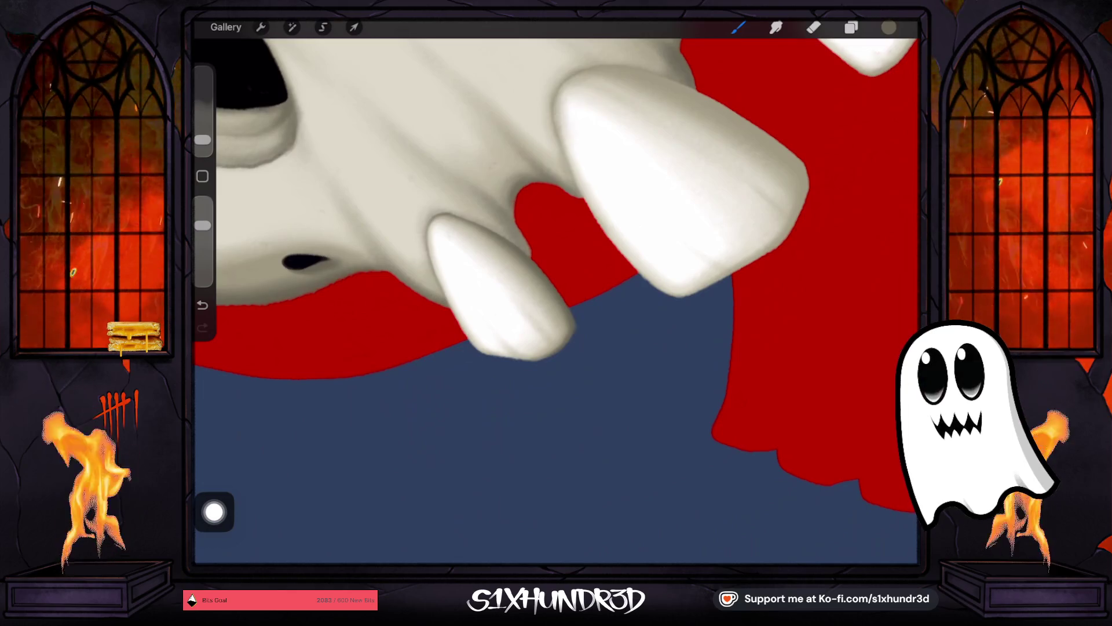
Step: Repaint the fang shadow stroke, then set brush opacity to 35% and size to 4%
scroll(556, 289, "down", 5)
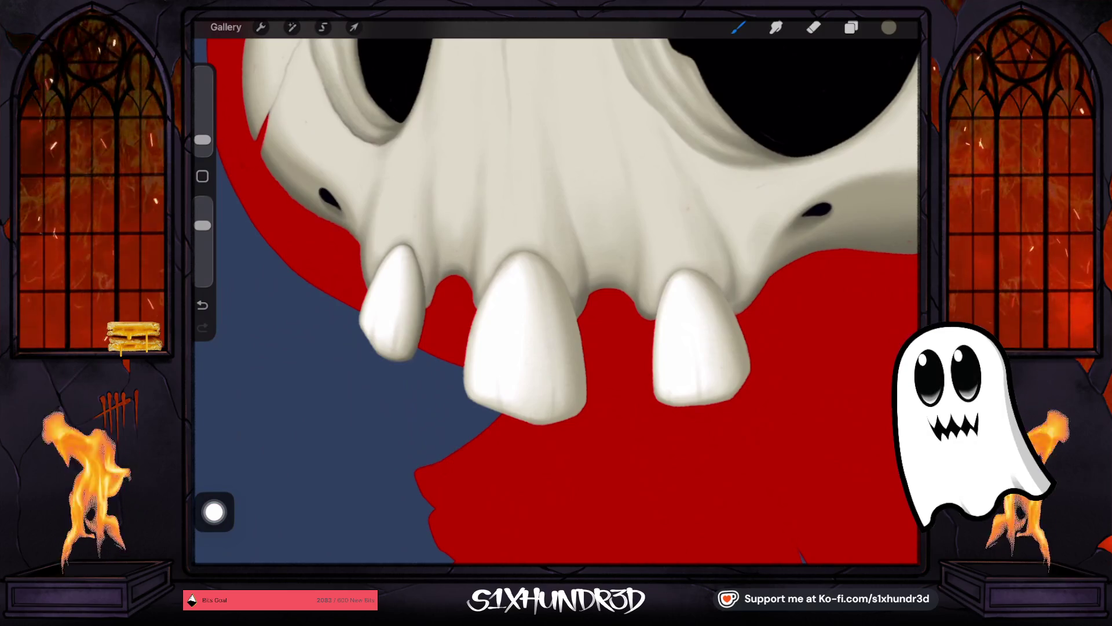
key("ctrl+z")
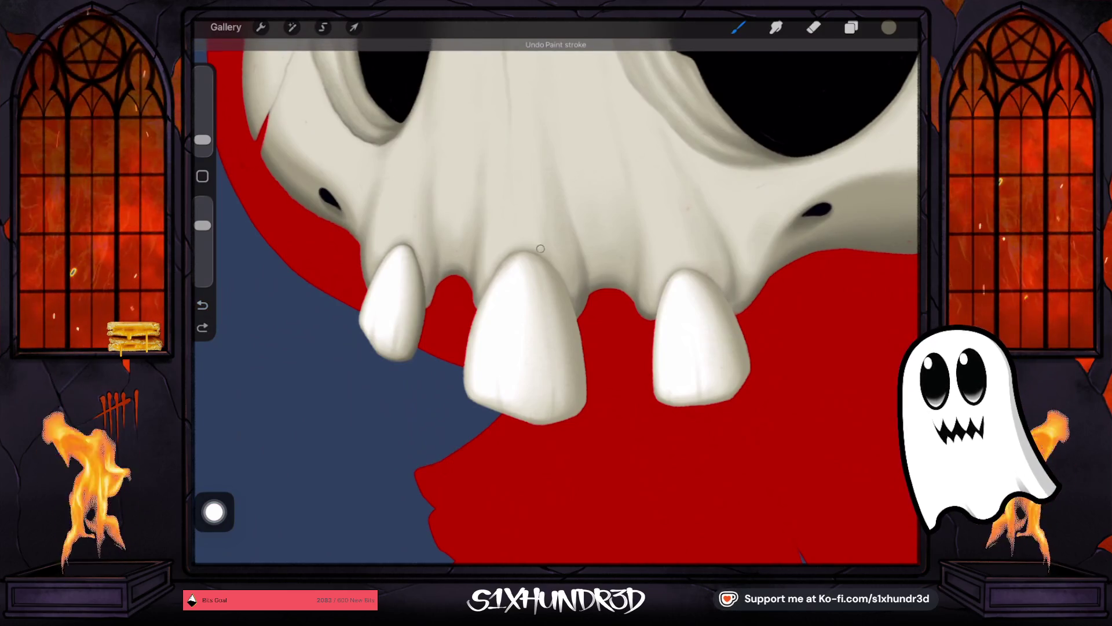
left_click_drag(540, 249, 566, 278)
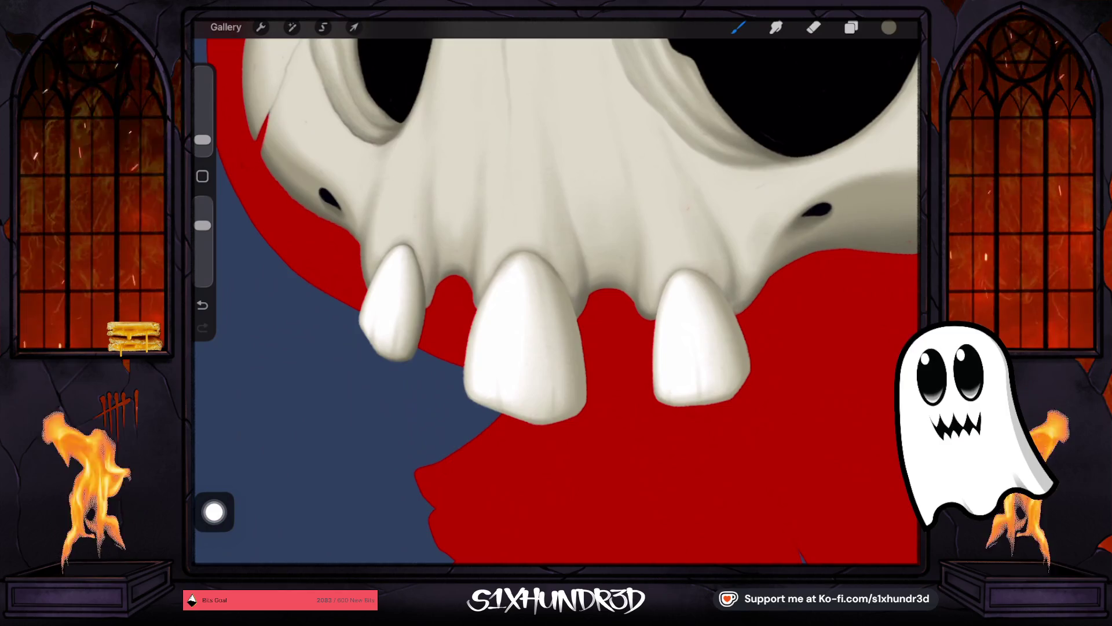
left_click_drag(202, 140, 202, 137)
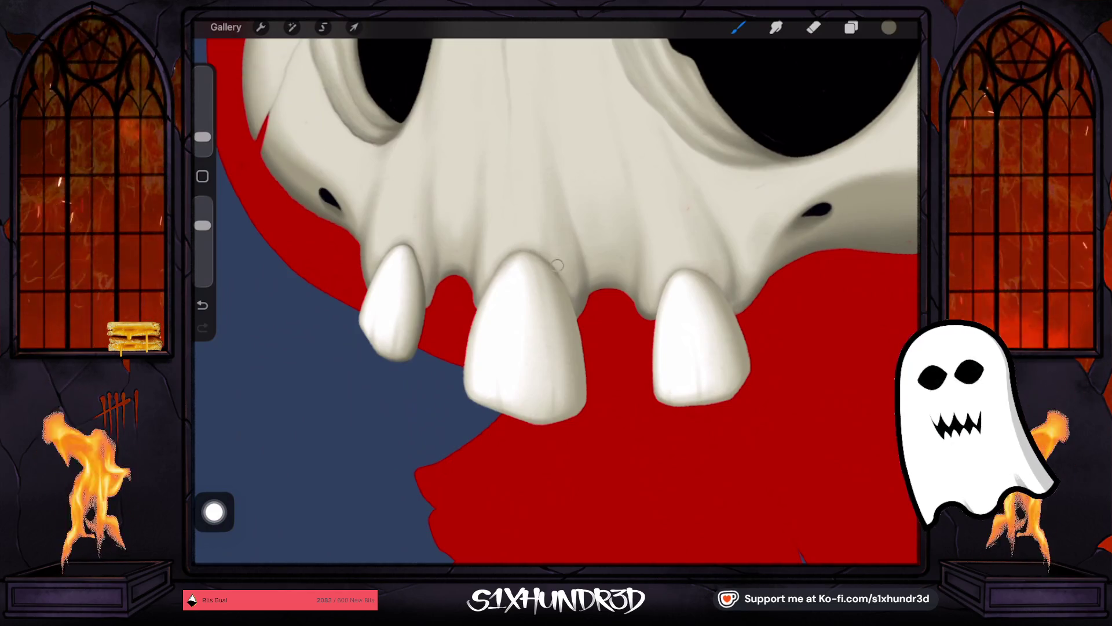
mouse_move(202, 226)
left_mouse_down()
mouse_move(202, 258)
mouse_move(202, 245)
left_mouse_up()
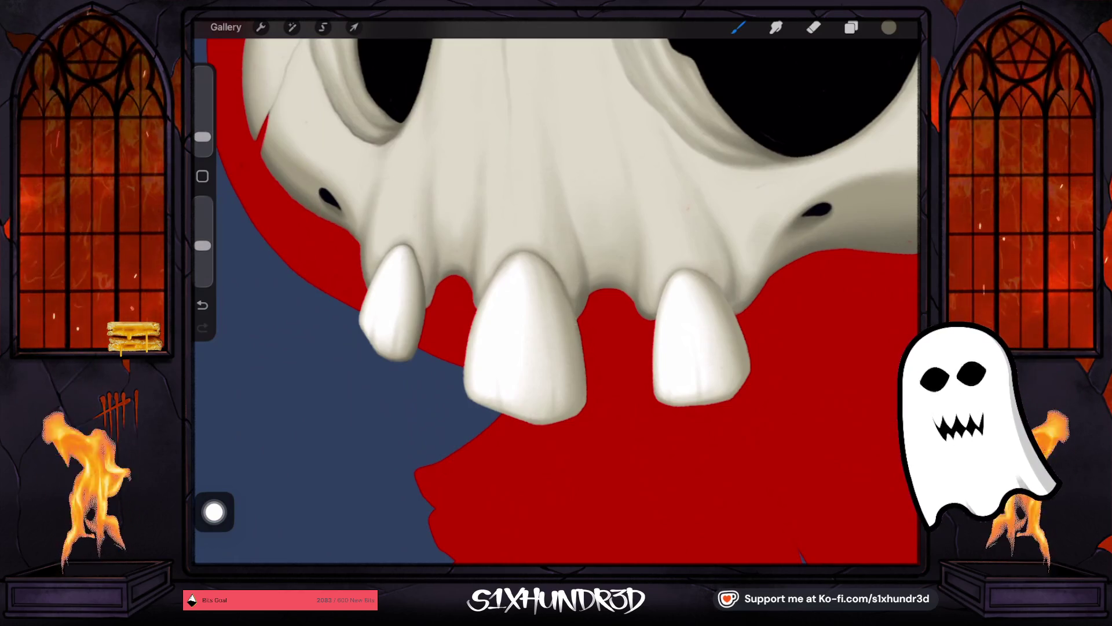
left_click_drag(202, 137, 202, 133)
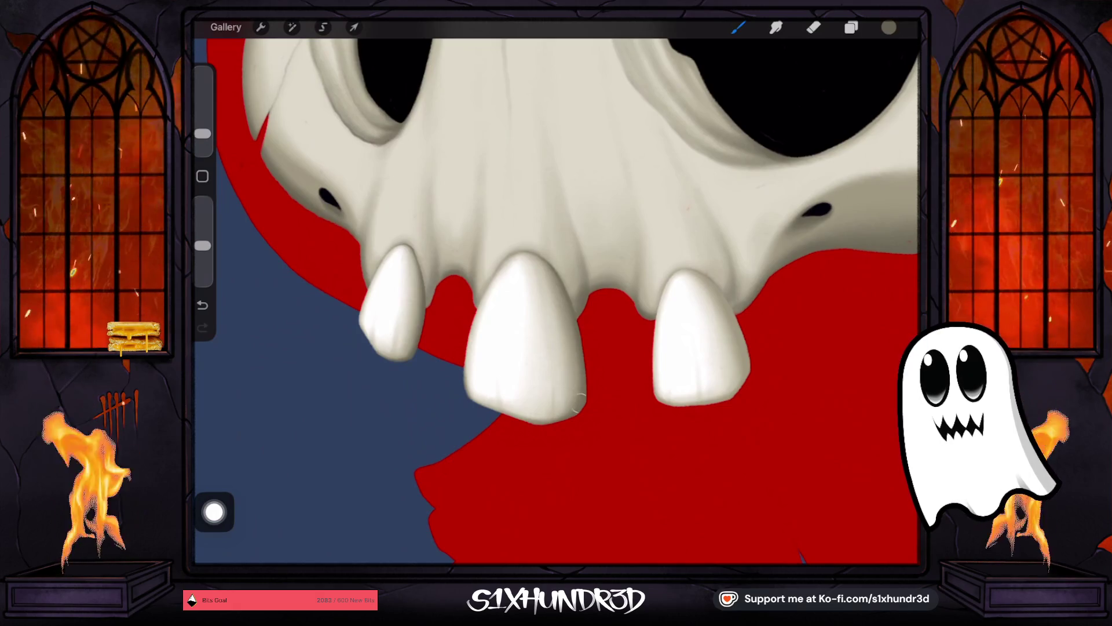
scroll(556, 290, "down", 5)
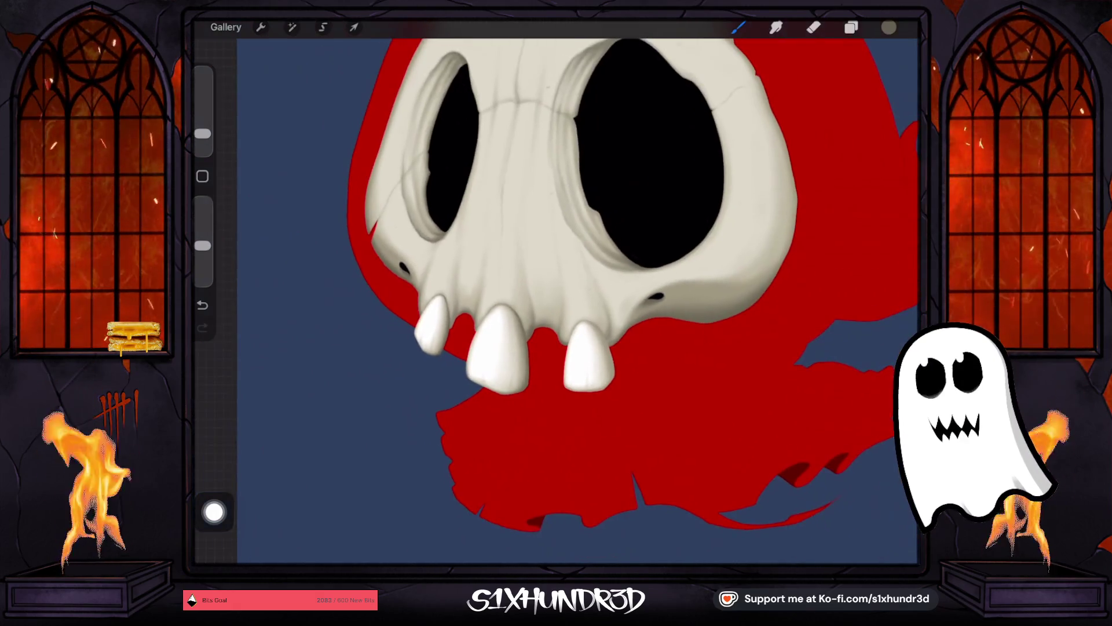
Step: Enlarge the brush a little for the next fang strokes
left_click_drag(202, 134, 202, 125)
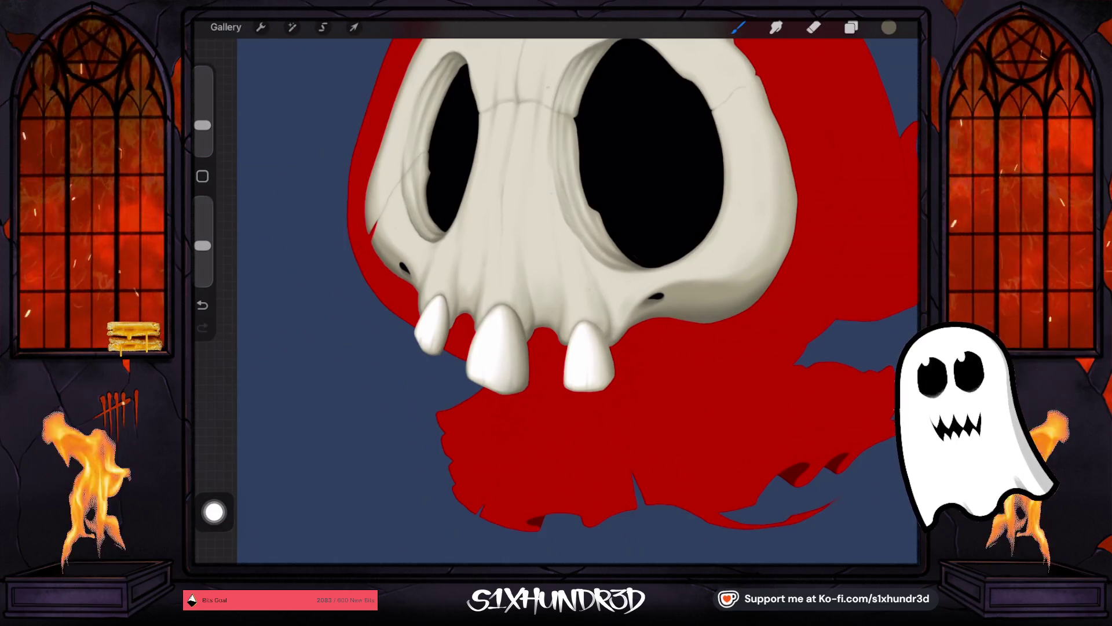
scroll(638, 347, "up", 3)
scroll(556, 290, "up", 1)
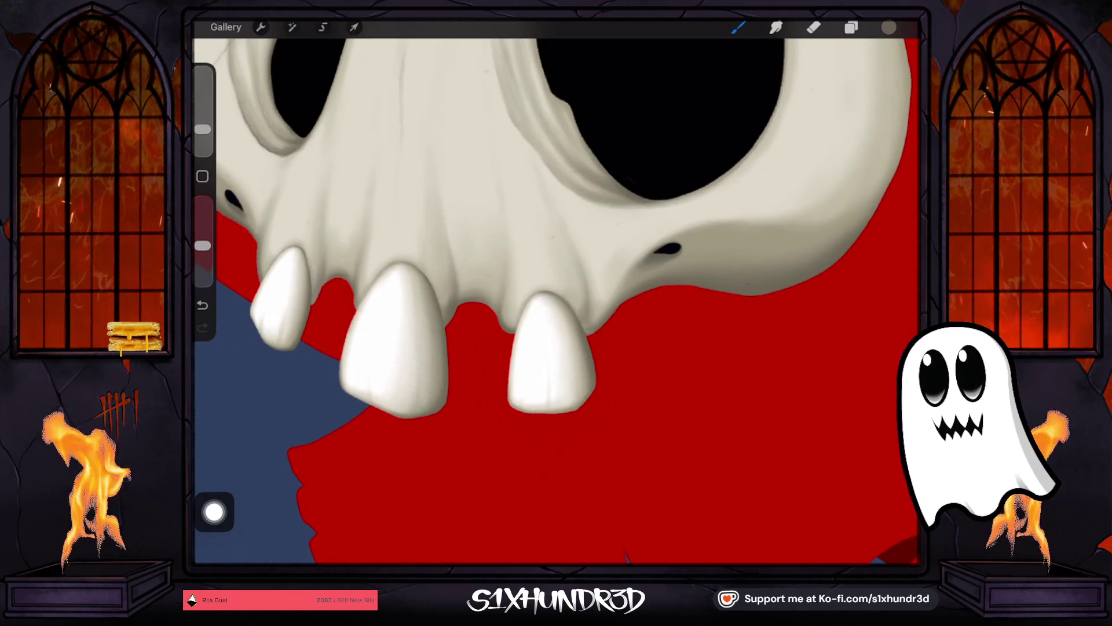
left_click_drag(203, 129, 203, 124)
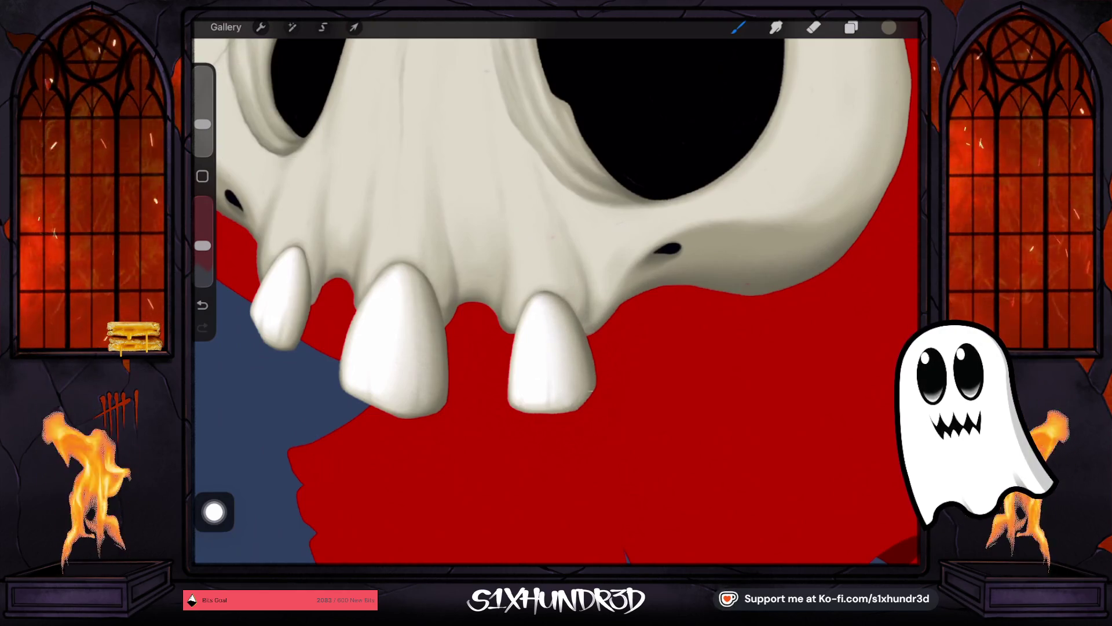
scroll(603, 400, "down", 3)
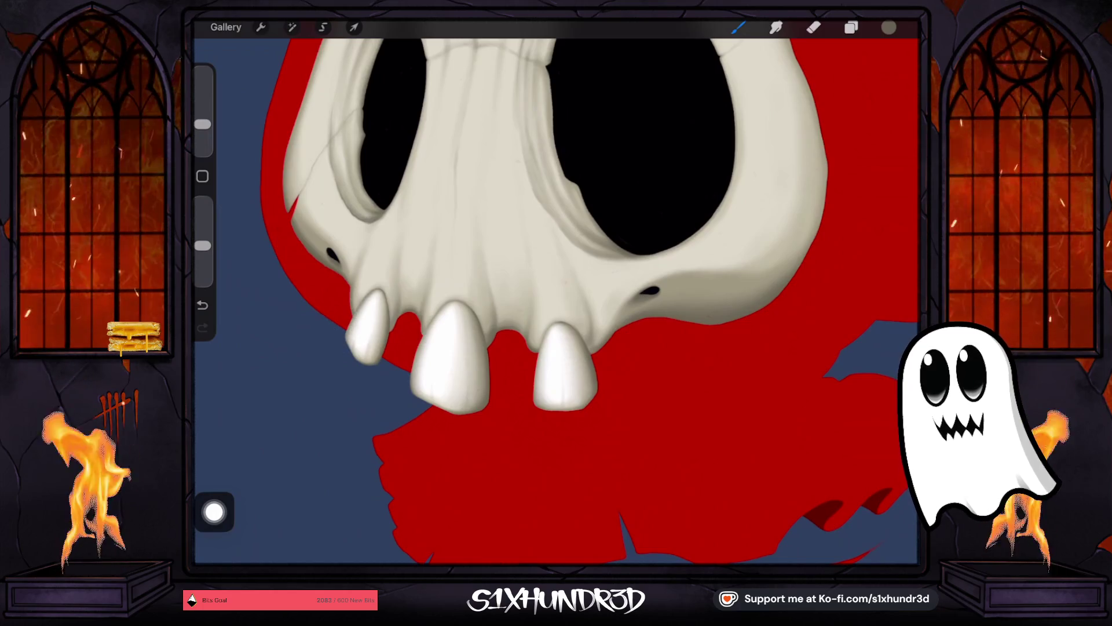
scroll(556, 290, "down", 2)
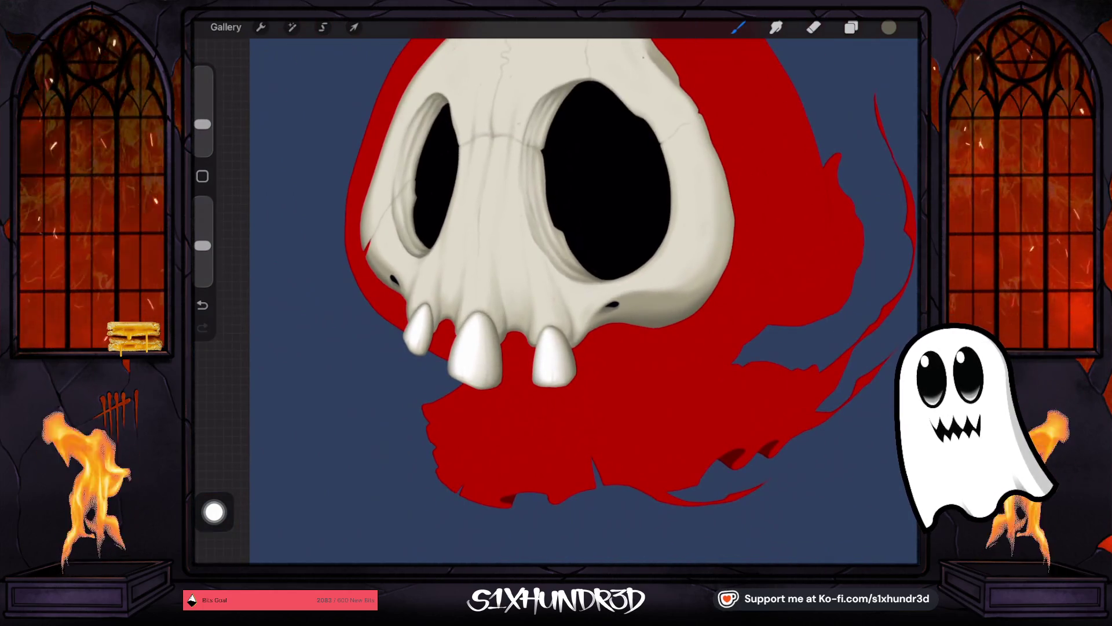
Step: Set brush opacity to 97%, undo the last stroke, and show the layer stack
left_click_drag(203, 246, 203, 249)
mouse_move(203, 124)
left_mouse_down()
mouse_move(203, 110)
mouse_move(203, 122)
left_mouse_up()
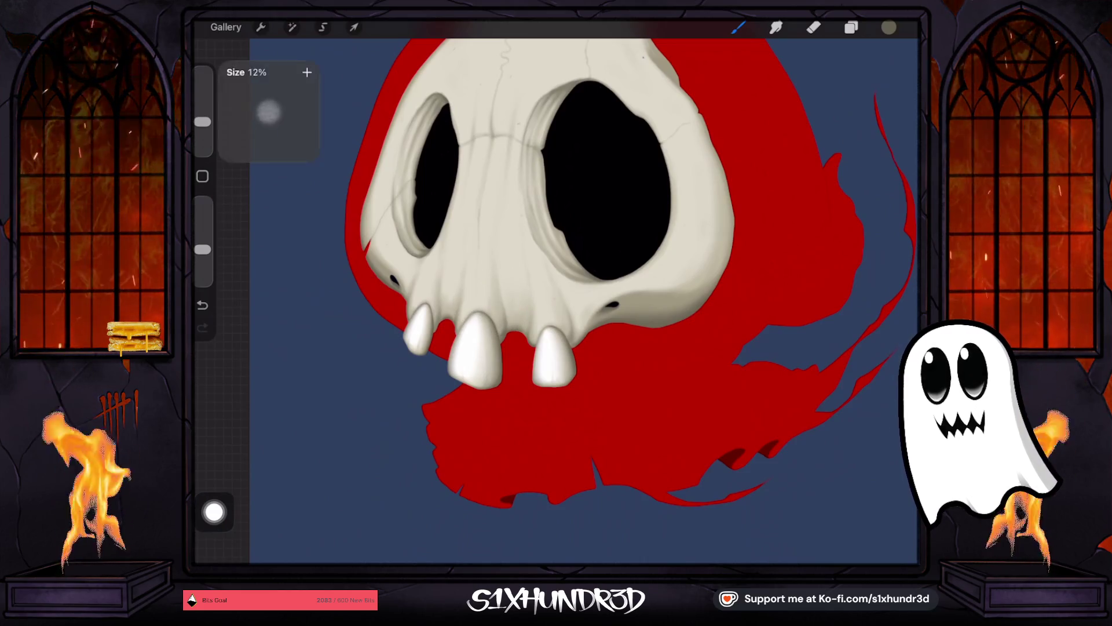
key("ctrl+z")
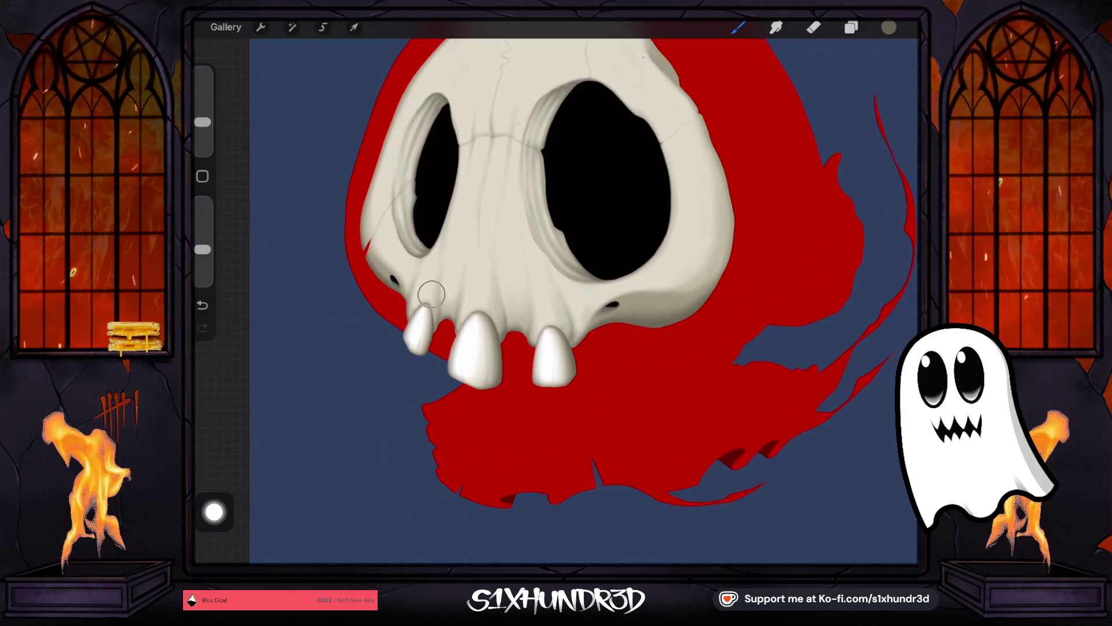
scroll(621, 262, "up", 3)
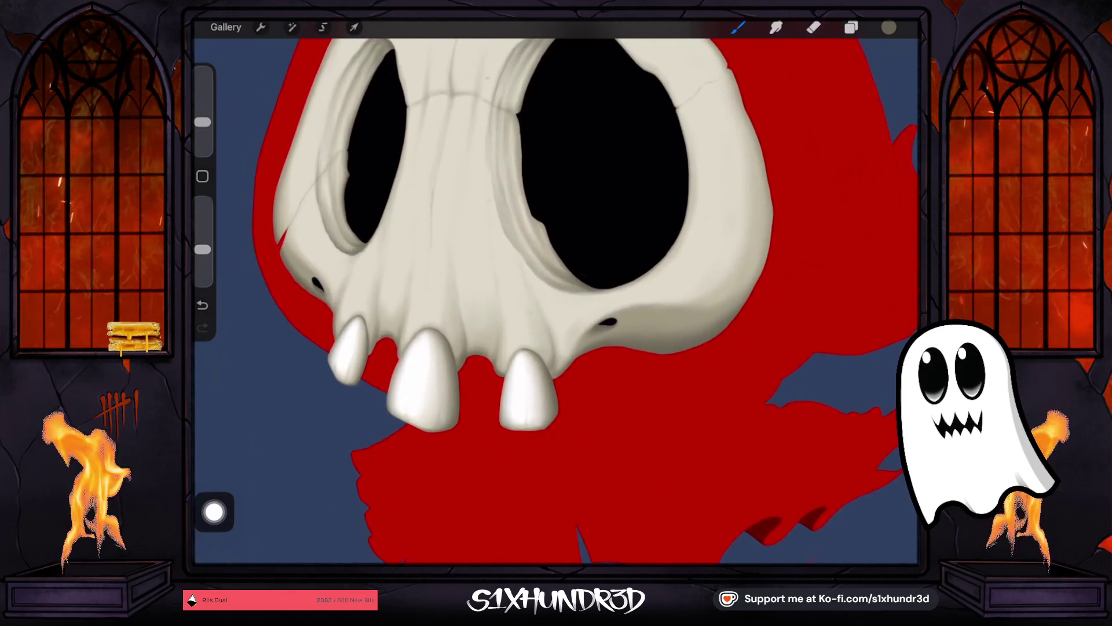
left_click(851, 27)
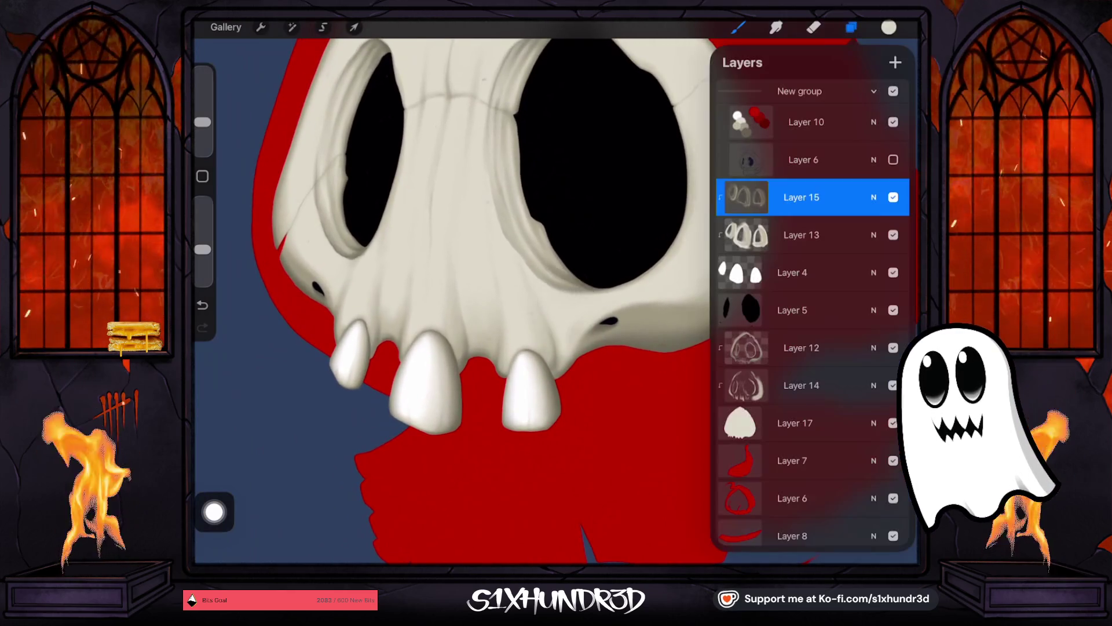
Step: Add a clipping-mask layer above Layer 4's fangs and shade the middle fang's right side
left_click(802, 234)
left_click(792, 272)
left_click(895, 62)
left_click(802, 272)
left_click(737, 27)
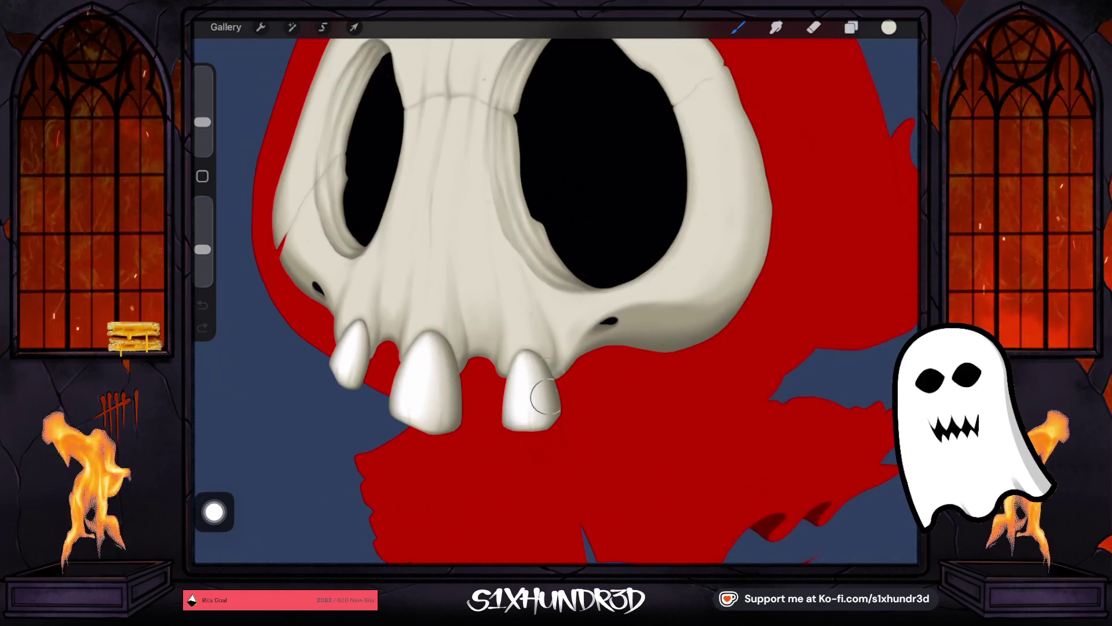
left_click_drag(543, 394, 545, 422)
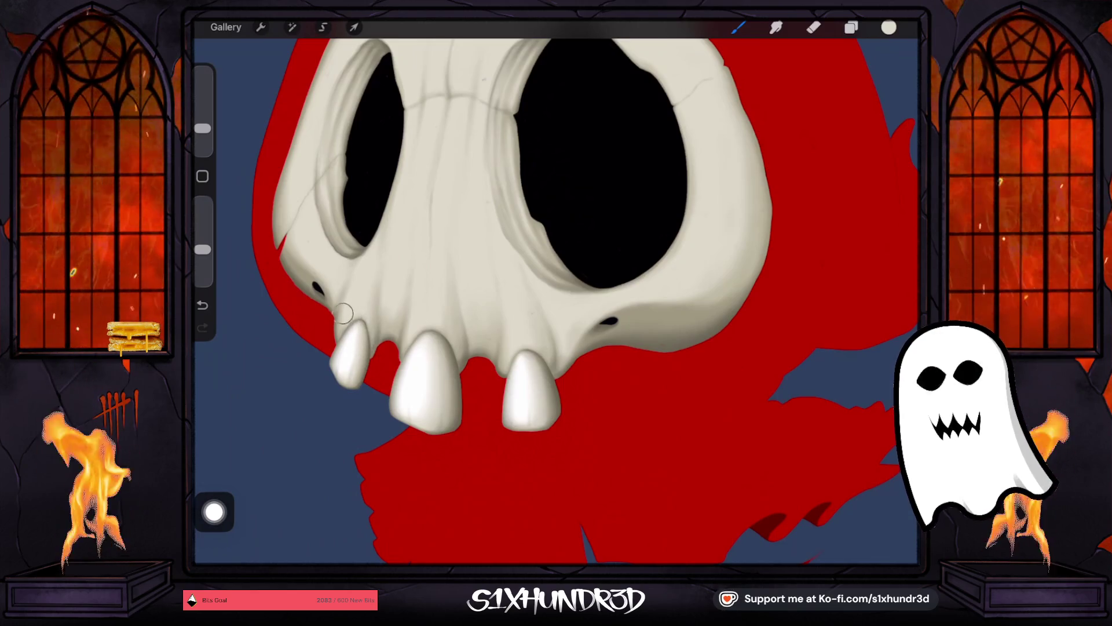
scroll(556, 289, "down", 5)
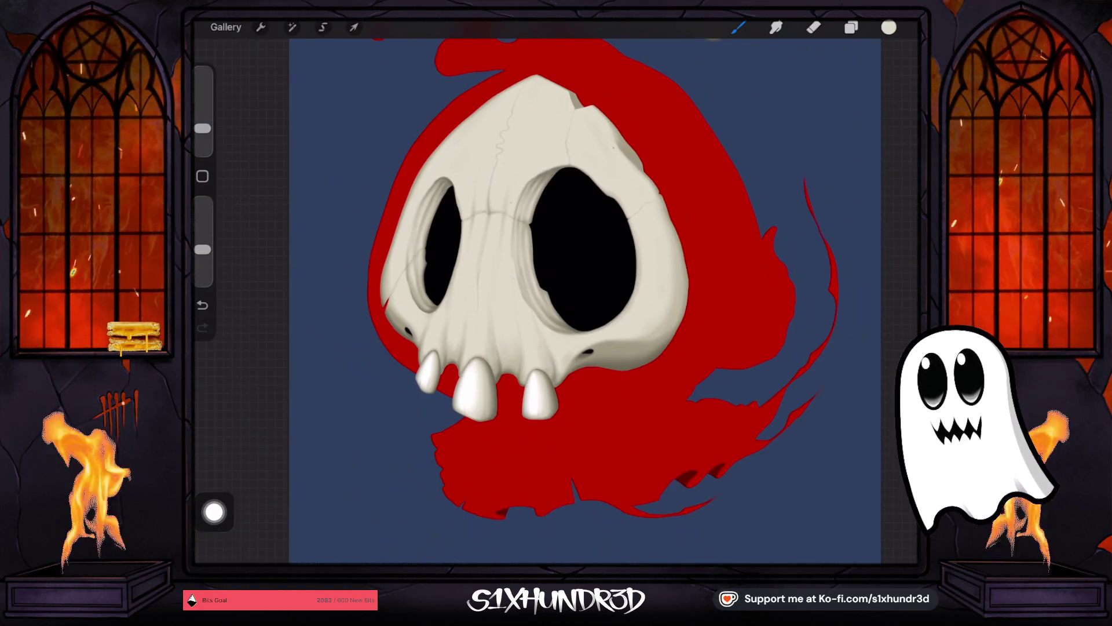
Step: Shade the three fangs with a slightly smaller brush, undoing the last stroke
scroll(579, 278, "up", 3)
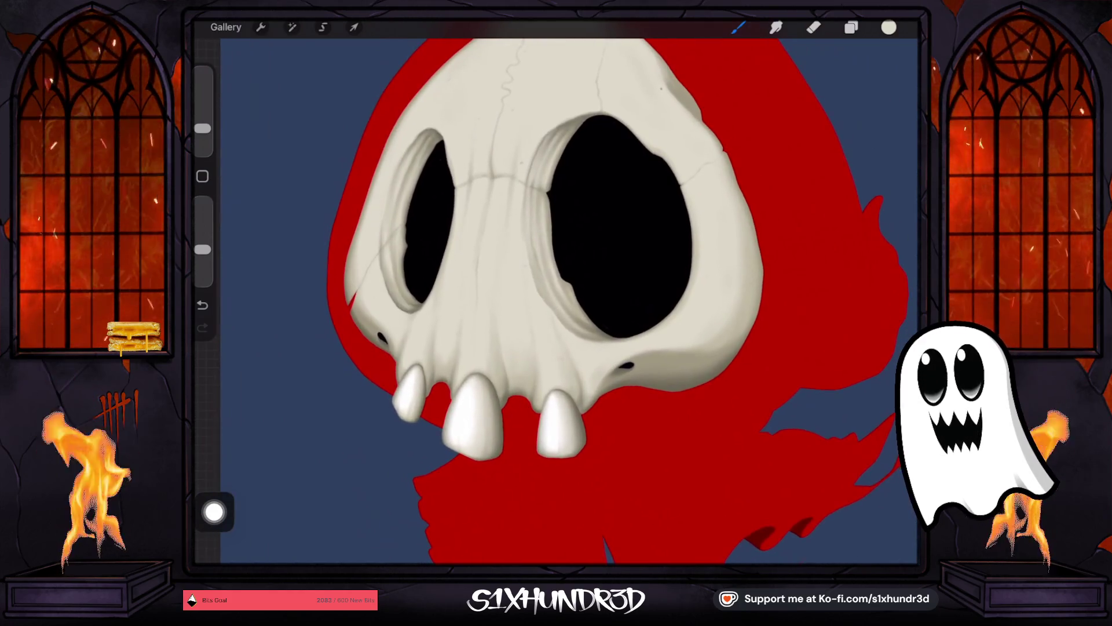
scroll(568, 290, "down", 3)
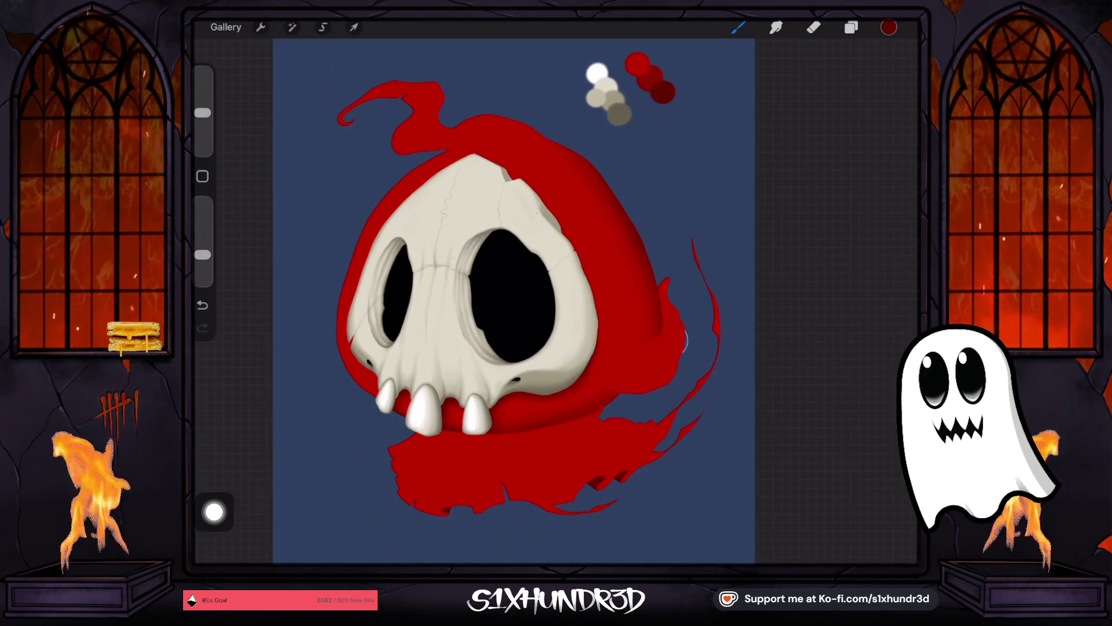
left_click_drag(202, 113, 202, 120)
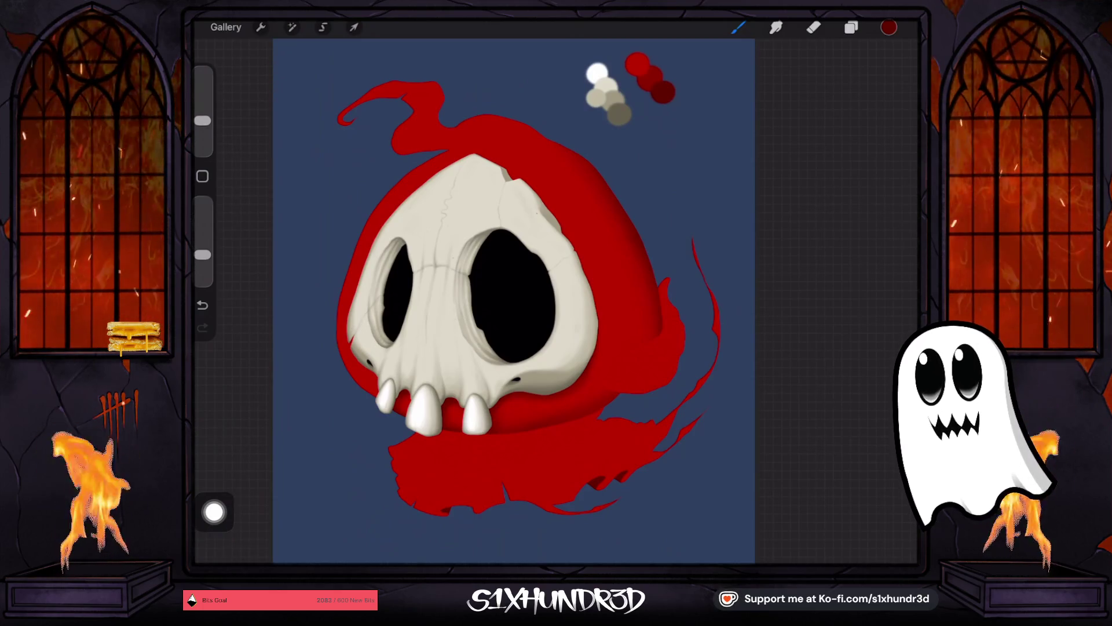
scroll(379, 277, "up", 5)
left_click_drag(202, 120, 202, 126)
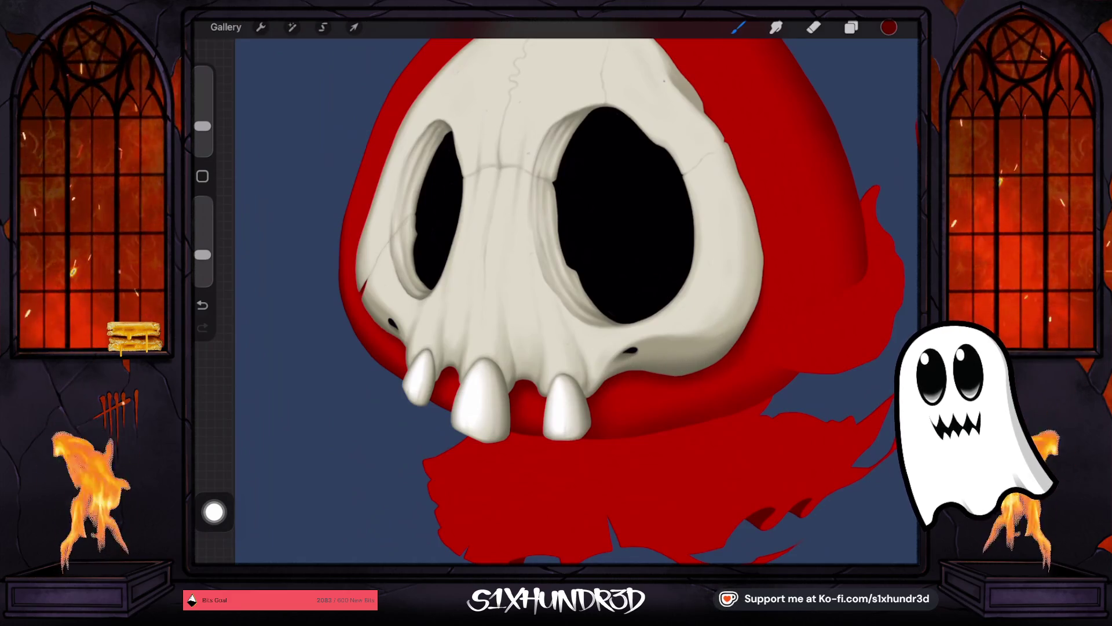
scroll(556, 302, "down", 3)
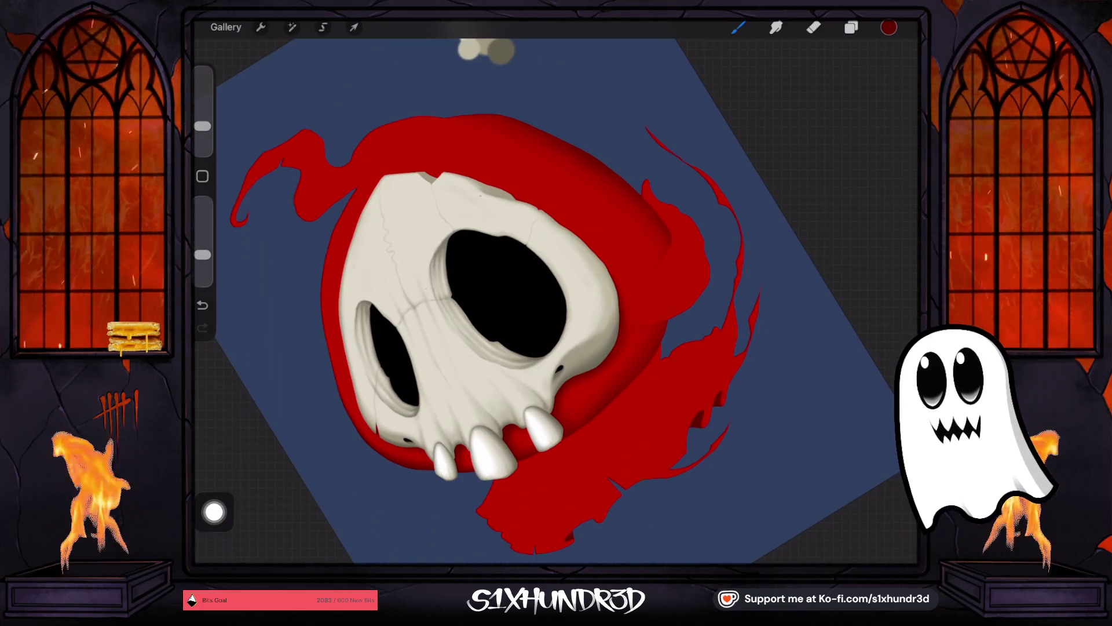
key("ctrl+z")
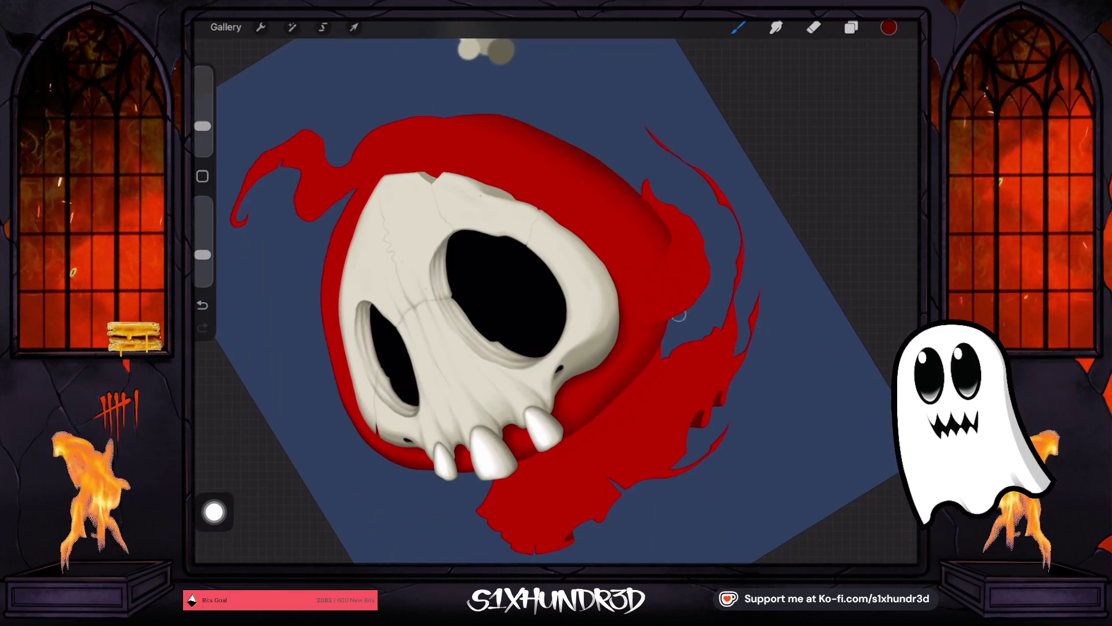
scroll(498, 301, "up", 5)
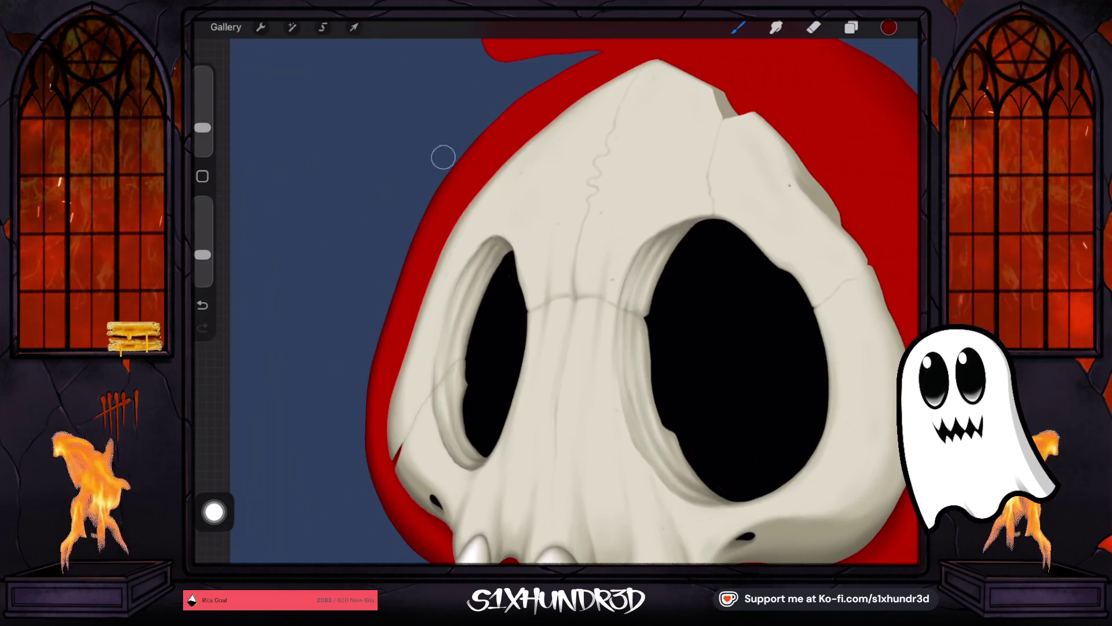
scroll(568, 301, "down", 3)
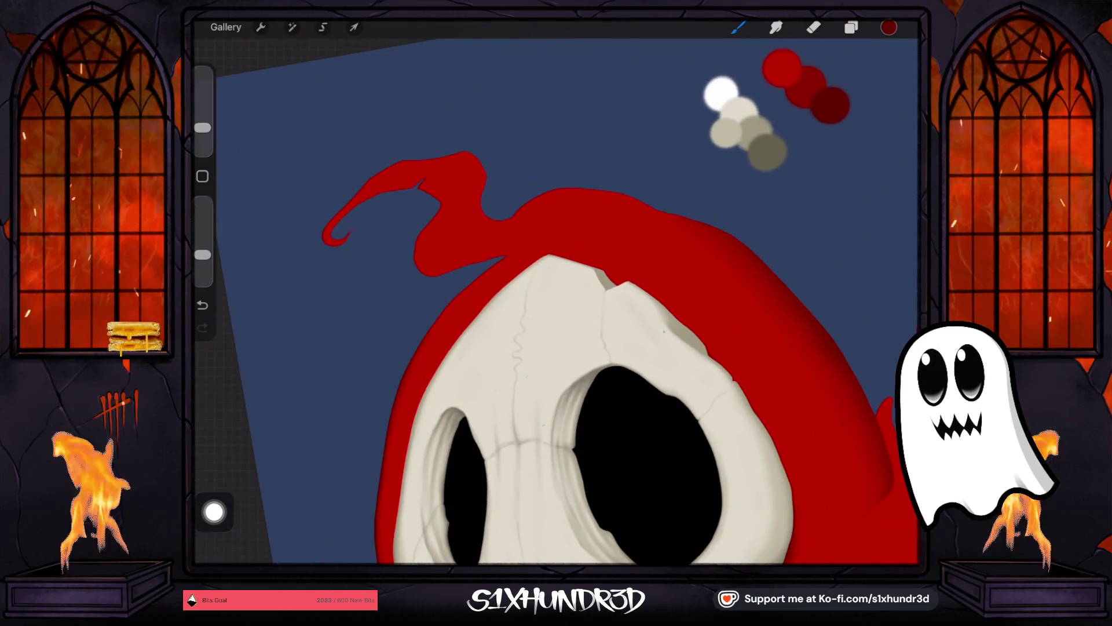
left_click_drag(203, 127, 202, 134)
scroll(556, 301, "up", 3)
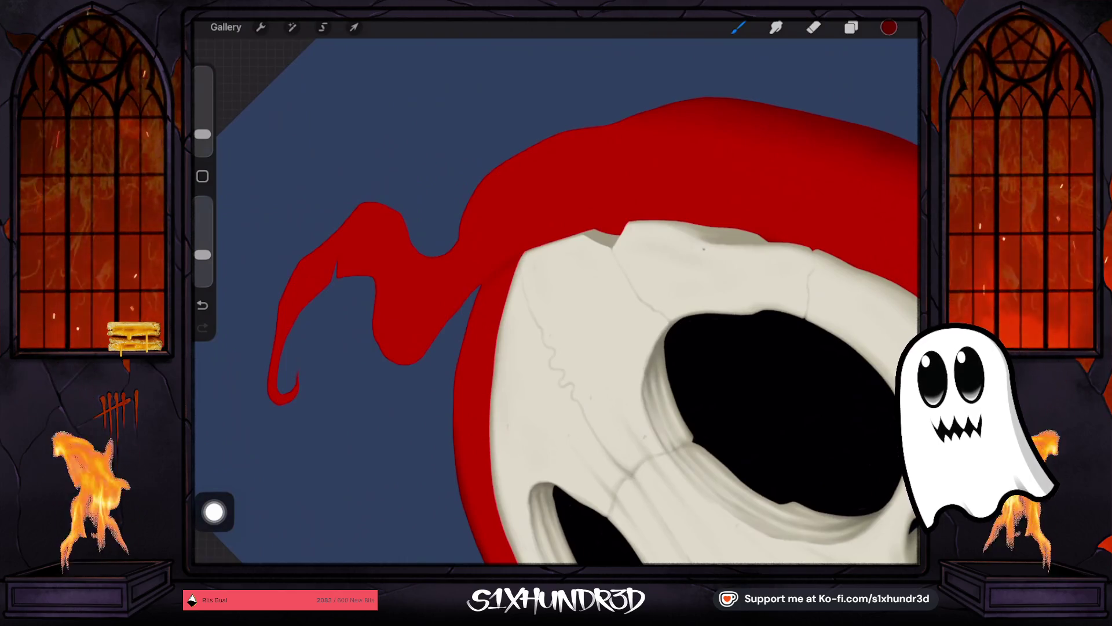
left_click_drag(202, 134, 202, 139)
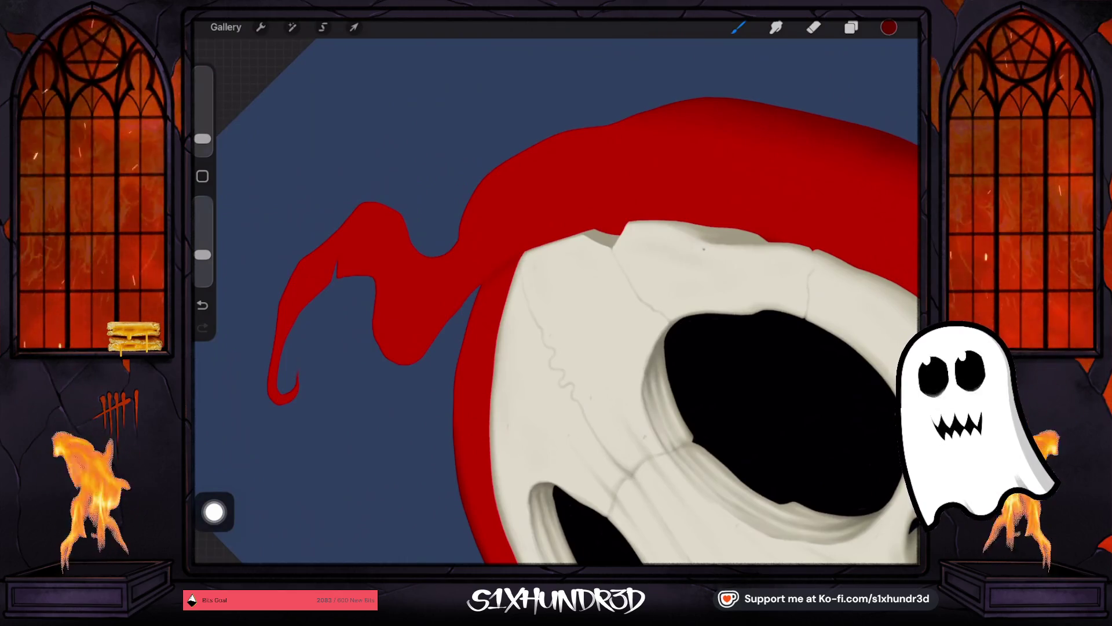
left_click_drag(202, 139, 202, 134)
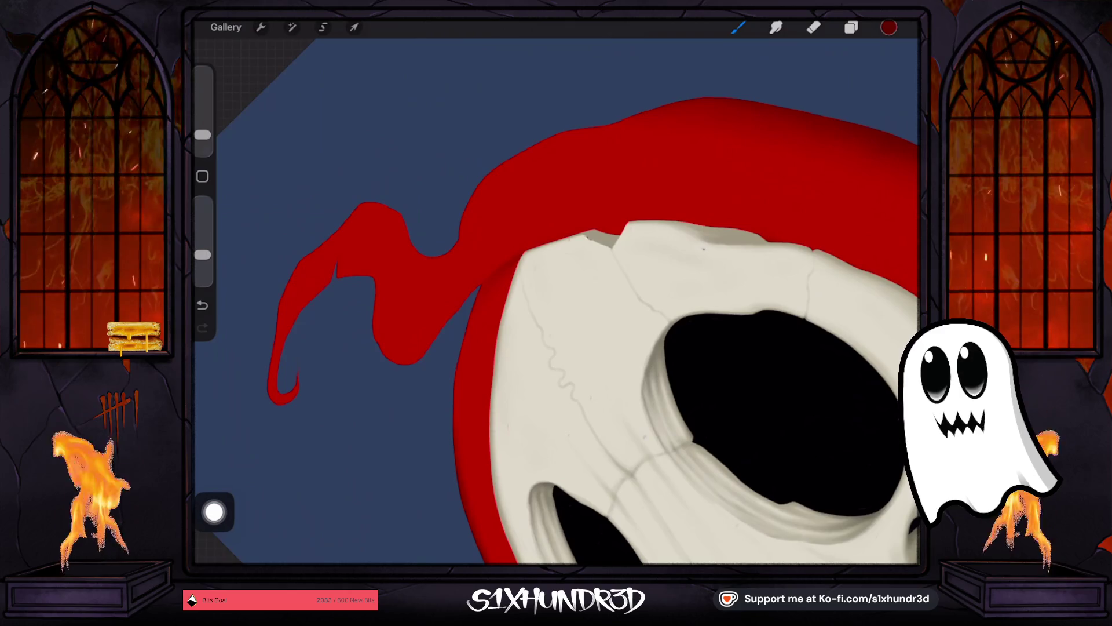
mouse_move(776, 405)
left_mouse_down()
mouse_move(745, 273)
mouse_move(745, 311)
left_mouse_up()
left_click_drag(202, 135, 202, 130)
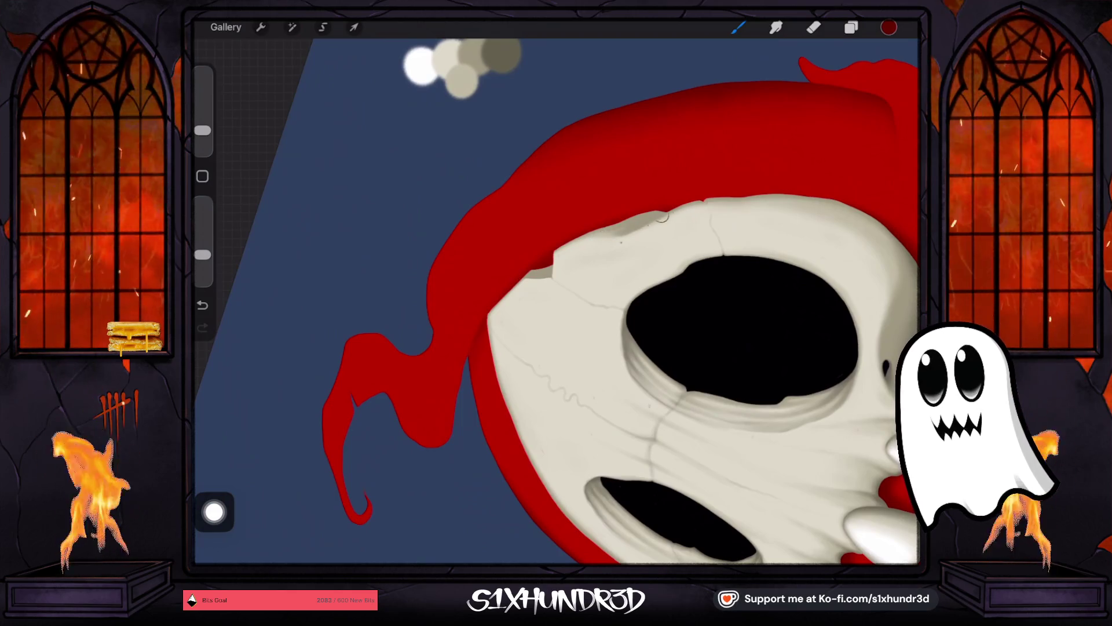
scroll(653, 311, "down", 3)
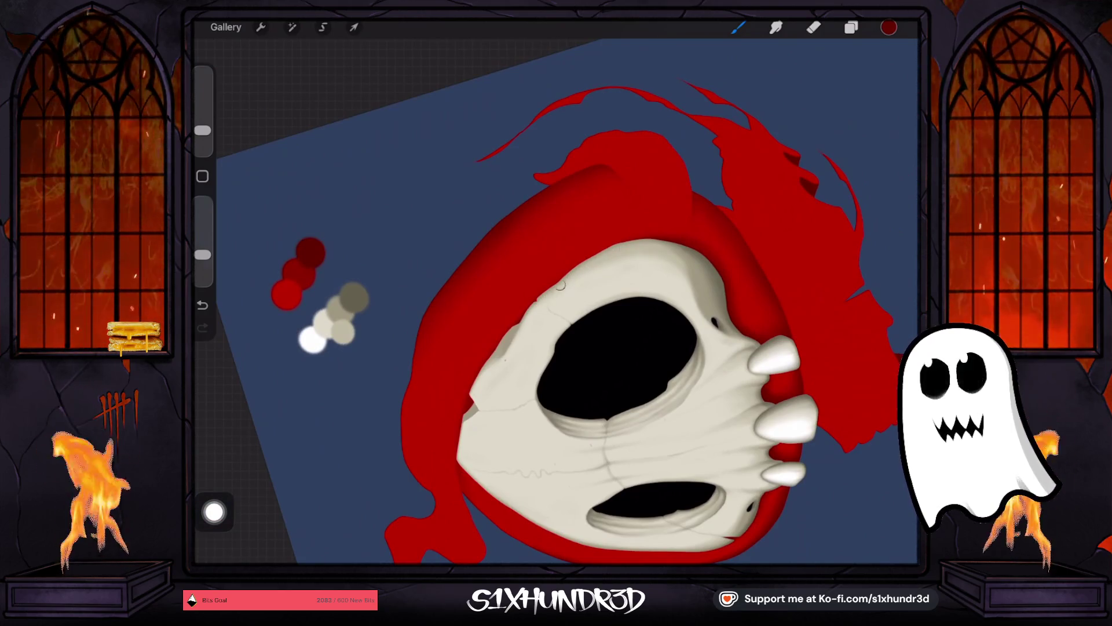
Step: Set the brush to 15%, fit the canvas to screen, then shrink the brush for skull shading
left_click_drag(202, 130, 202, 121)
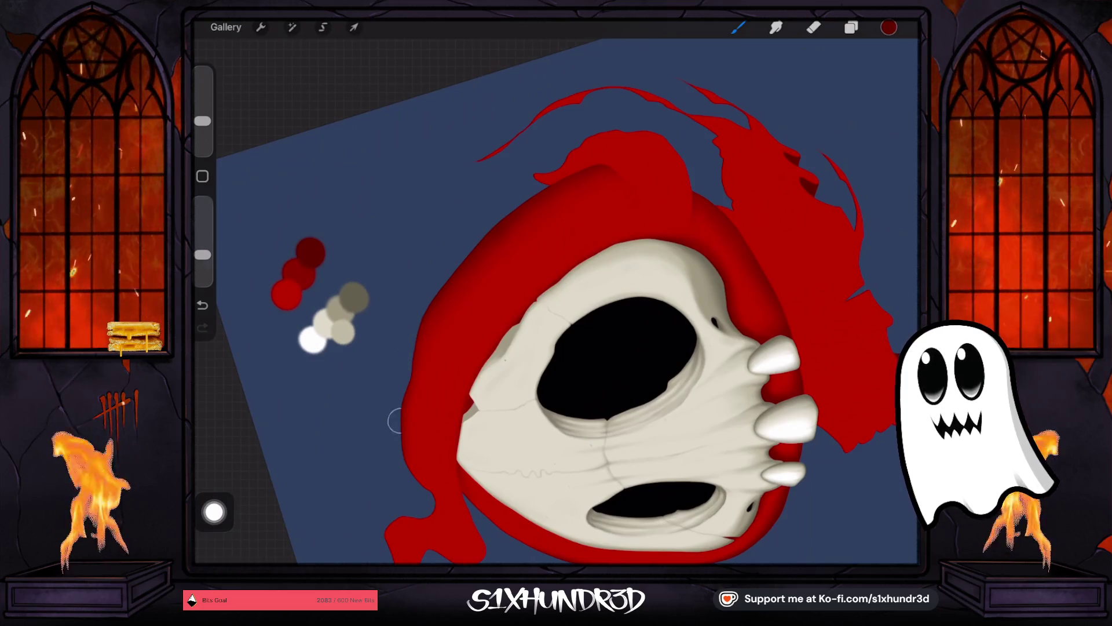
key("ctrl+0")
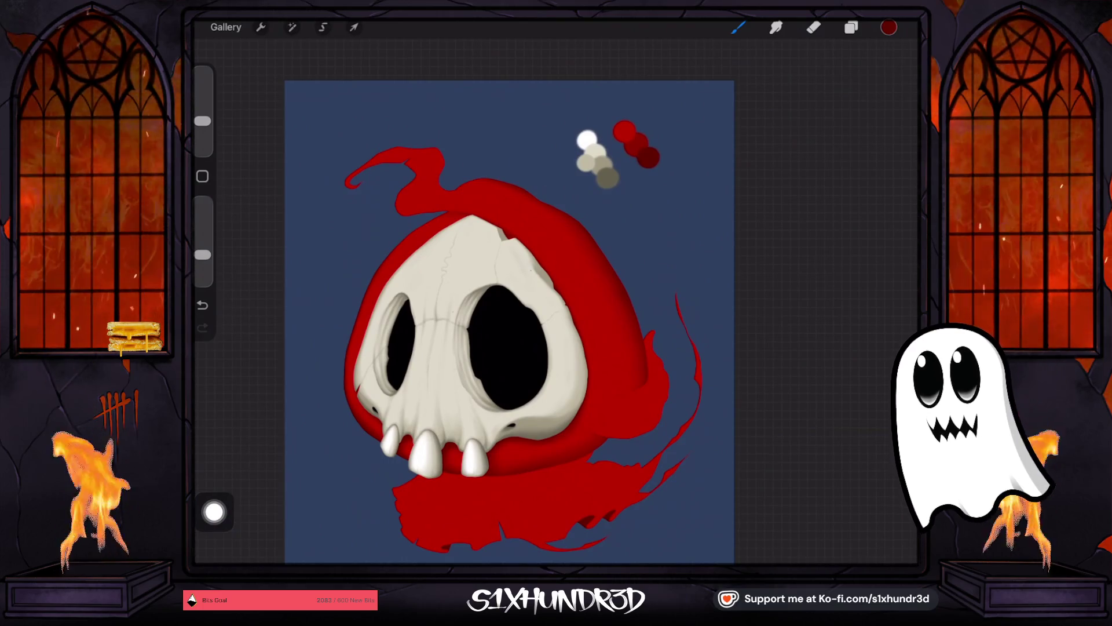
left_click_drag(202, 122, 203, 127)
scroll(580, 289, "up", 5)
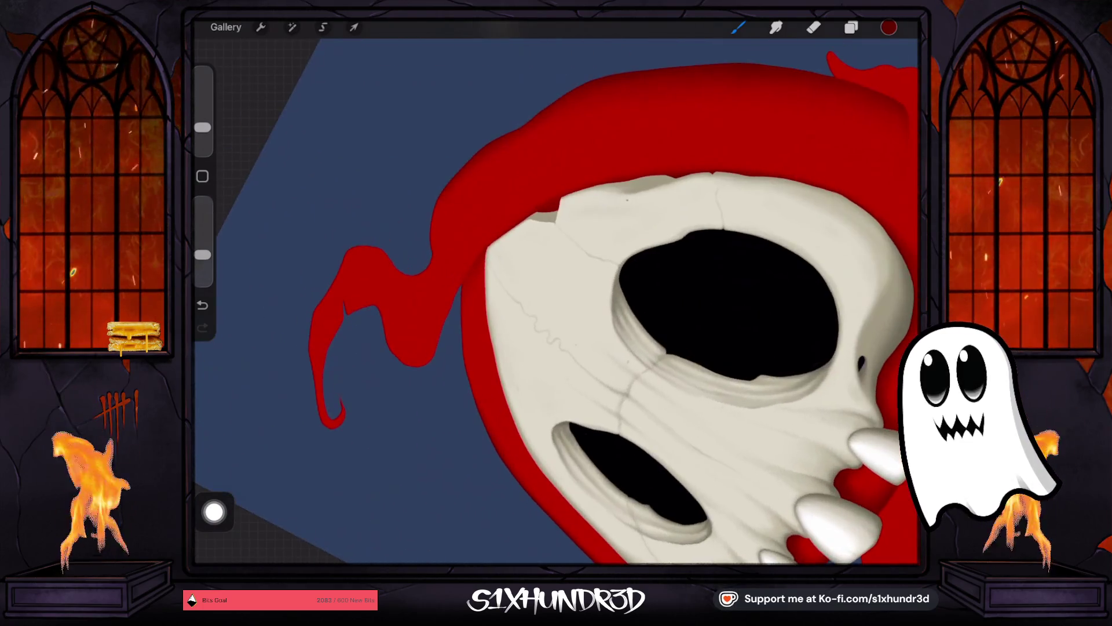
left_click_drag(202, 127, 202, 133)
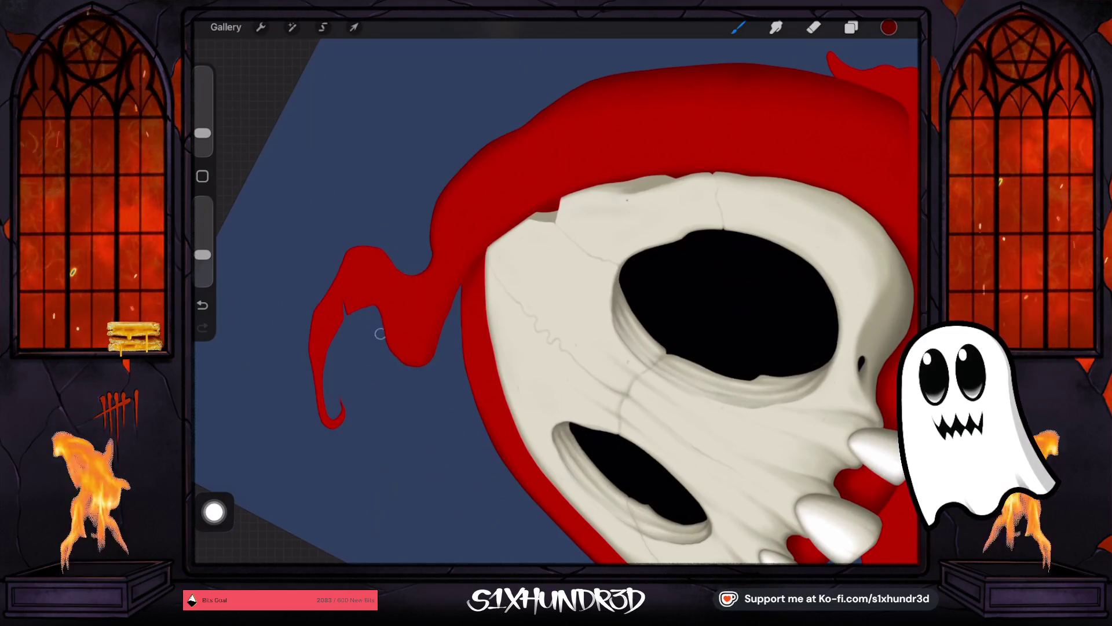
scroll(617, 323, "down", 3)
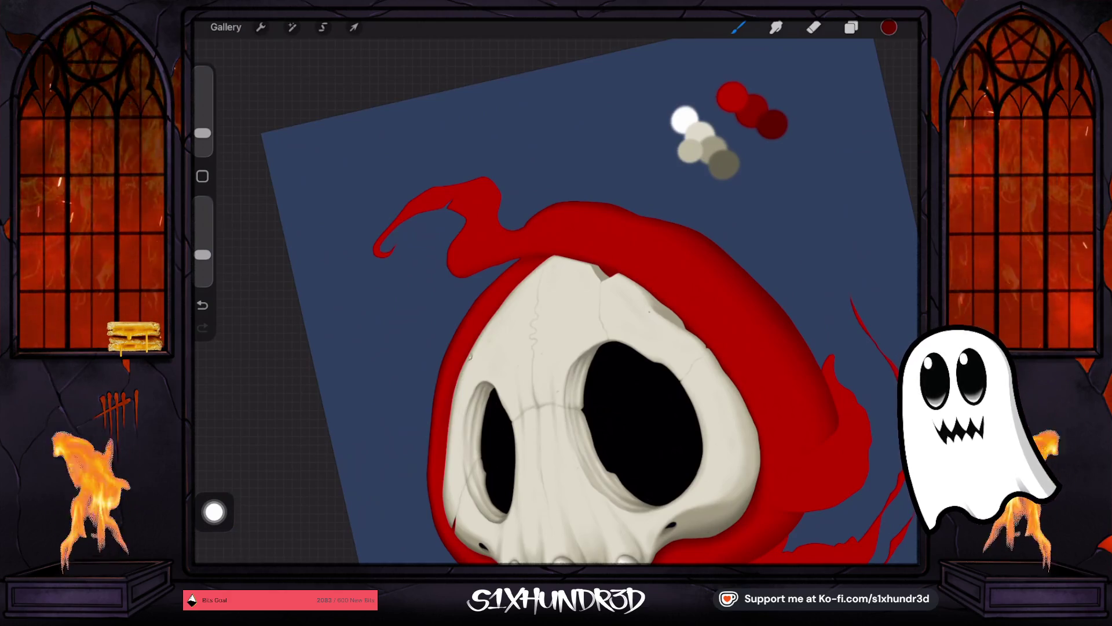
Step: Fine-tune the brush size, dropping to 2% and settling on 4% for detail work
left_click_drag(202, 133, 202, 130)
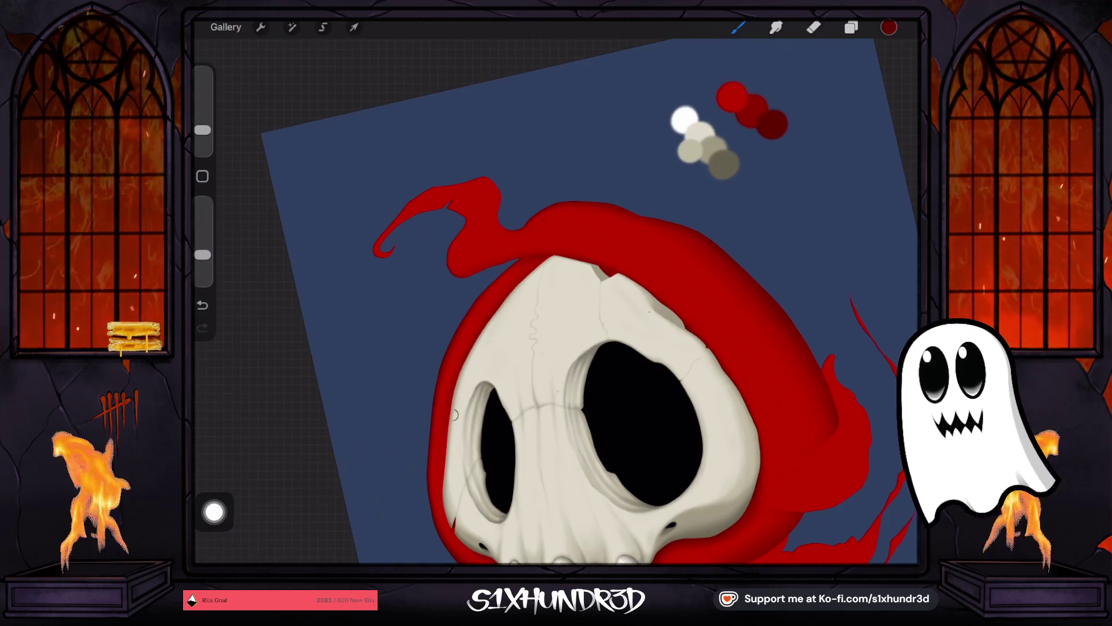
left_click_drag(202, 130, 202, 134)
scroll(579, 318, "up", 3)
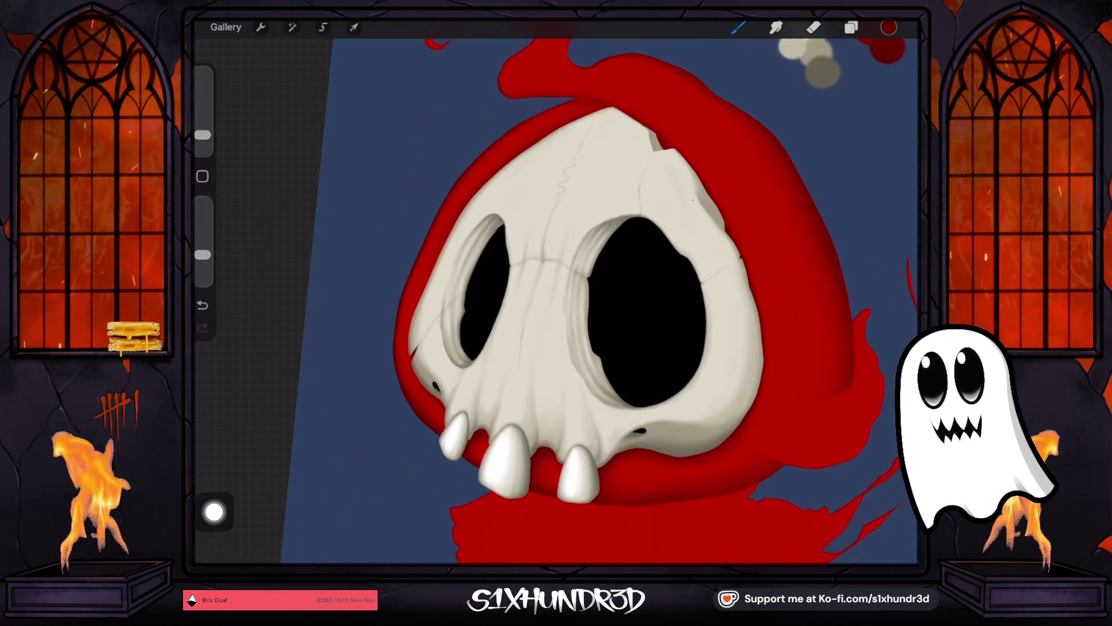
left_click_drag(202, 135, 202, 142)
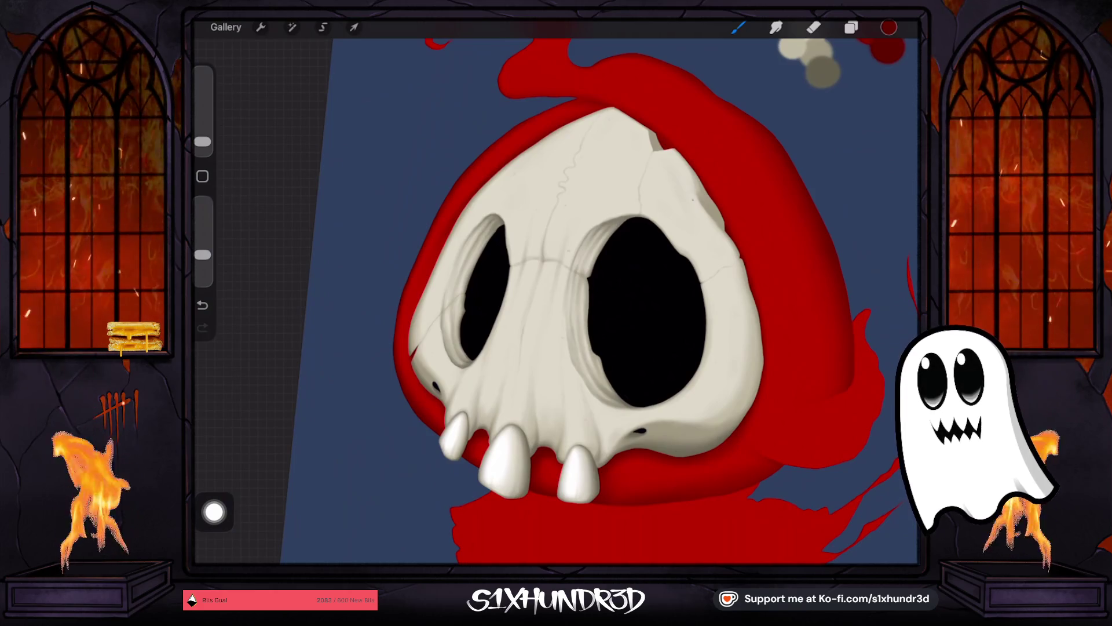
left_click_drag(202, 141, 202, 135)
scroll(437, 220, "up", 3)
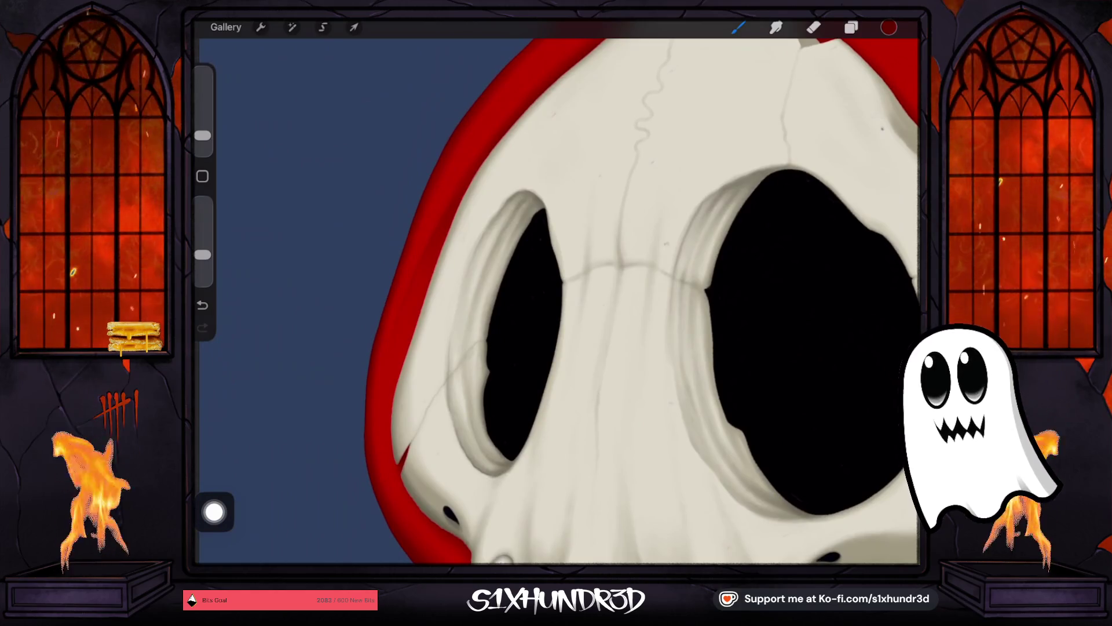
Step: Undo the last stroke and paint a new small detail mark by the left eye socket
left_click(202, 305)
left_click(474, 189)
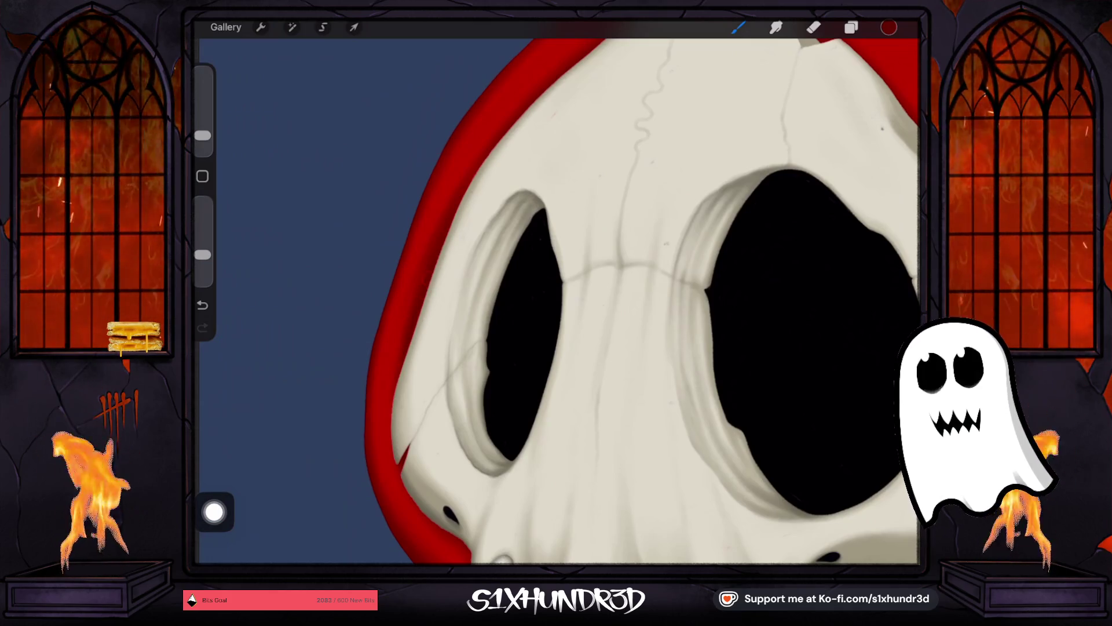
scroll(579, 290, "down", 3)
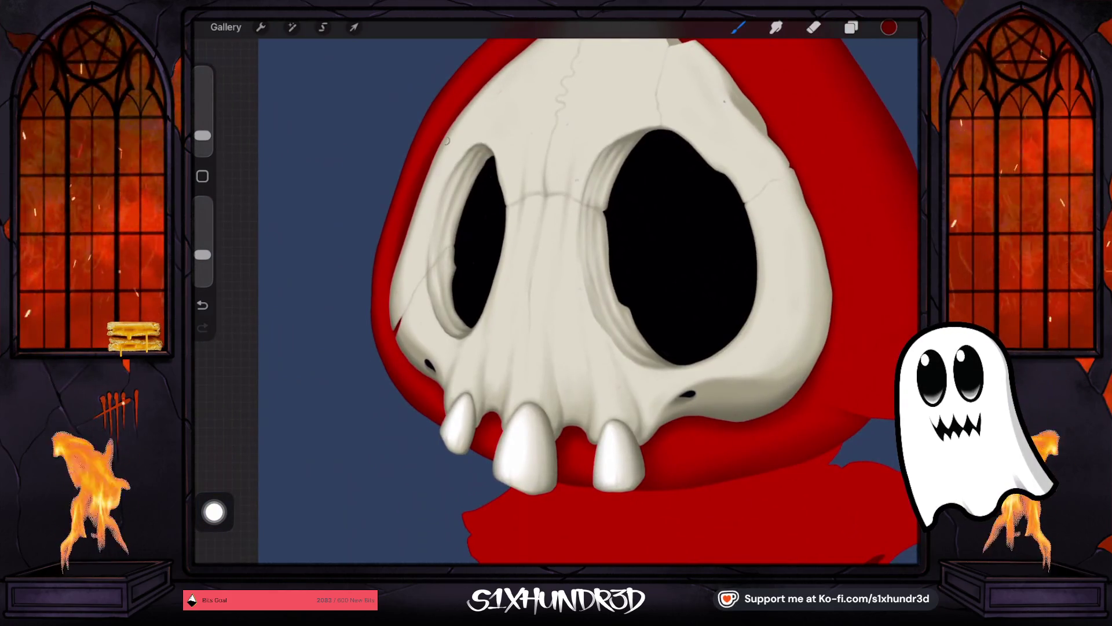
left_click_drag(203, 135, 202, 127)
scroll(580, 289, "down", 3)
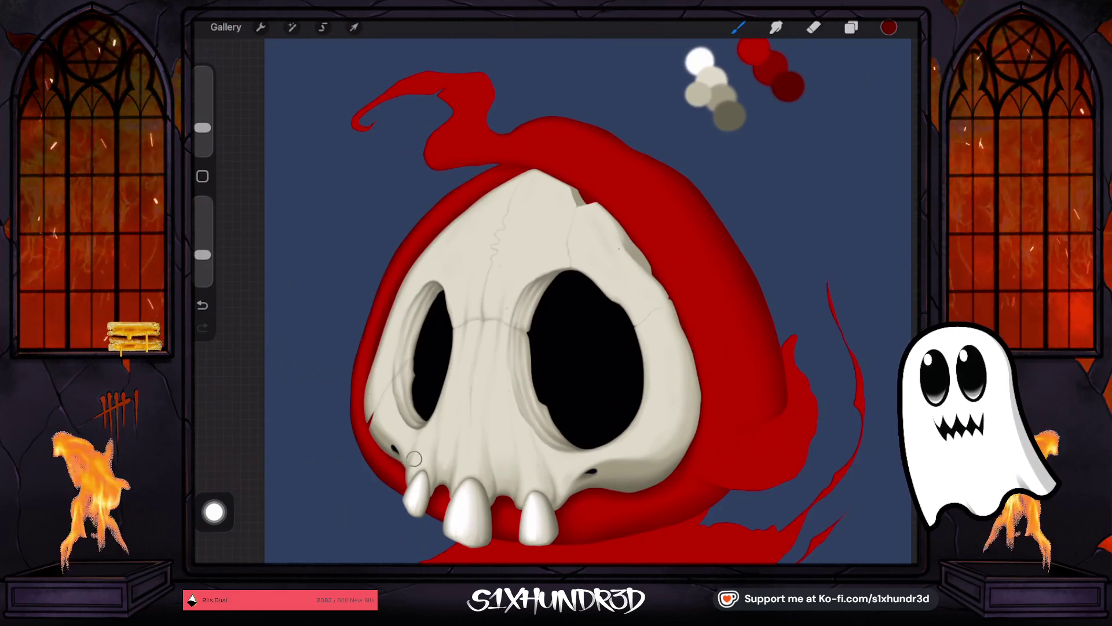
Step: Undo the last three paint strokes on the skull
scroll(588, 301, "down", 5)
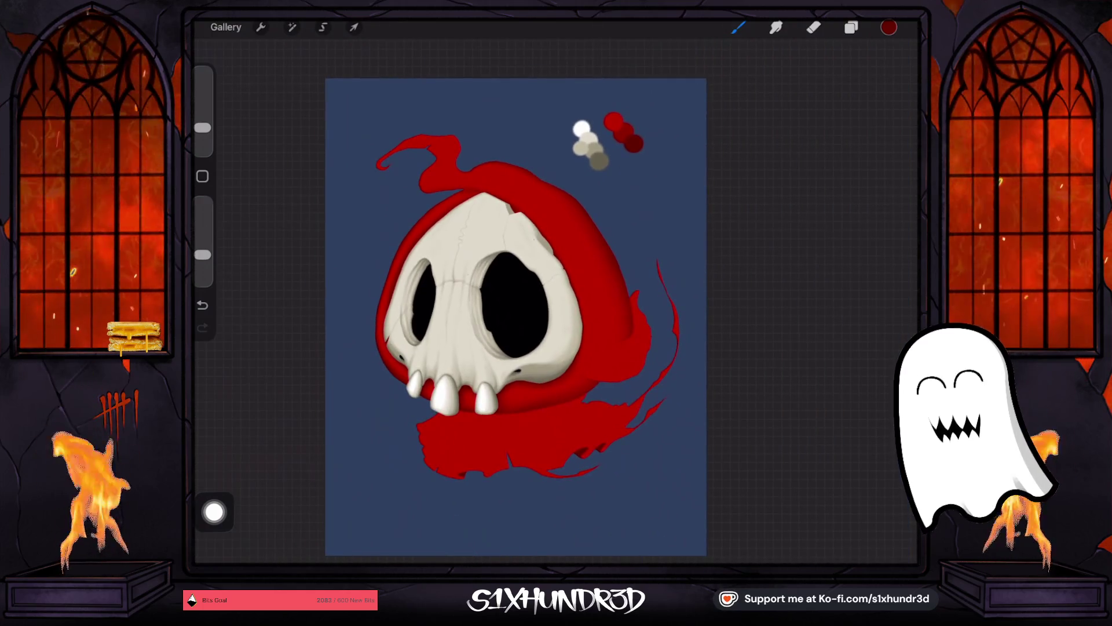
key("ctrl+z")
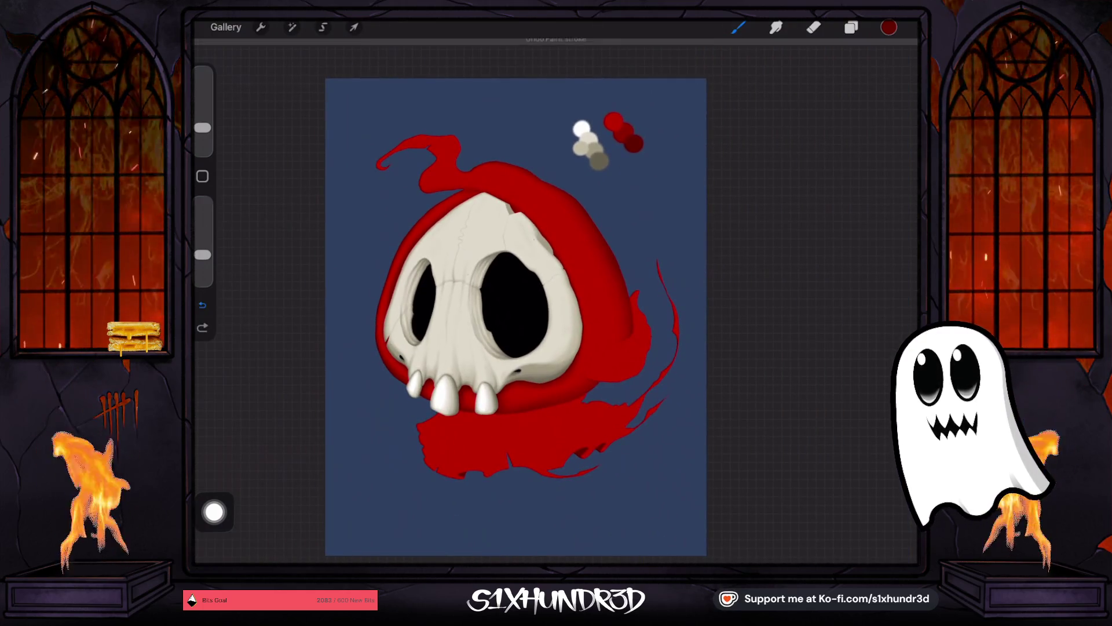
key("ctrl+z")
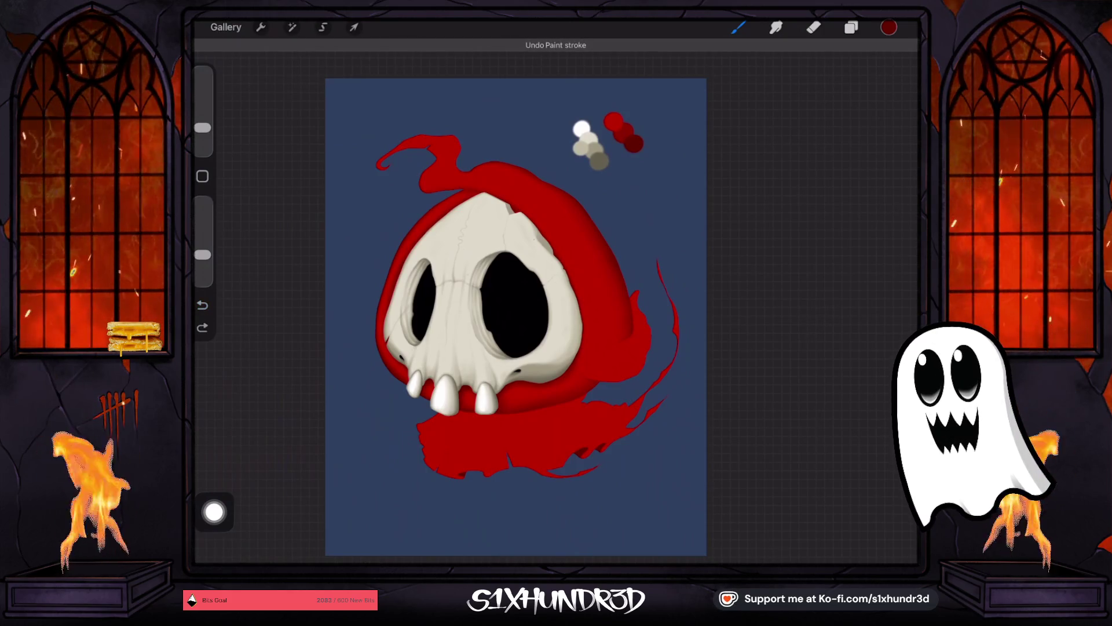
key("ctrl+z")
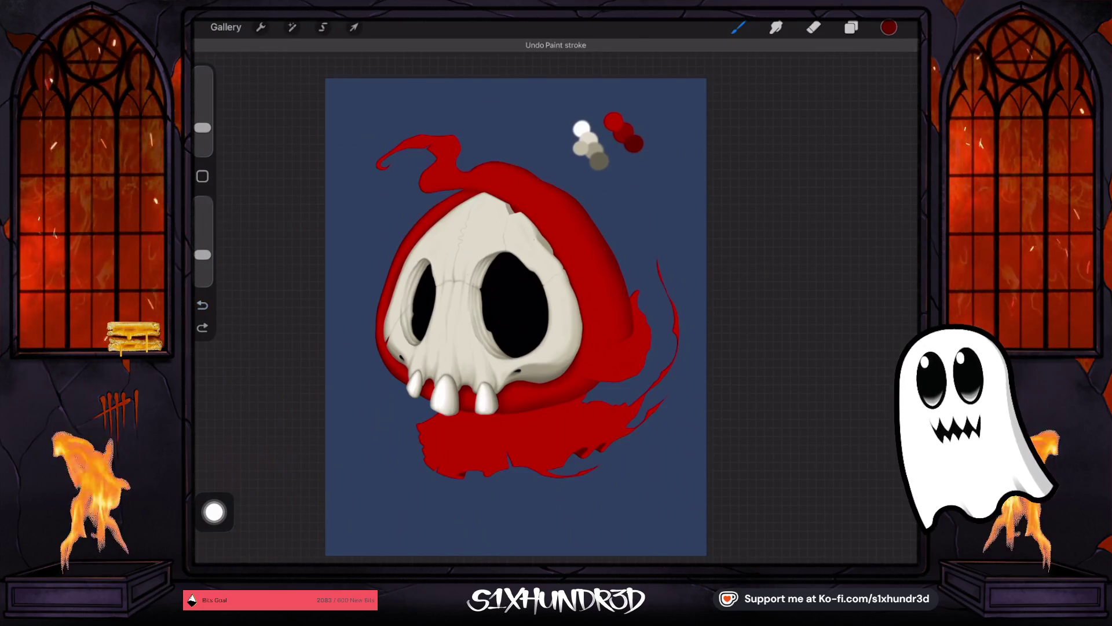
Step: Paint a thin red stroke to the right of the hood and enlarge the brush
scroll(512, 464, "up", 3)
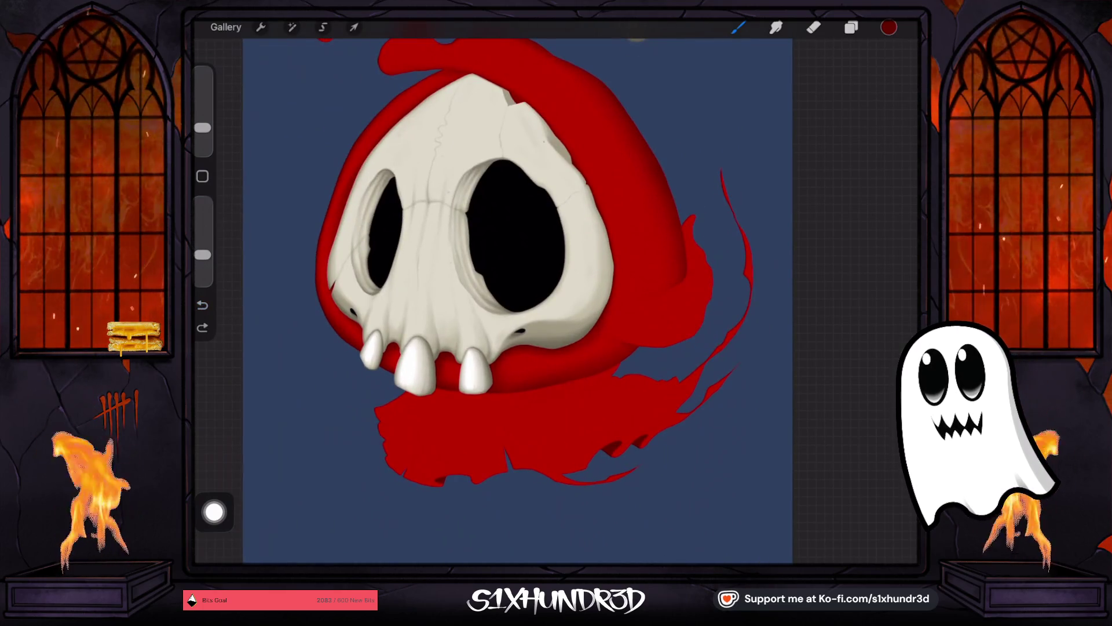
key("l")
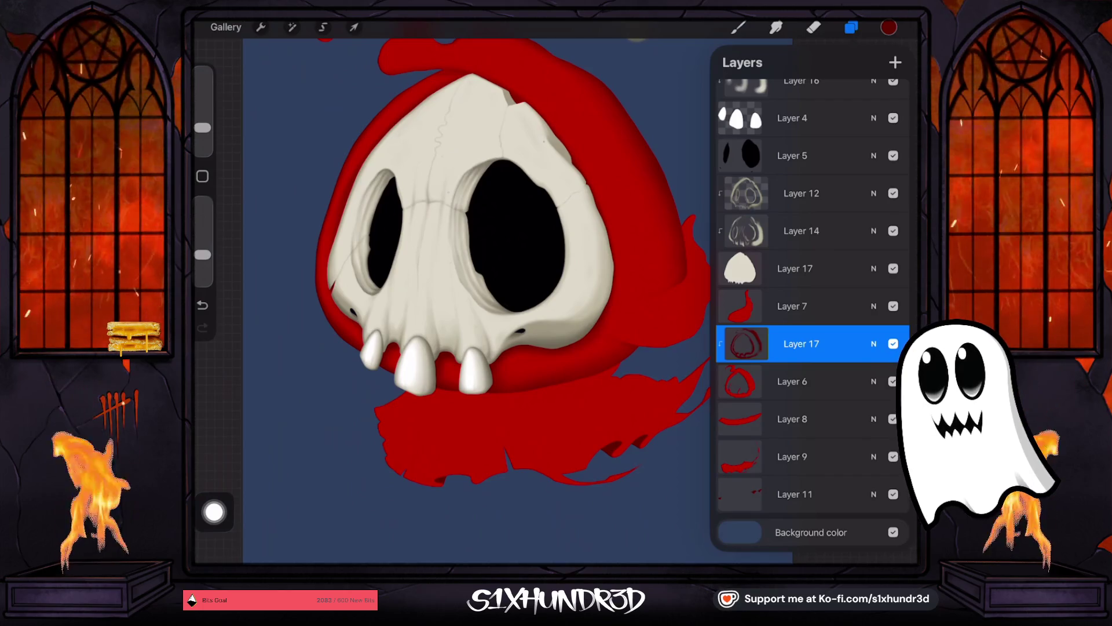
left_click_drag(202, 128, 202, 119)
left_click(738, 28)
left_click_drag(721, 171, 683, 409)
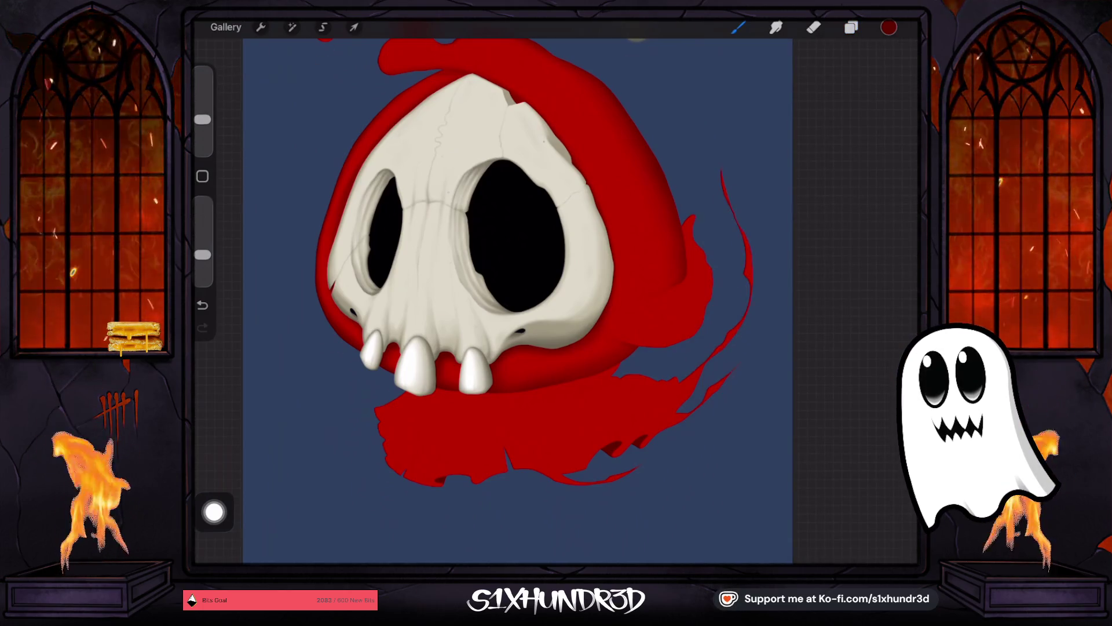
scroll(518, 301, "down", 2)
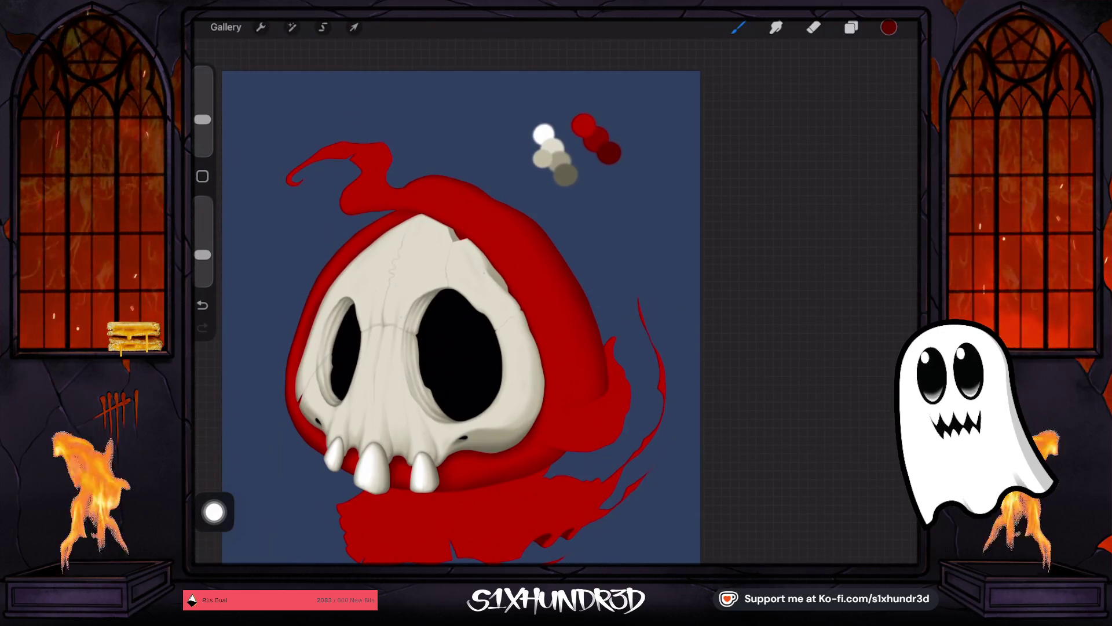
left_click_drag(202, 120, 203, 110)
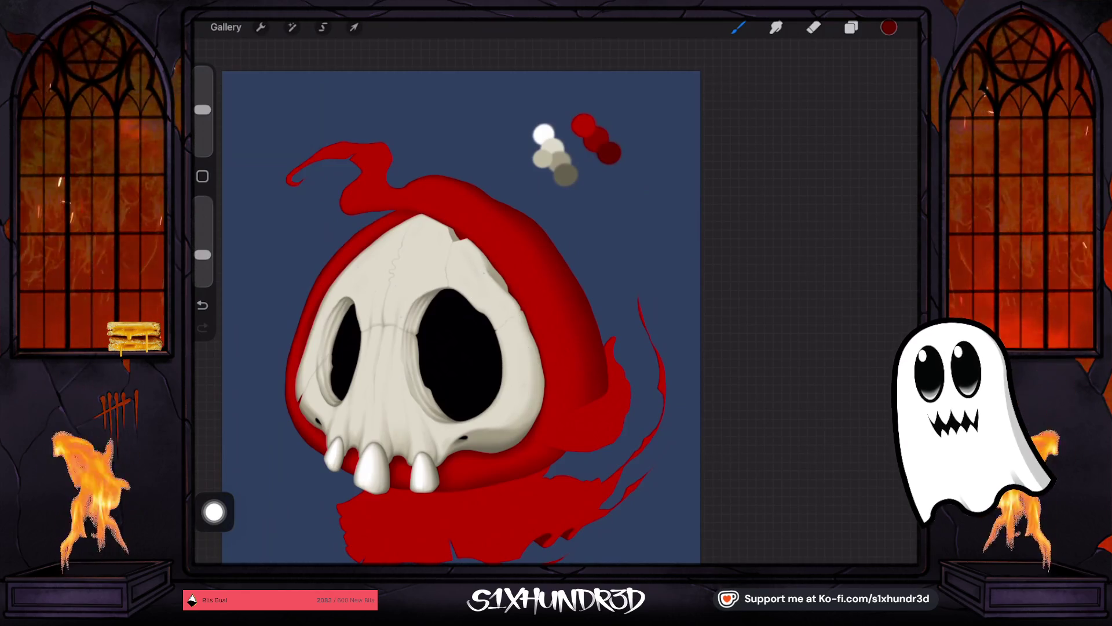
scroll(463, 319, "up", 2)
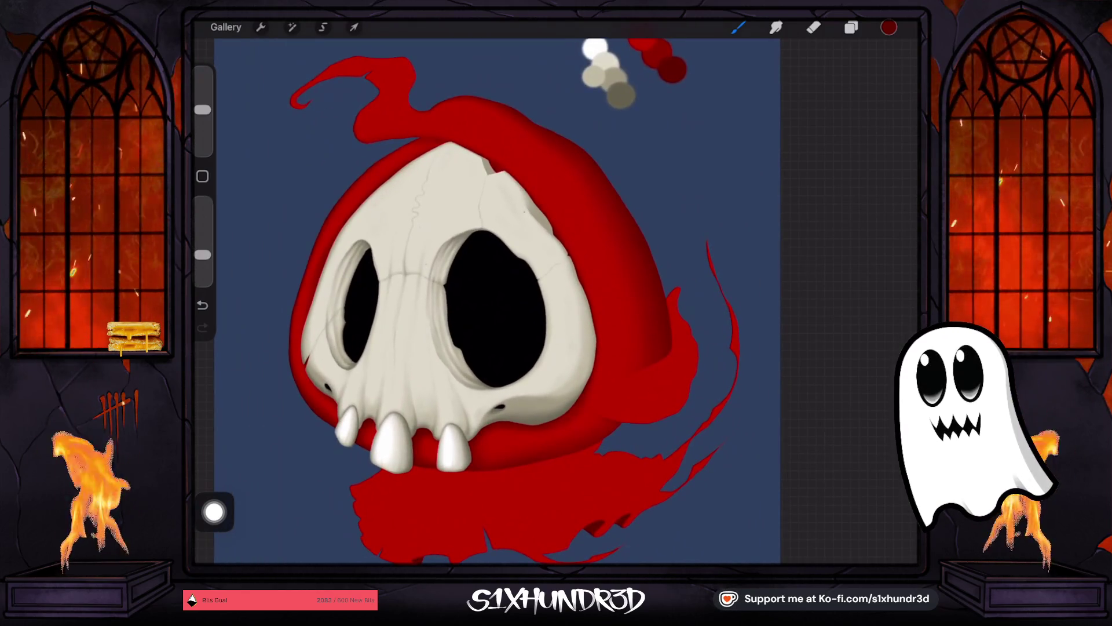
Step: Add Layer 18 above Layer 8 as a clipping mask, then set the brush to 20%
left_click(851, 27)
left_click(800, 305)
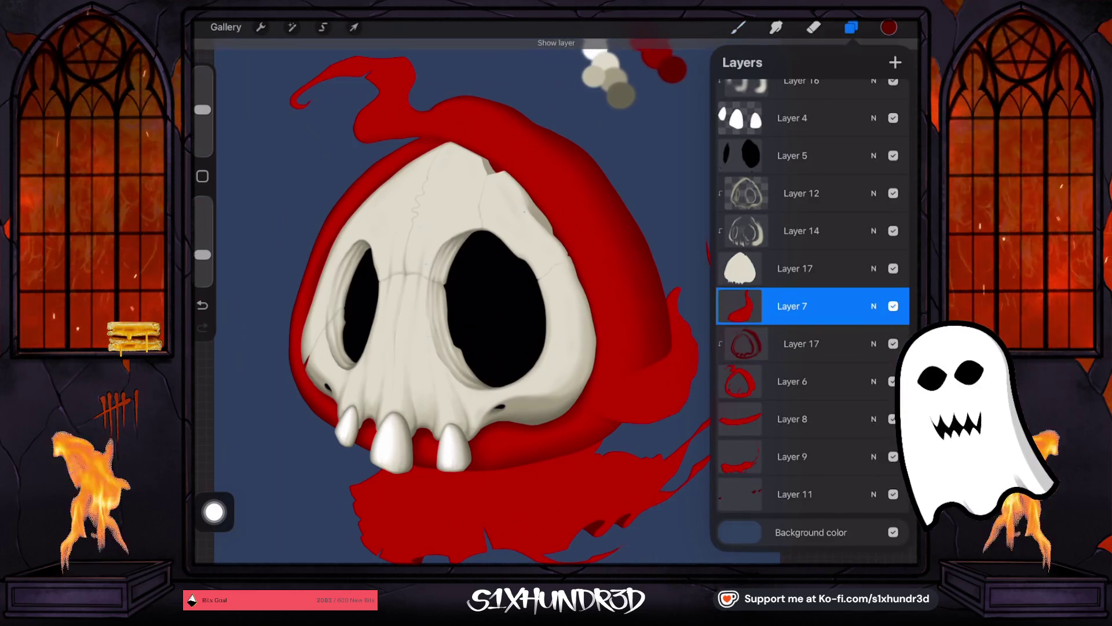
left_click(800, 419)
left_click(894, 419)
left_click(893, 419)
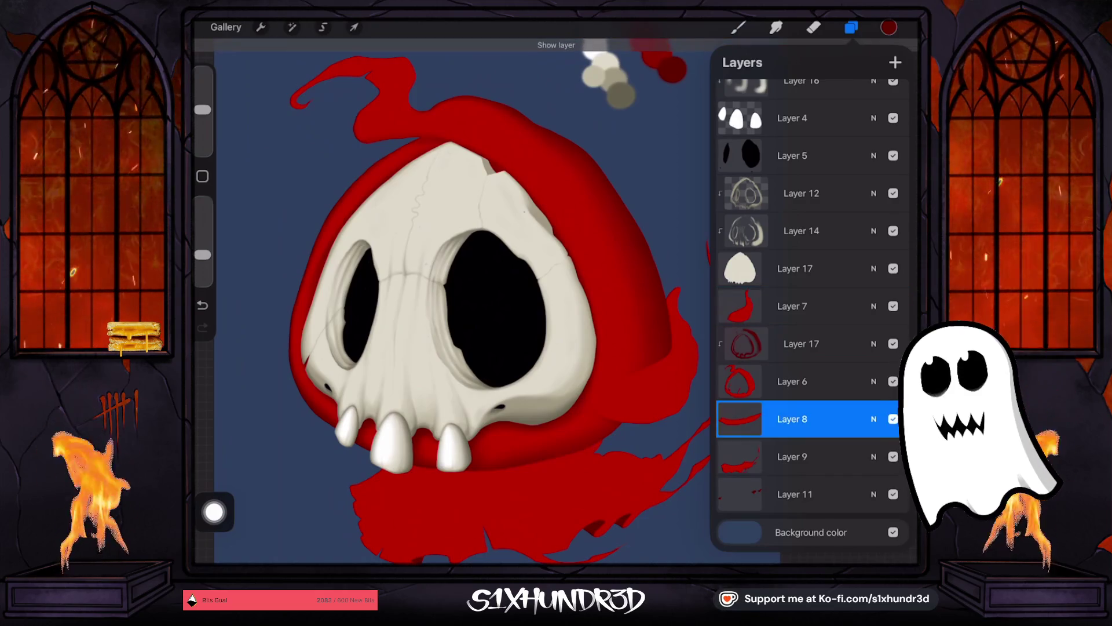
left_click(895, 62)
left_click(743, 419)
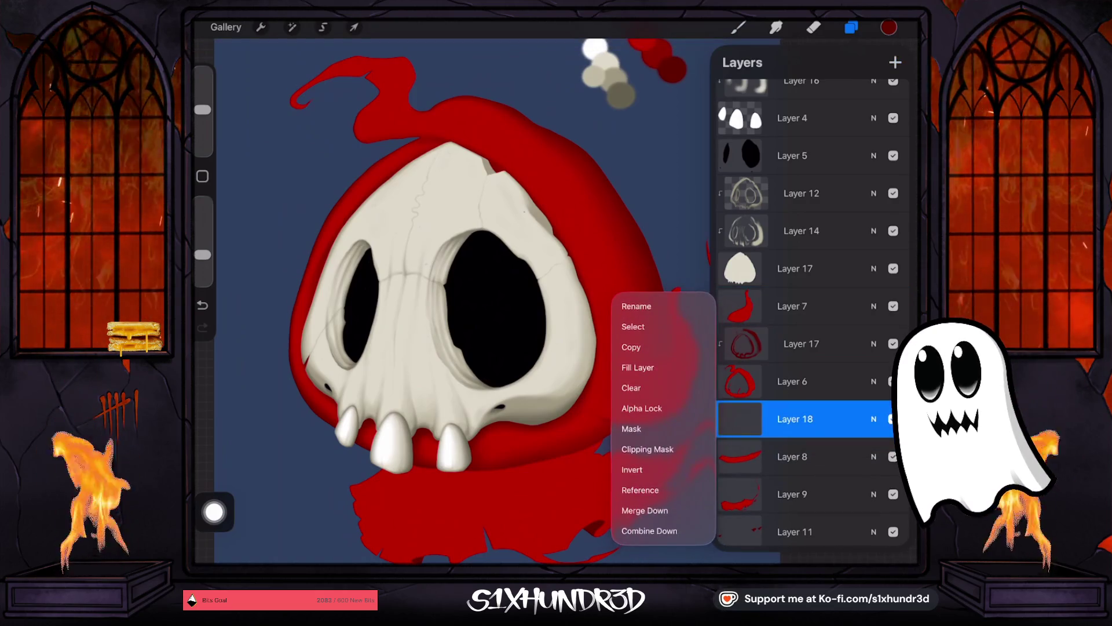
left_click(643, 447)
left_click(851, 27)
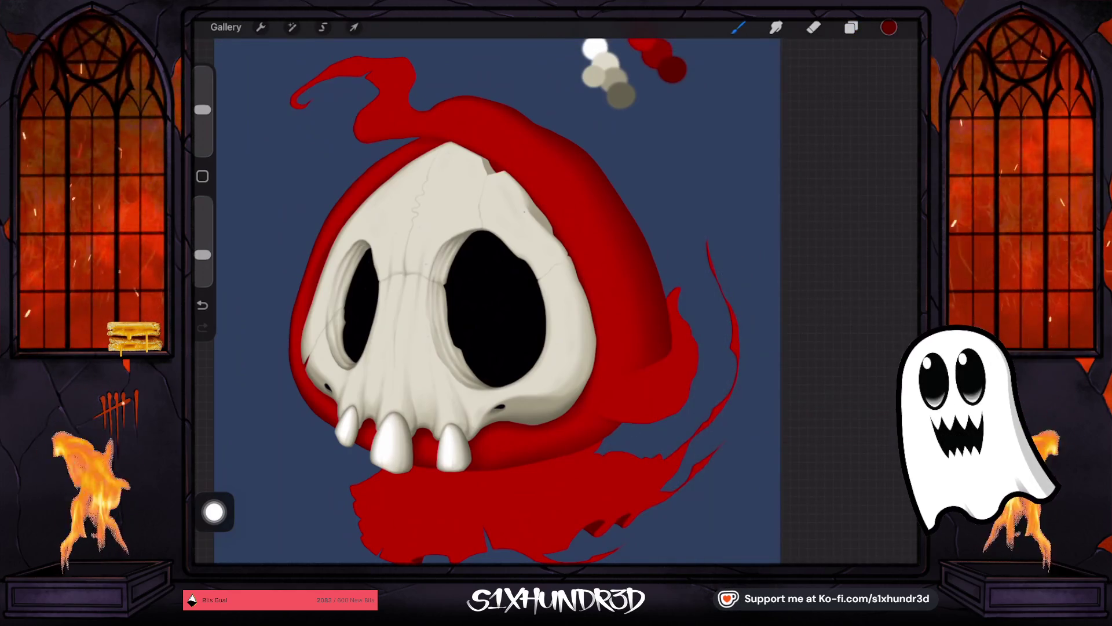
left_click_drag(202, 109, 203, 117)
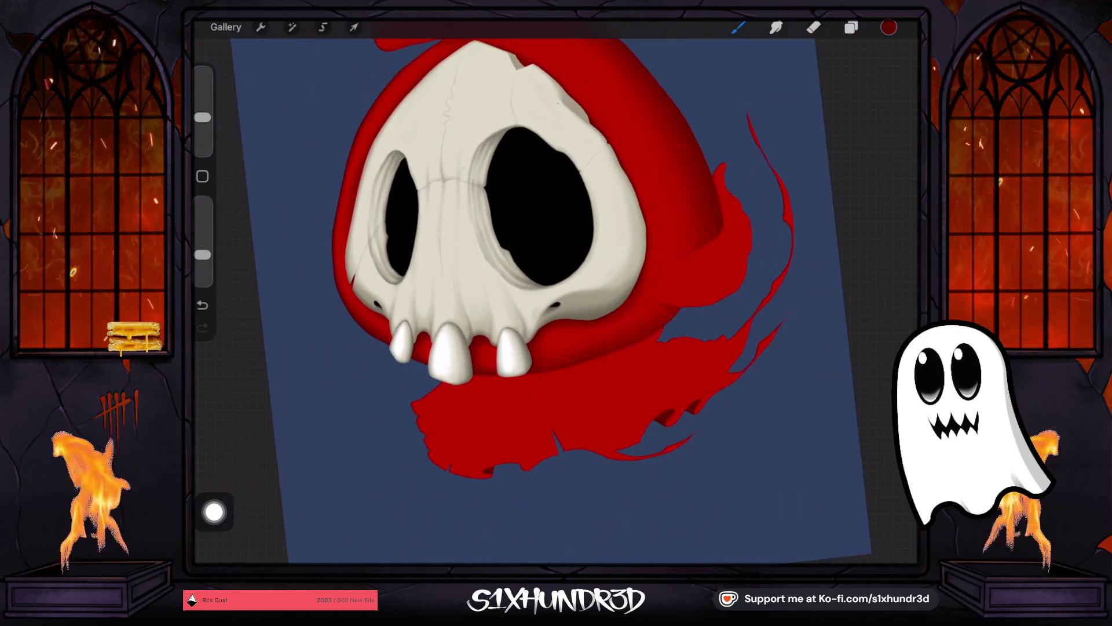
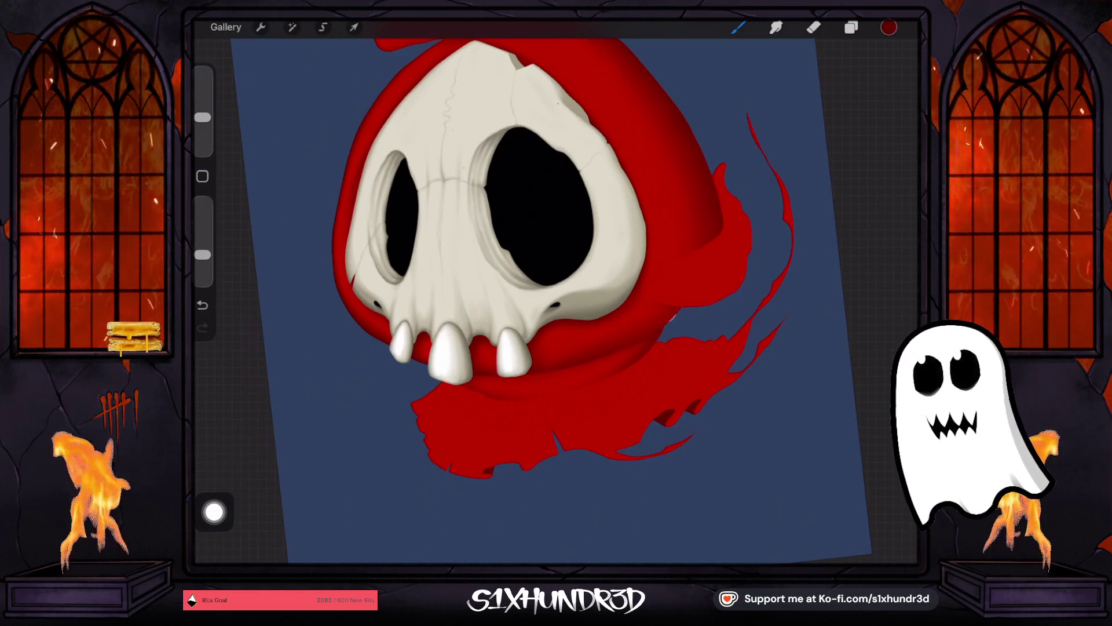
Step: Add a new Layer 19 above the Layer 9 cloak piece and make it a clipping mask
left_click_drag(202, 117, 202, 121)
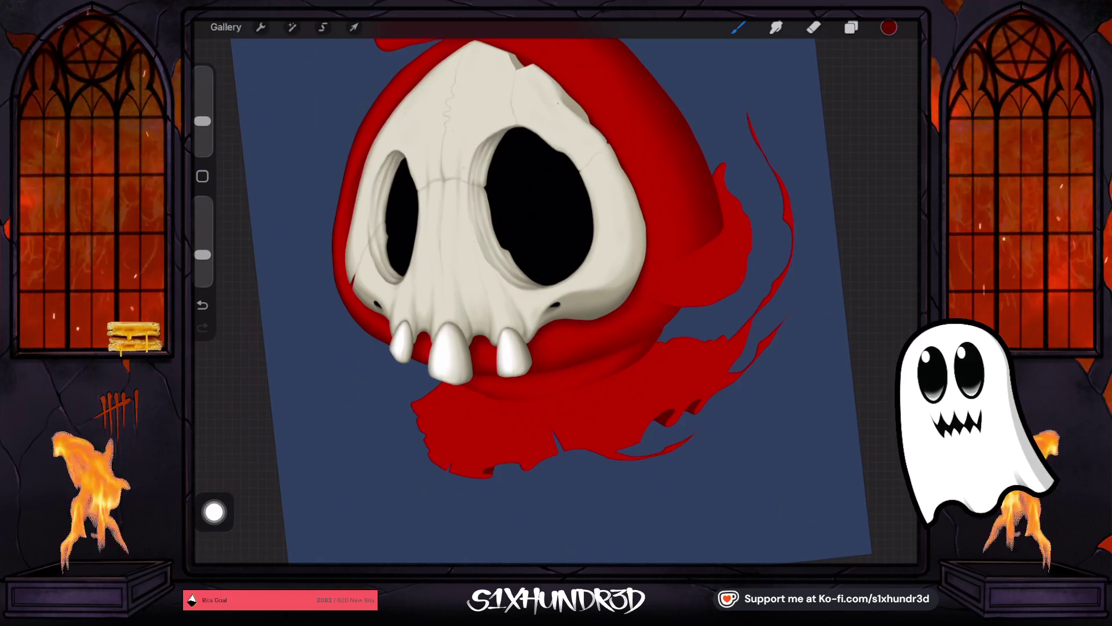
scroll(556, 266, "up", 3)
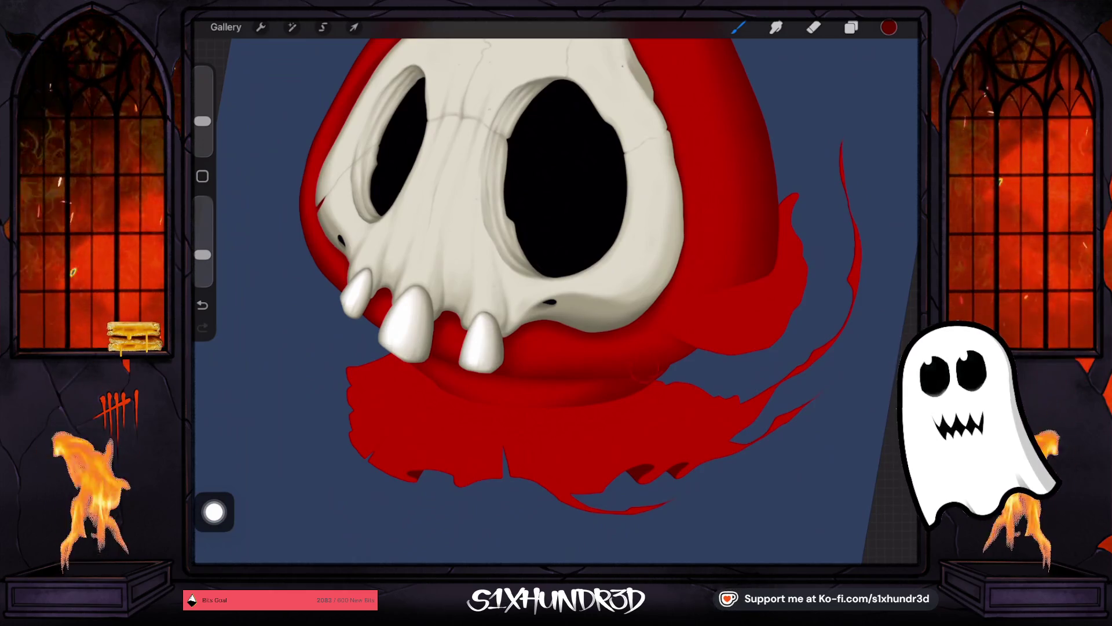
scroll(524, 261, "down", 5)
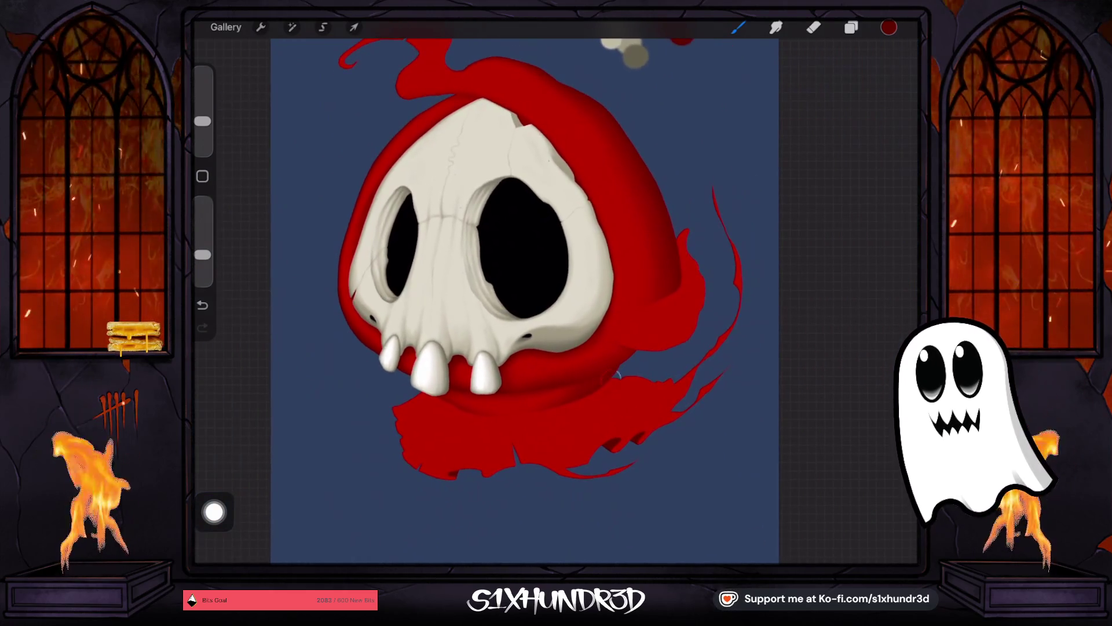
left_click(851, 27)
left_click(794, 418)
left_click(893, 382)
left_click(892, 382)
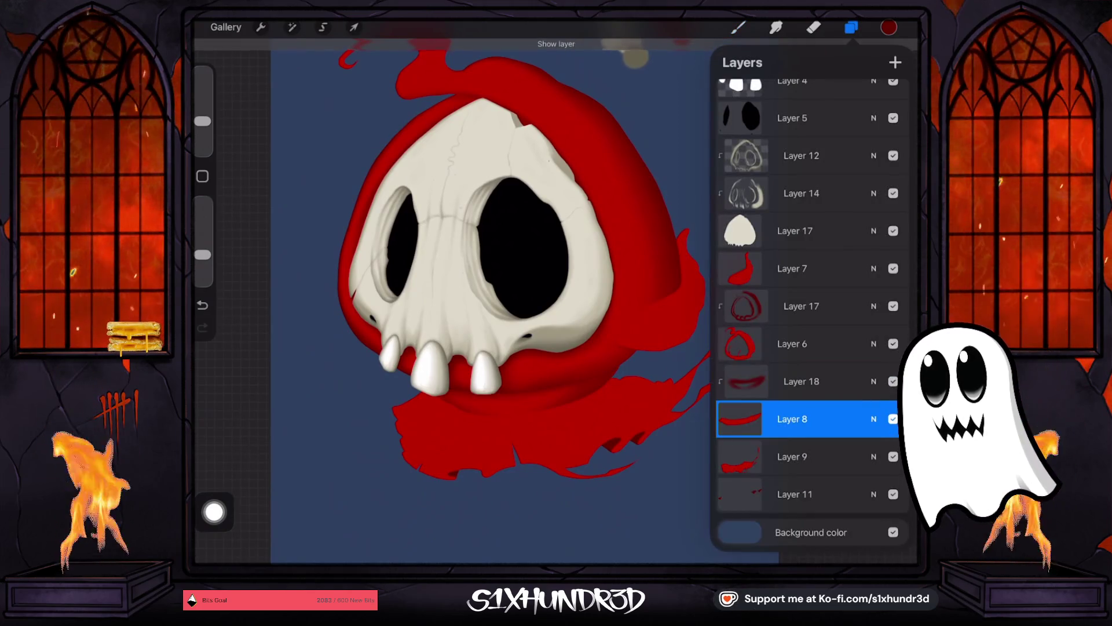
left_click(793, 457)
left_click(895, 62)
left_click(795, 456)
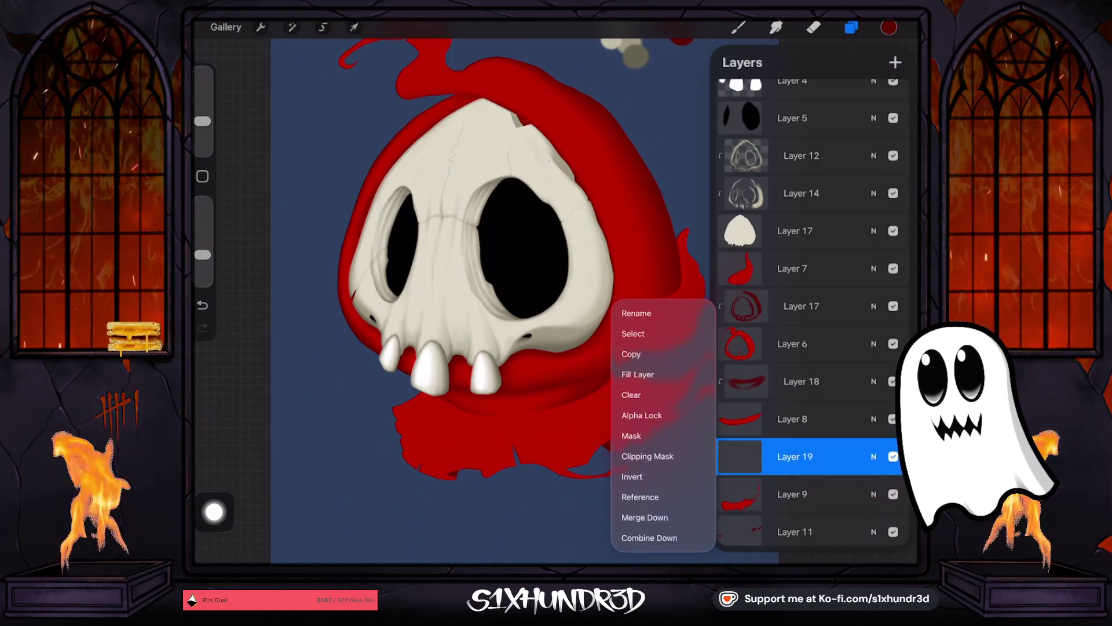
left_click(647, 456)
left_click(738, 27)
Step: Turn the hidden Layer 6 shading back on and reselect the clipped Layer 19
left_click_drag(202, 121, 202, 130)
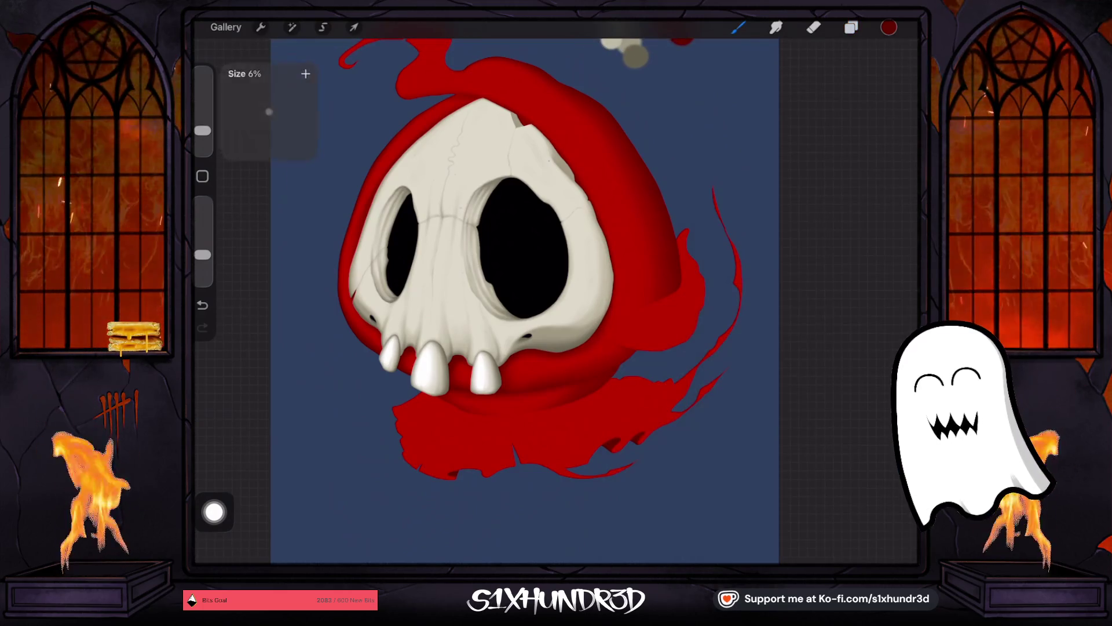
scroll(603, 522, "up", 5)
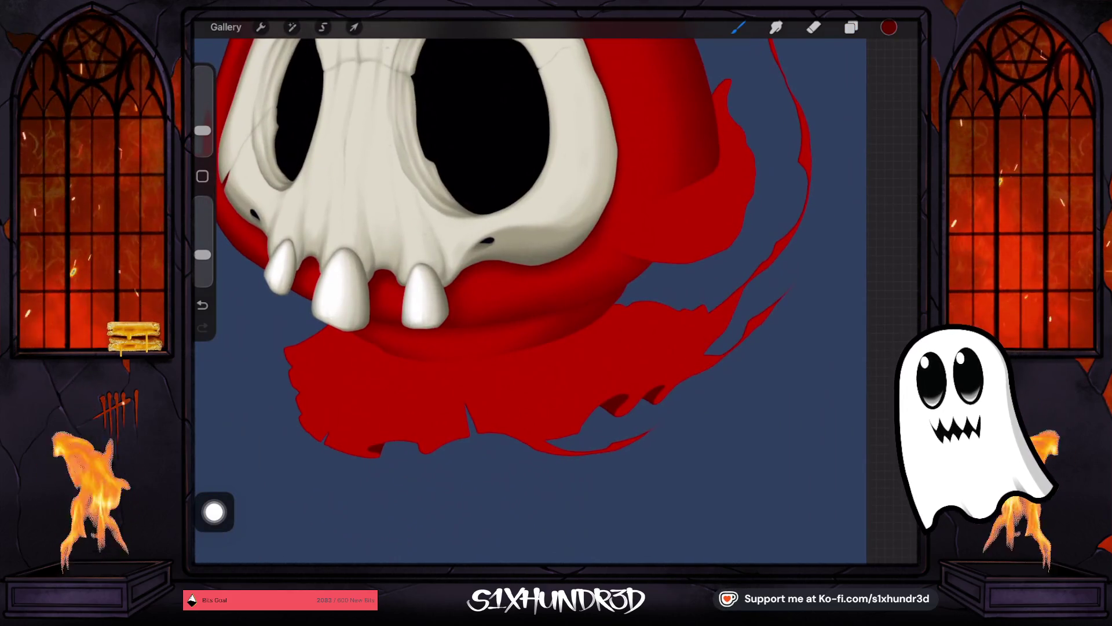
left_click(851, 27)
scroll(805, 319, "up", 10)
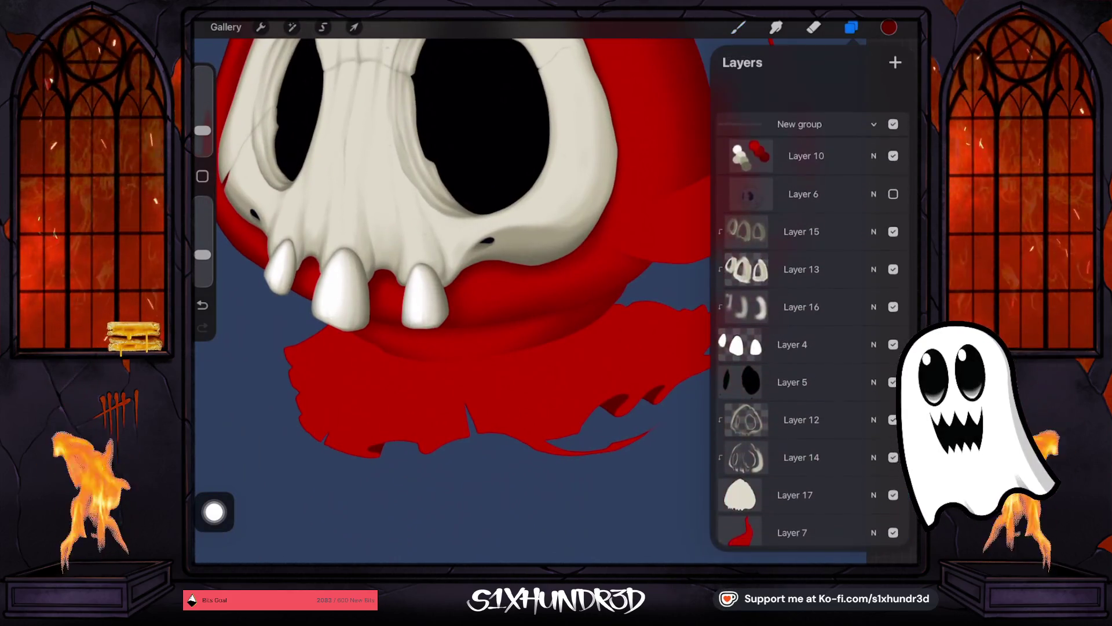
left_click(893, 160)
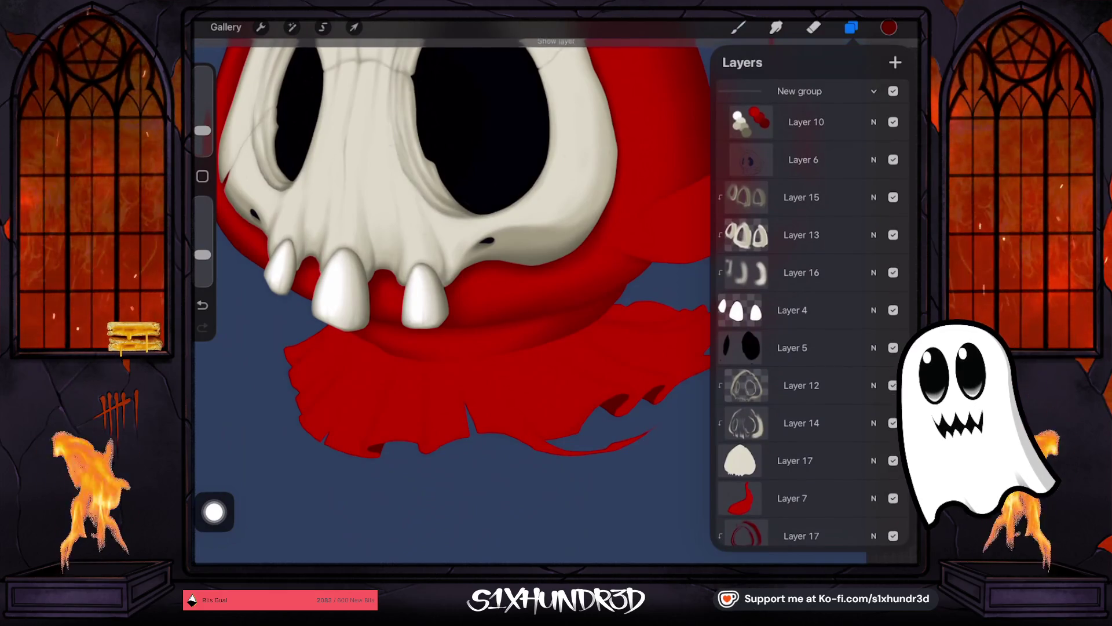
scroll(805, 319, "down", 8)
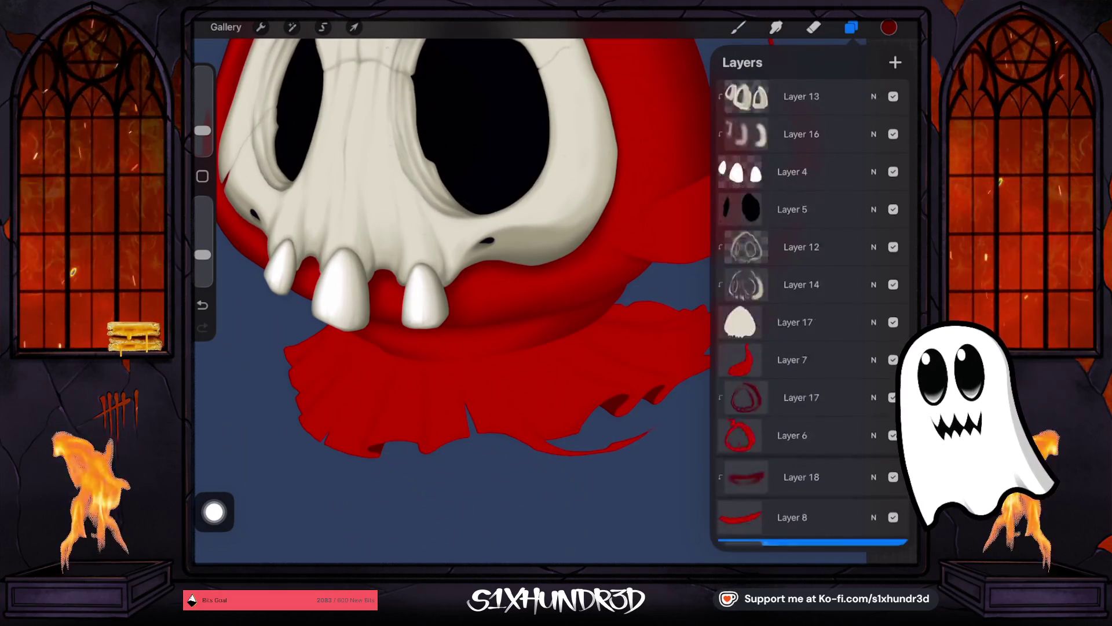
left_click(794, 456)
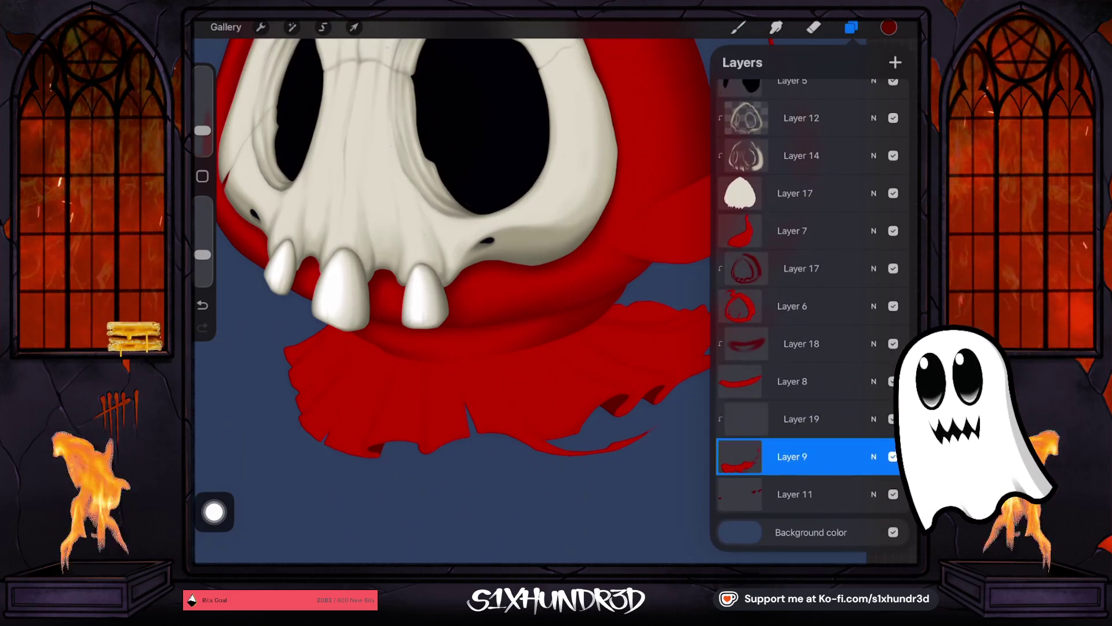
left_click(801, 418)
left_click(851, 27)
scroll(463, 290, "up", 3)
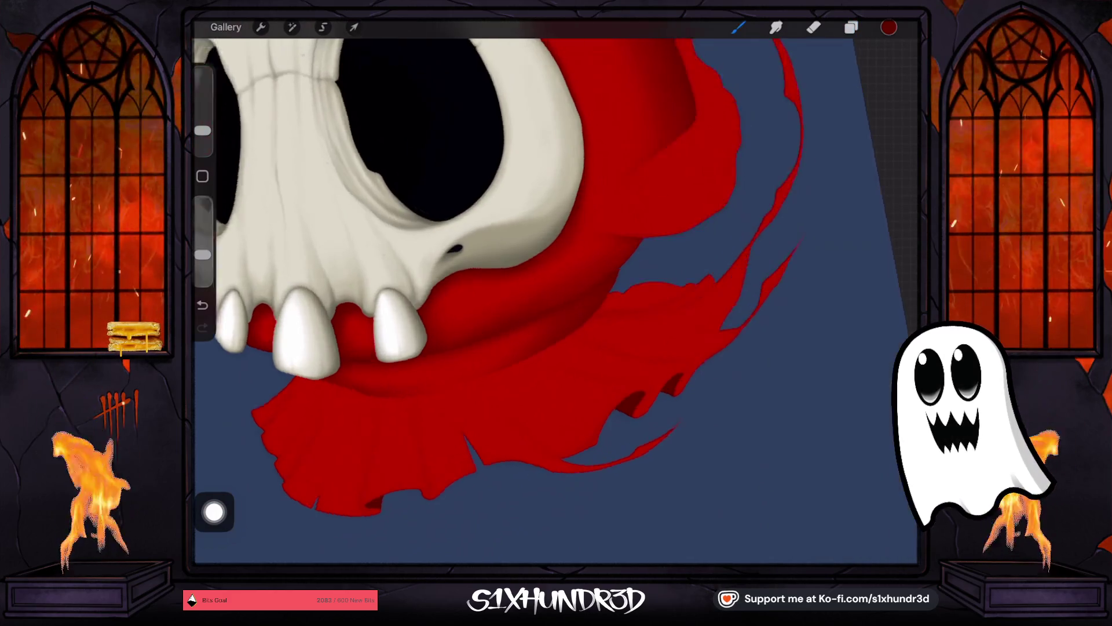
Step: With a smaller brush, paint dark red vertical fold strokes over the lower cloak's ruffled edge
left_click_drag(202, 130, 202, 135)
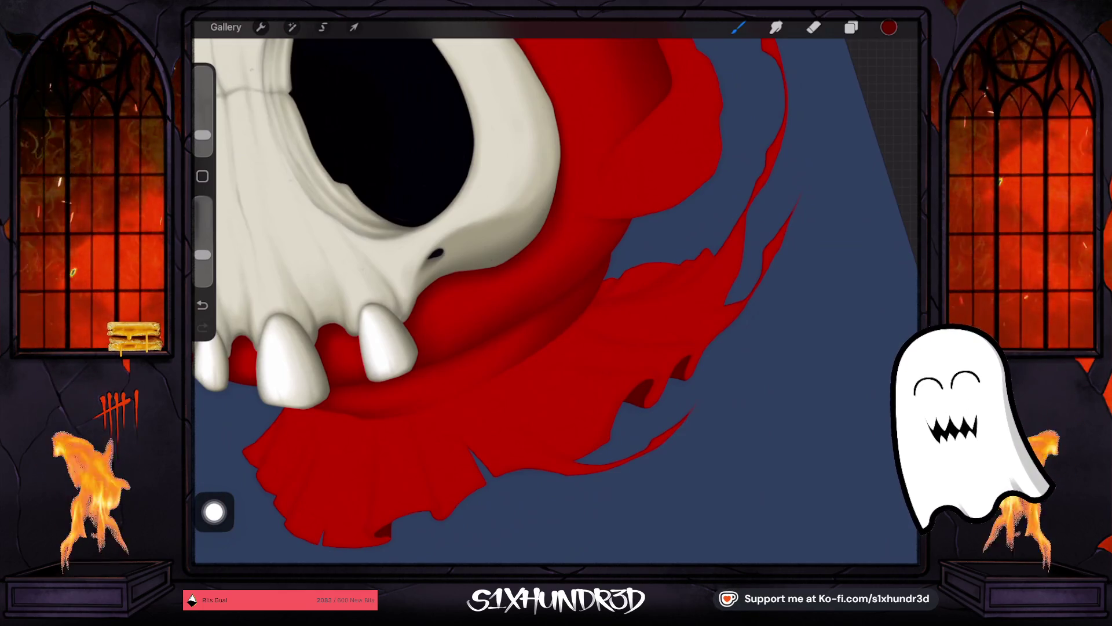
left_click_drag(203, 130, 203, 137)
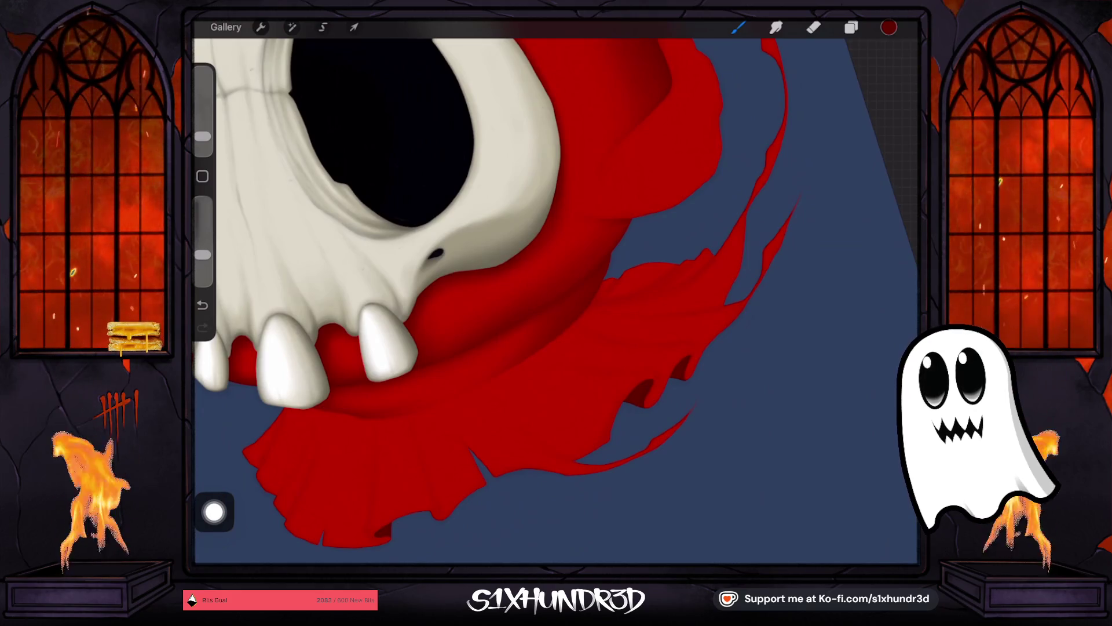
left_click_drag(383, 133, 301, 249)
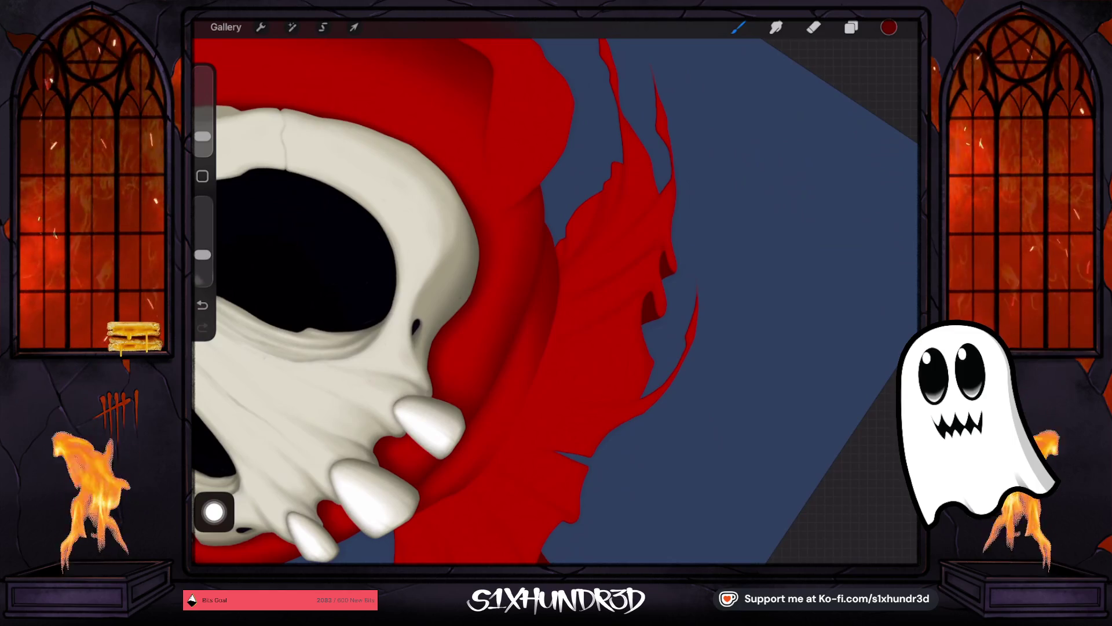
mouse_move(416, 326)
left_mouse_down()
mouse_move(448, 212)
mouse_move(538, 209)
mouse_move(587, 188)
left_mouse_up()
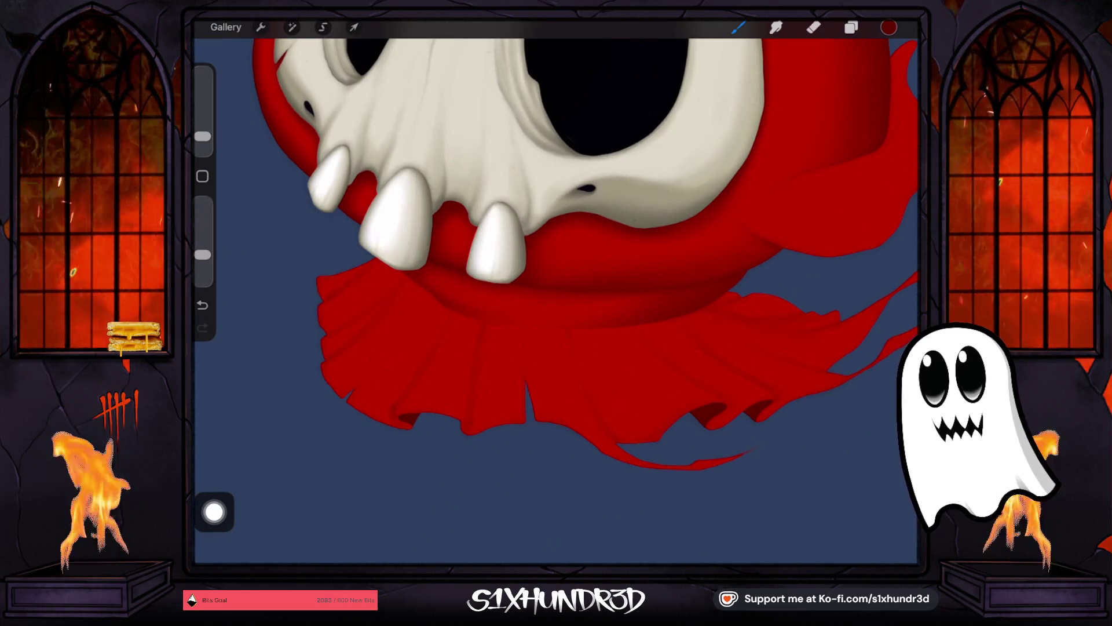
Step: Hide Layer 6 in the top group again and select Layer 9
left_click(851, 27)
scroll(805, 290, "up", 3)
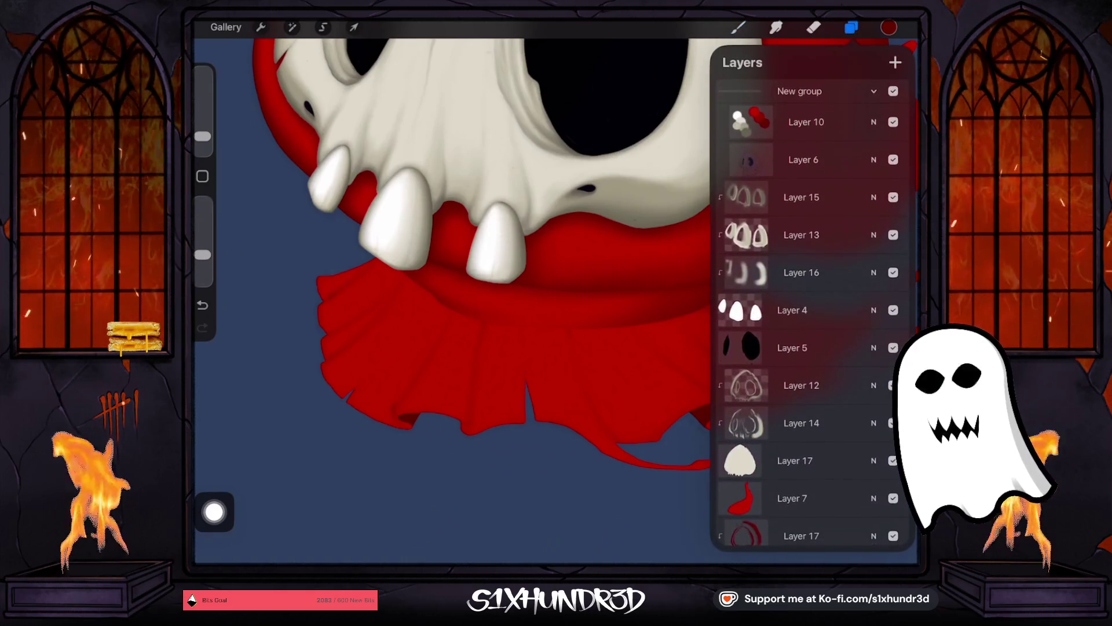
left_click(893, 159)
scroll(440, 232, "down", 2)
scroll(808, 311, "down", 5)
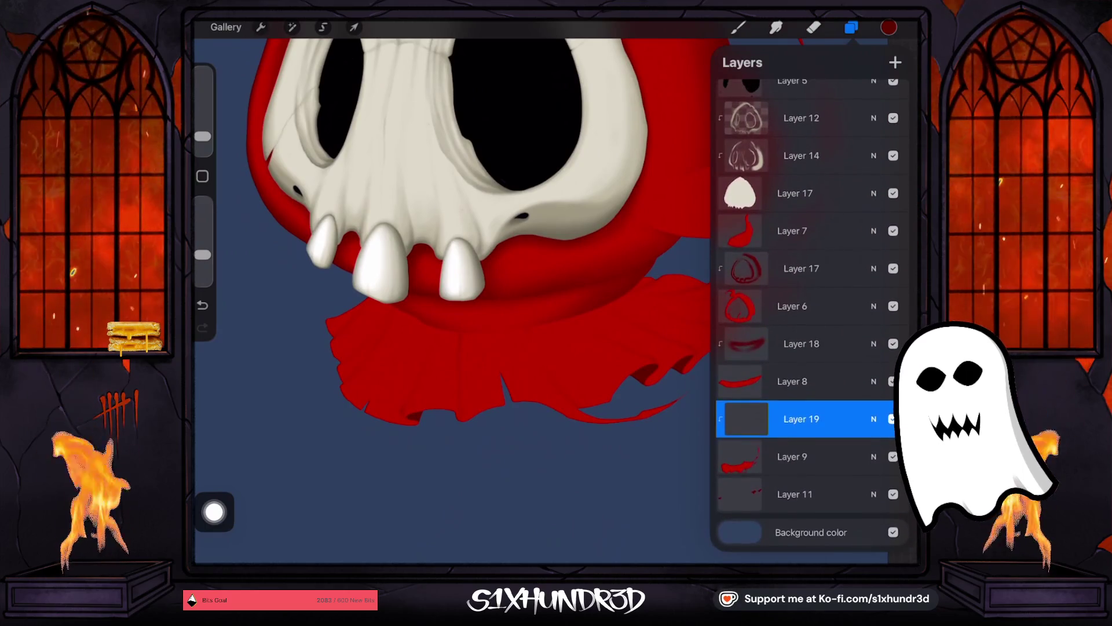
left_click(792, 456)
left_click(851, 28)
Step: Set brush opacity to 26% and size about 4%, undo the stray stroke near the tooth, reselect Layer 19
left_click_drag(203, 254, 202, 258)
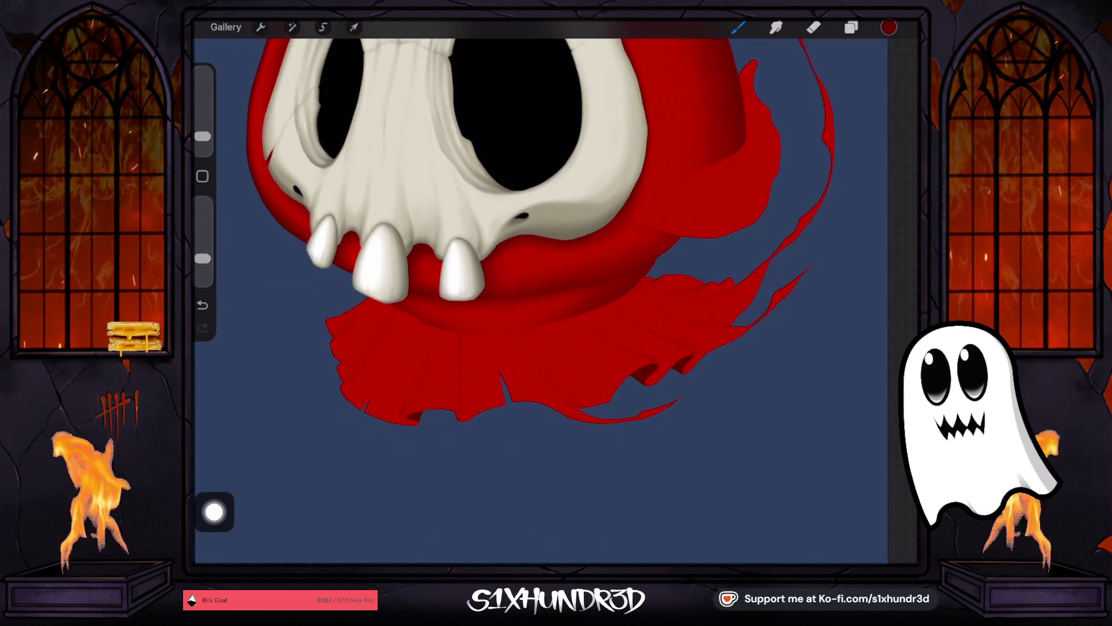
left_click_drag(202, 136, 202, 130)
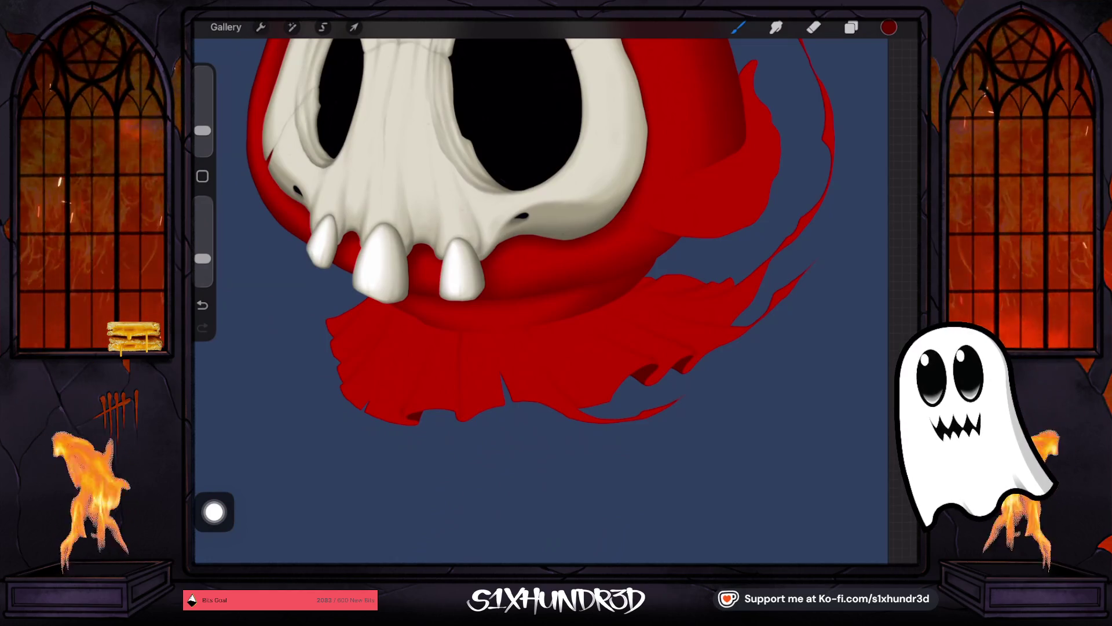
left_click_drag(203, 130, 202, 131)
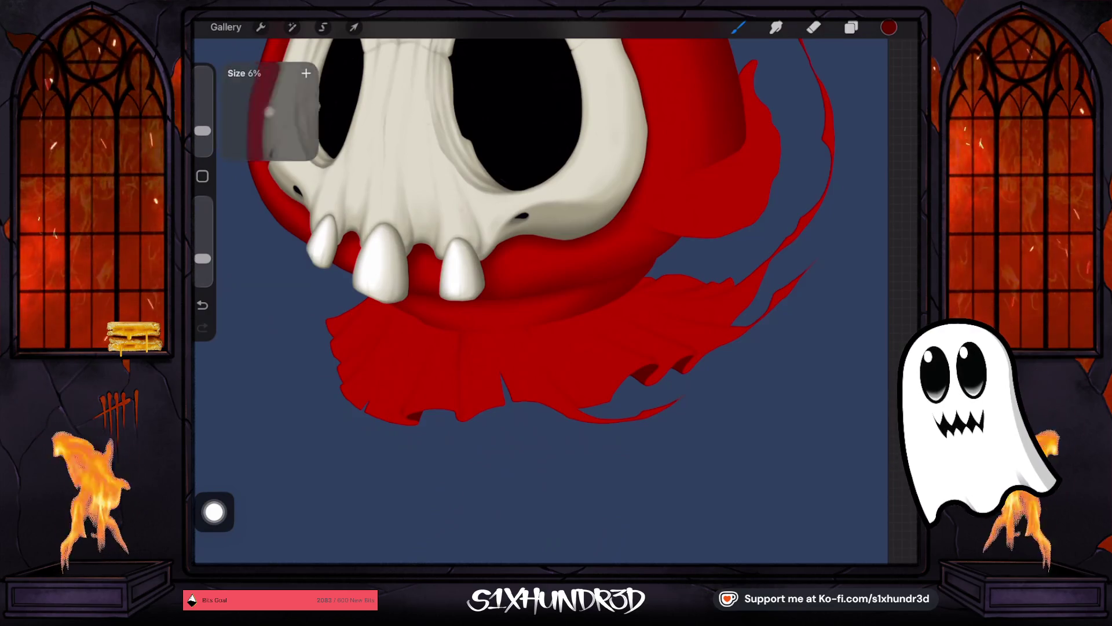
left_click(202, 305)
scroll(556, 260, "up", 3)
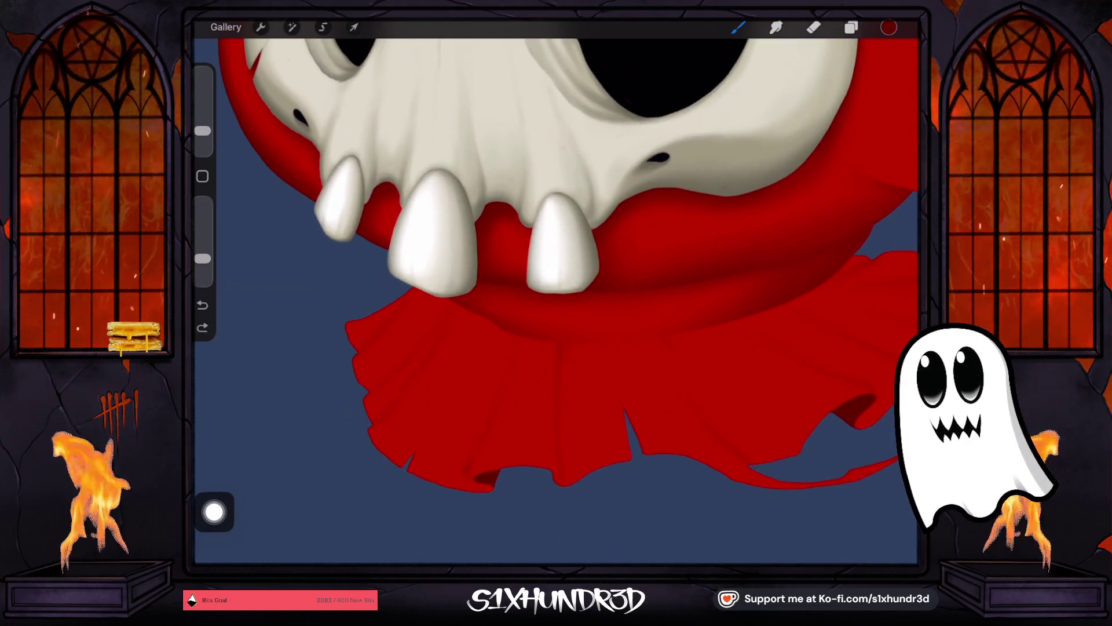
left_click_drag(202, 131, 202, 135)
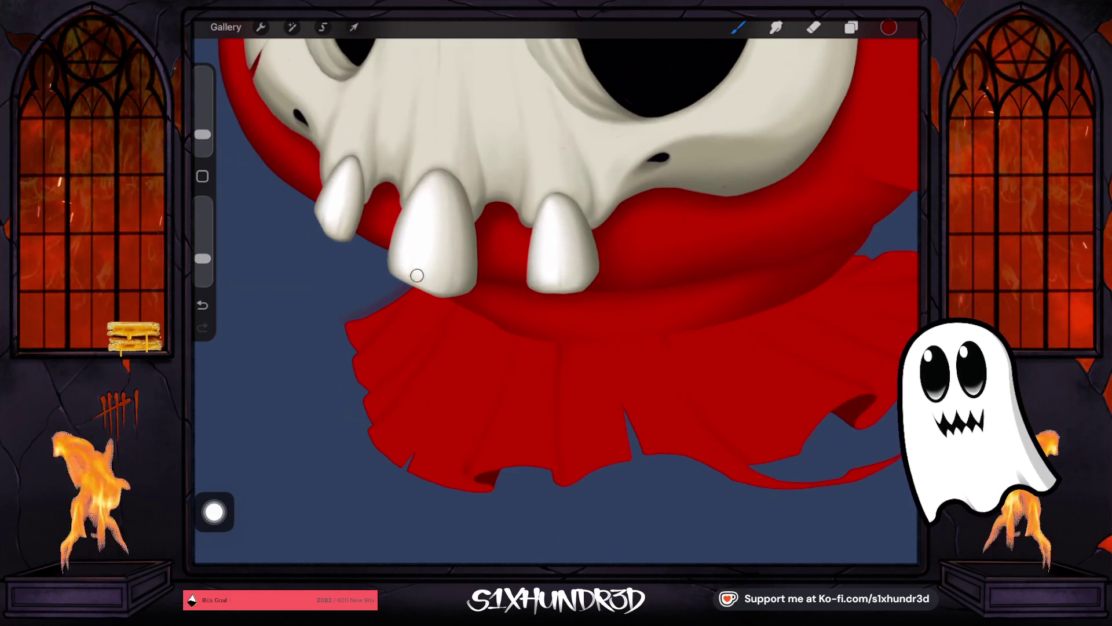
left_click(851, 27)
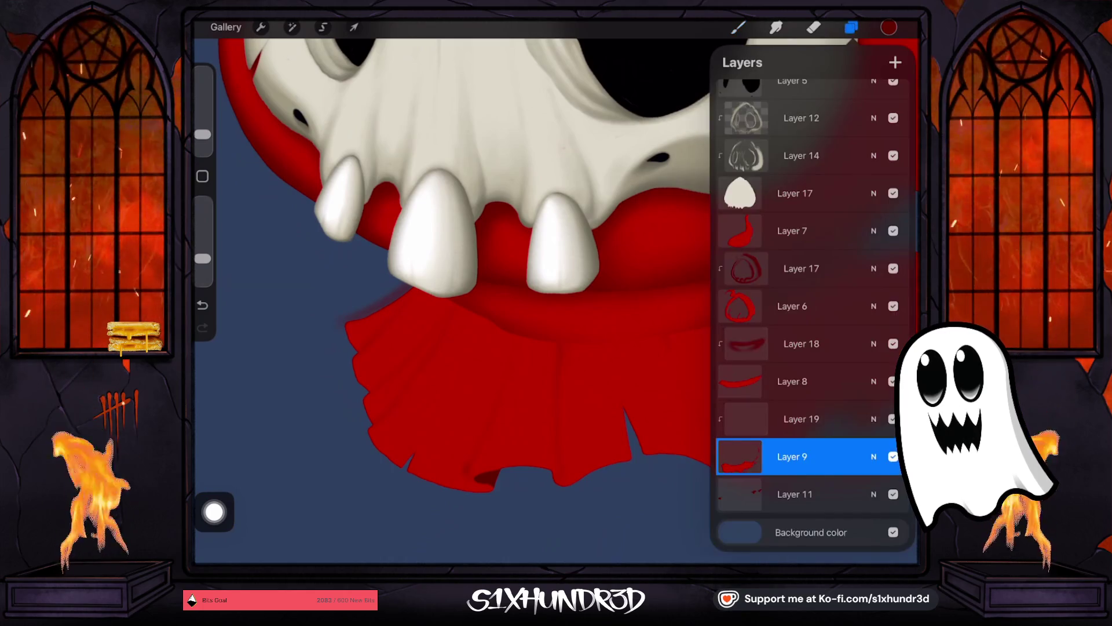
left_click(202, 305)
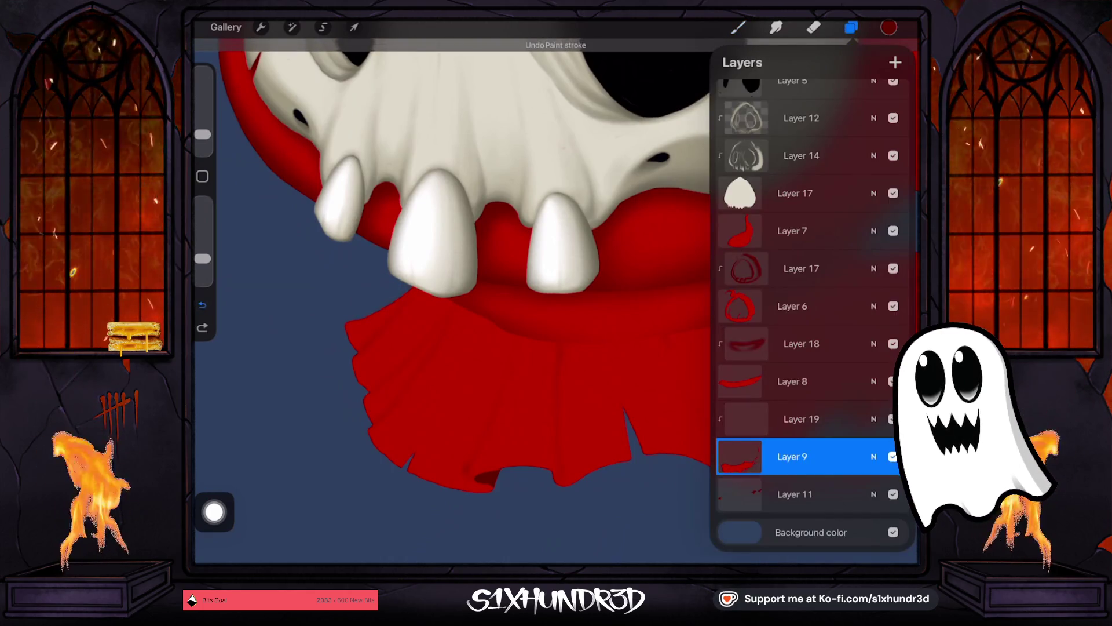
left_click(203, 305)
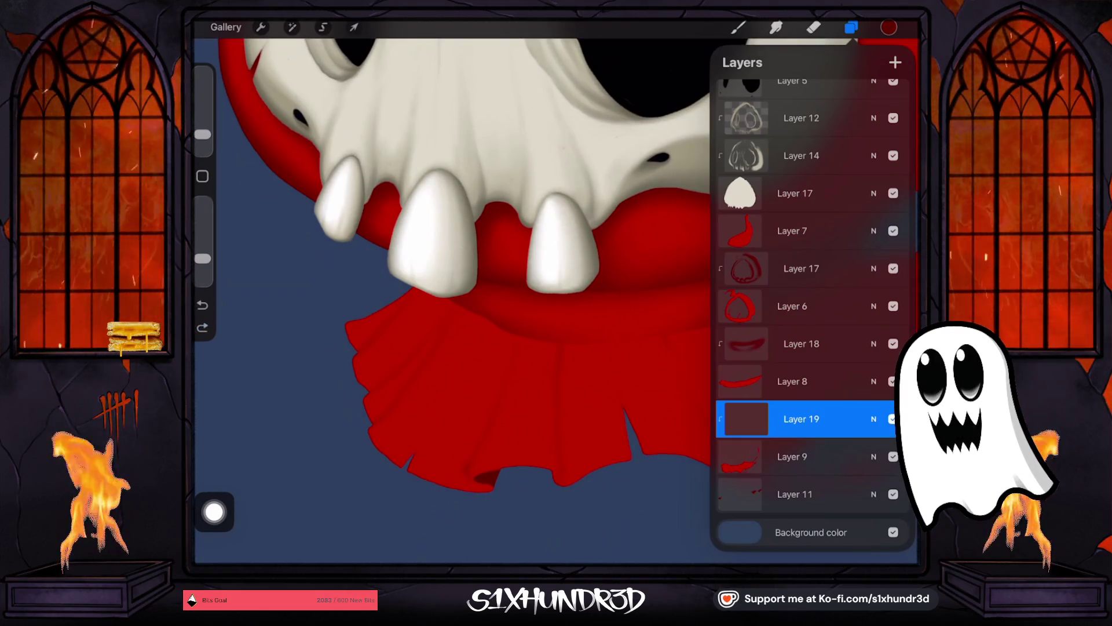
left_click(738, 28)
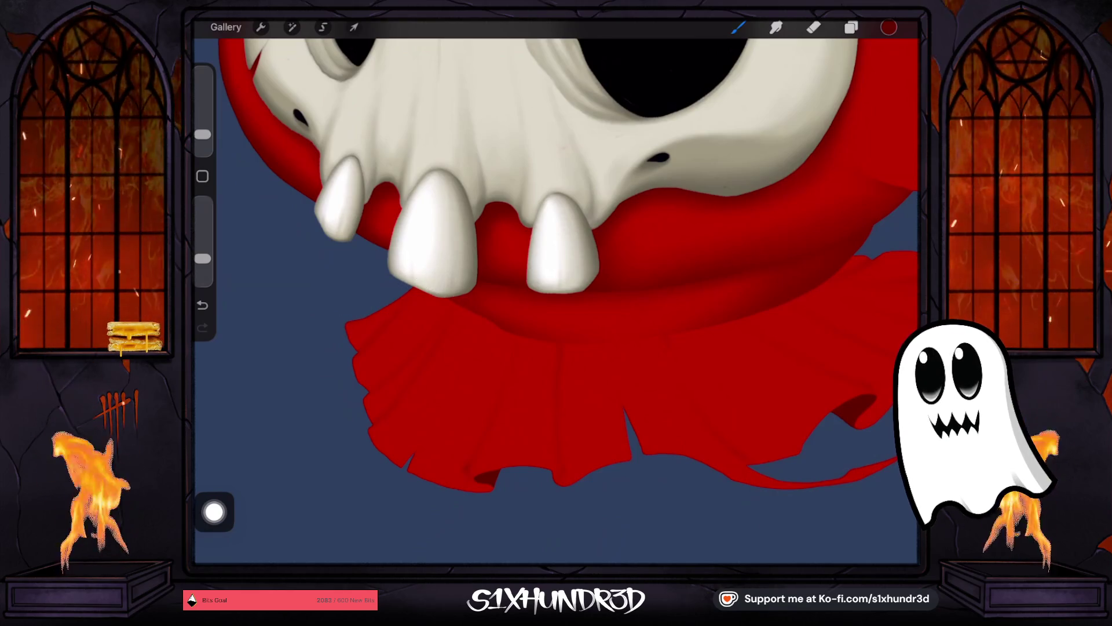
Step: Paint darker red folds on the collar under the teeth, undo a stray stroke, leave brush at 2%
left_click_drag(203, 134, 203, 137)
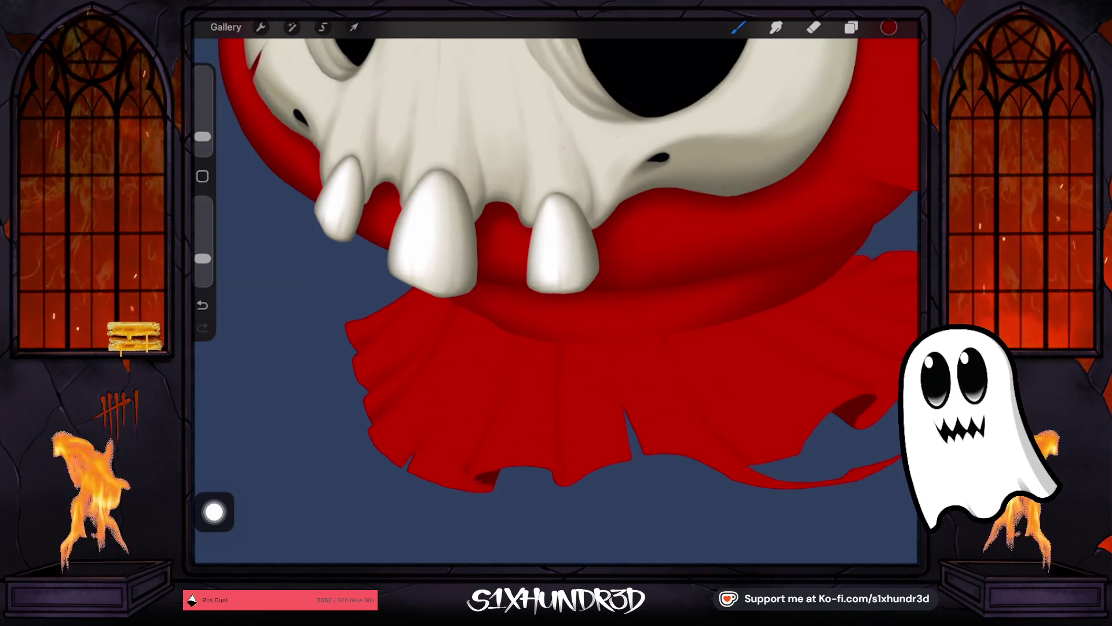
key("e")
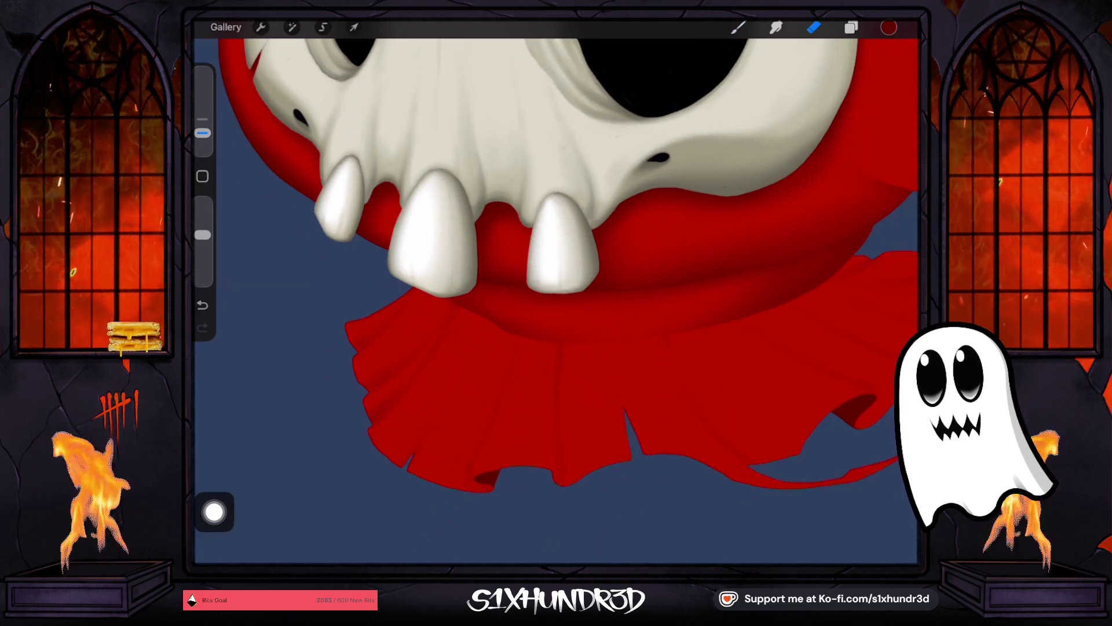
key("b")
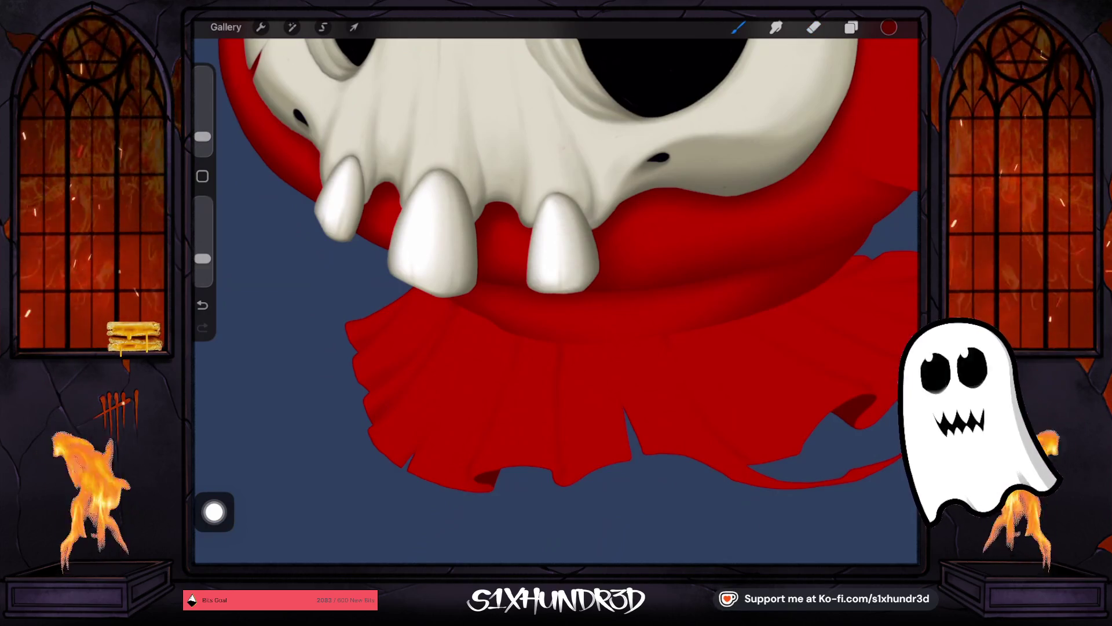
left_click_drag(202, 136, 202, 133)
scroll(556, 289, "down", 5)
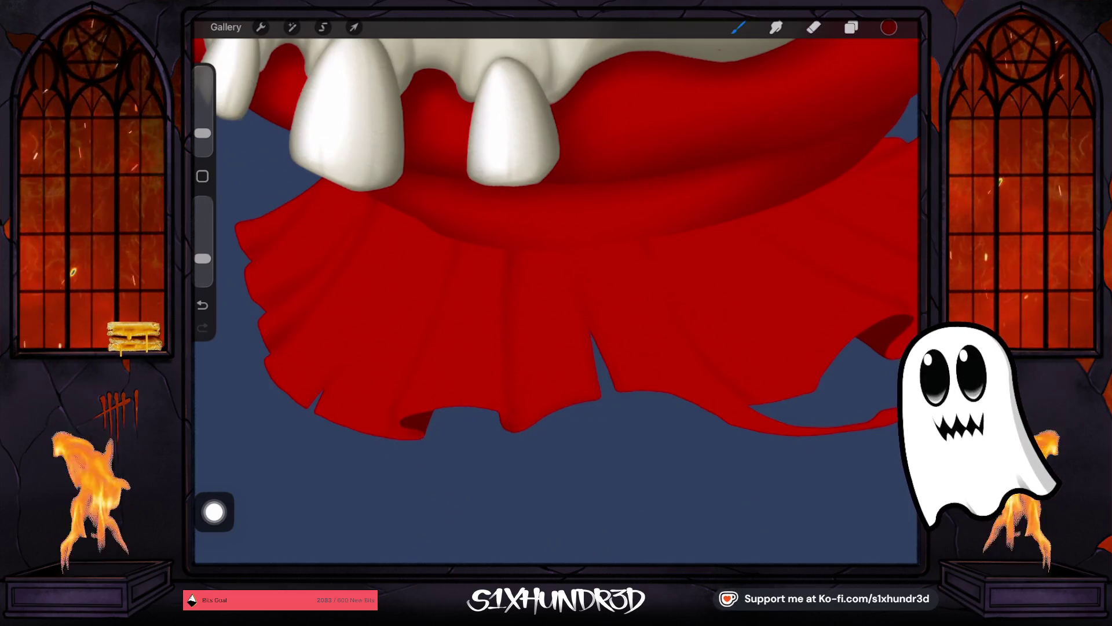
left_click_drag(366, 438, 588, 364)
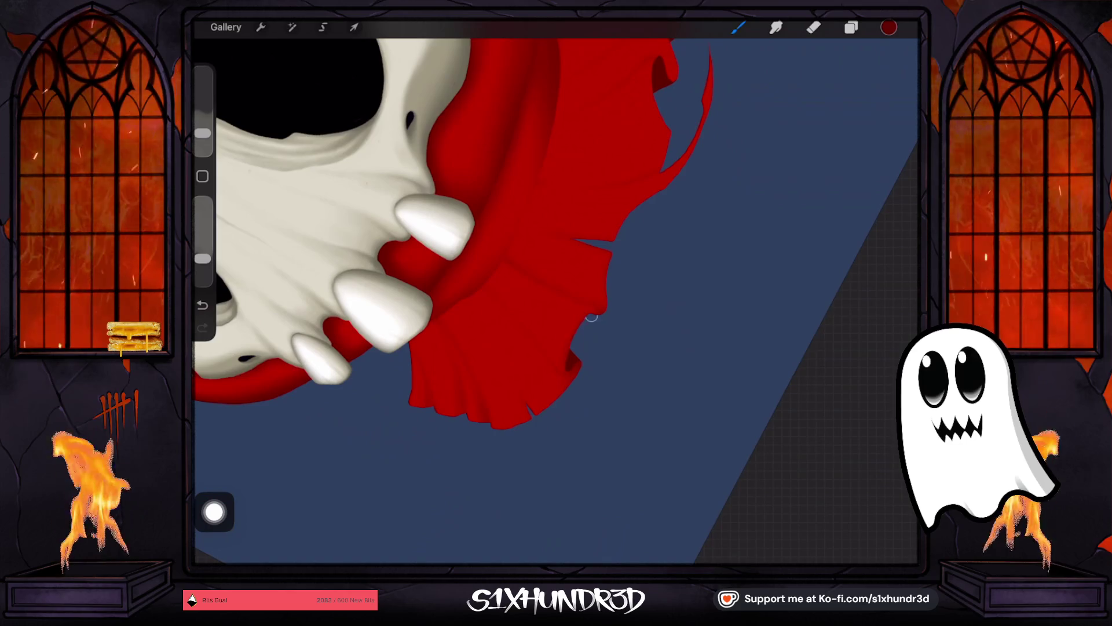
left_click_drag(202, 134, 203, 142)
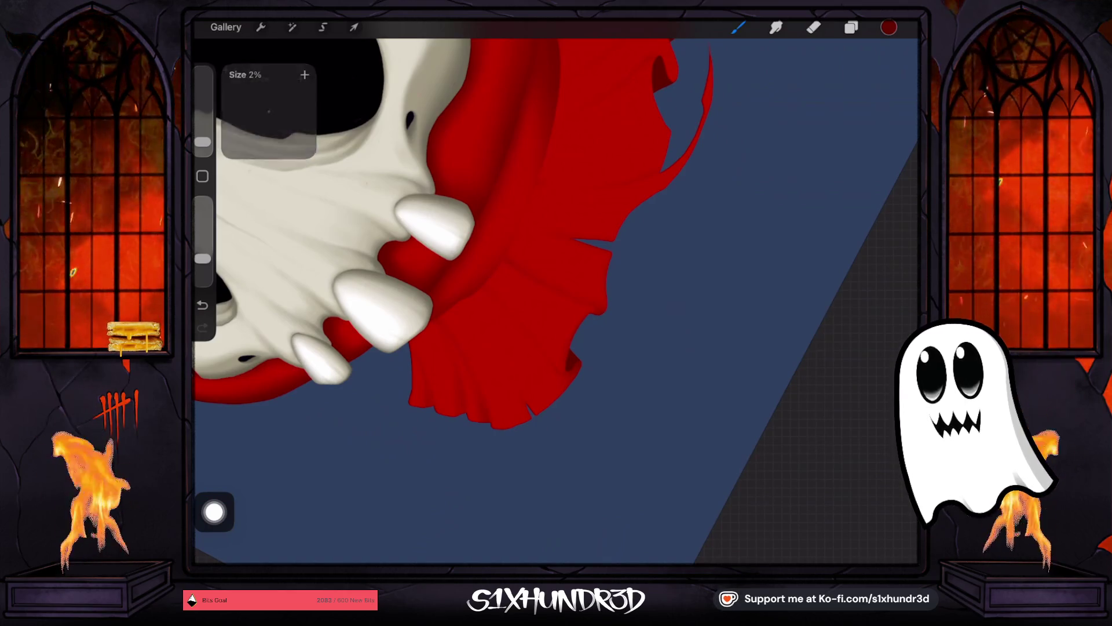
key("ctrl+z")
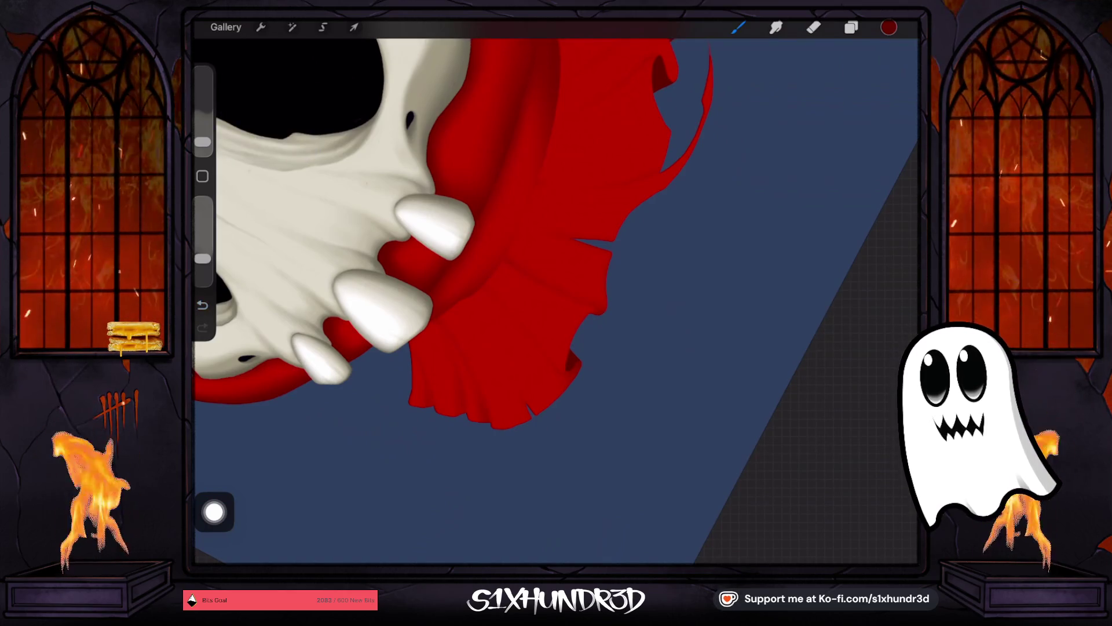
scroll(521, 260, "down", 5)
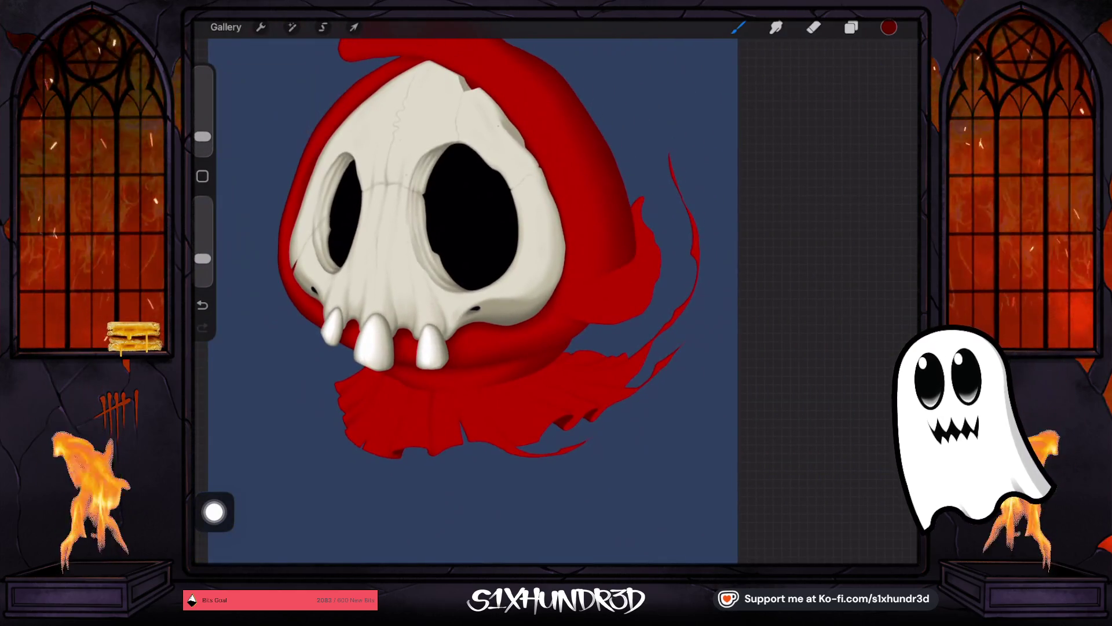
Step: Shade folds into the right-hand cloak flaps with a larger brush, undoing and redoing one stroke
scroll(464, 261, "up", 3)
left_click_drag(203, 137, 203, 132)
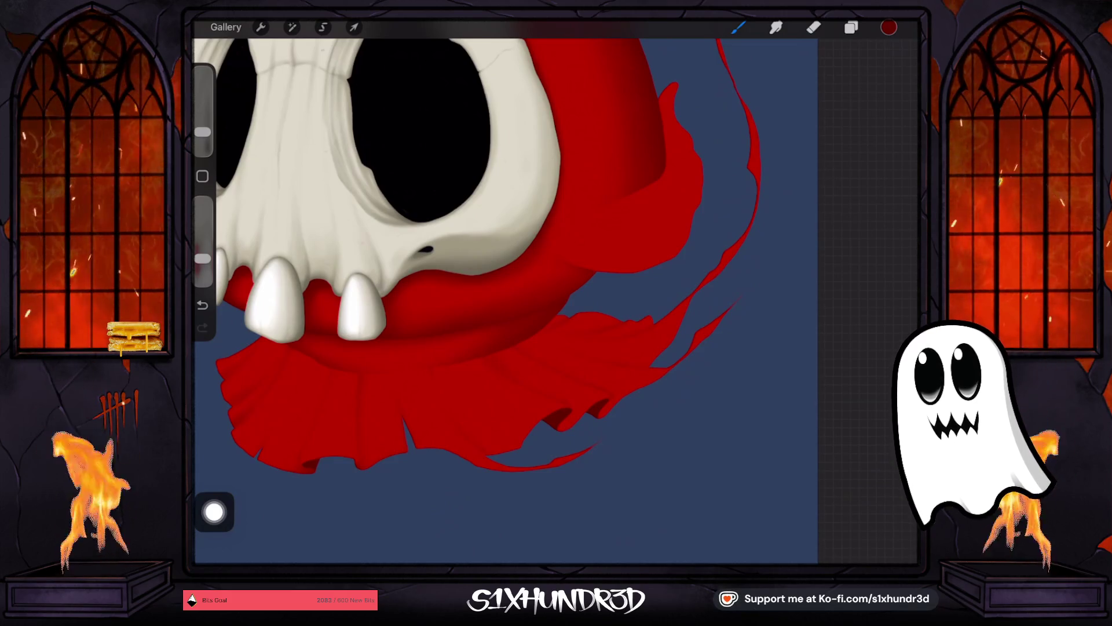
left_click_drag(202, 133, 203, 128)
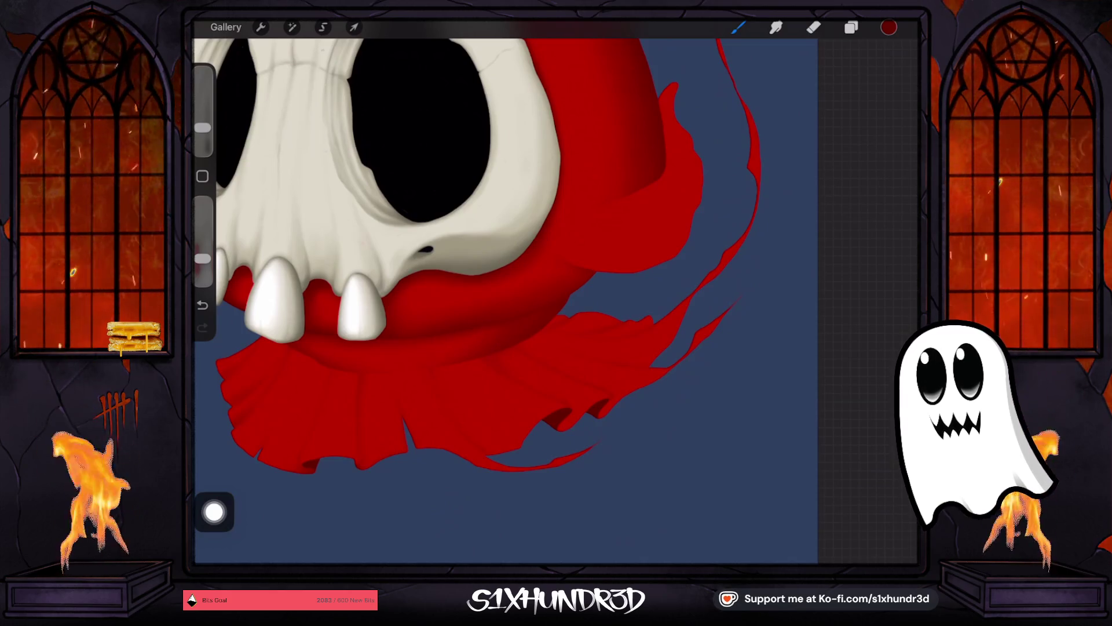
left_click_drag(203, 127, 203, 132)
key("ctrl+z")
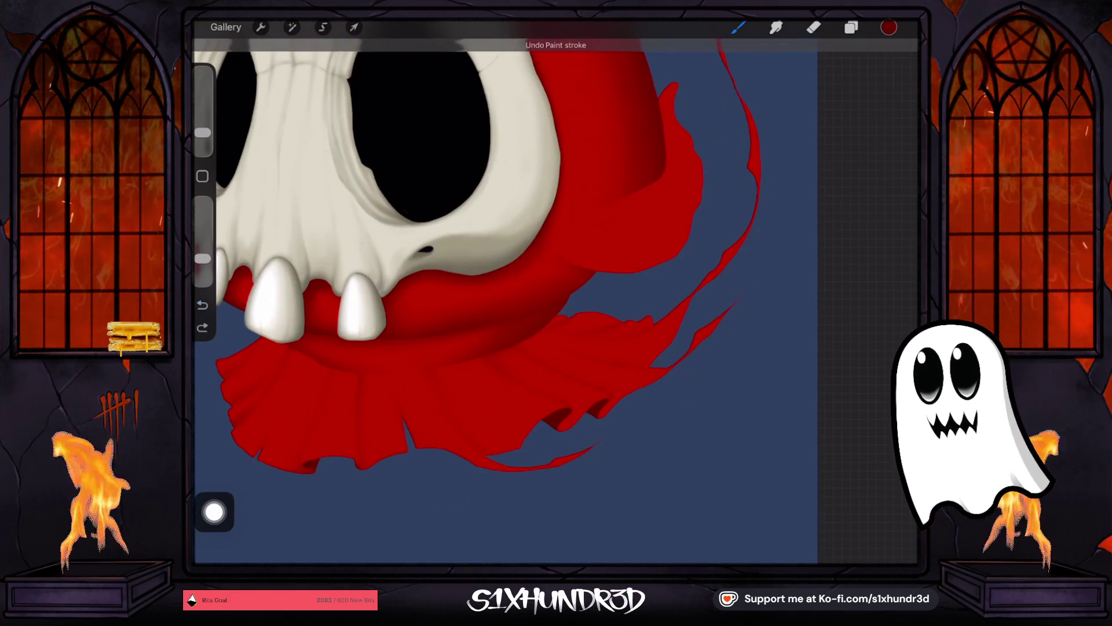
key("ctrl+shift+z")
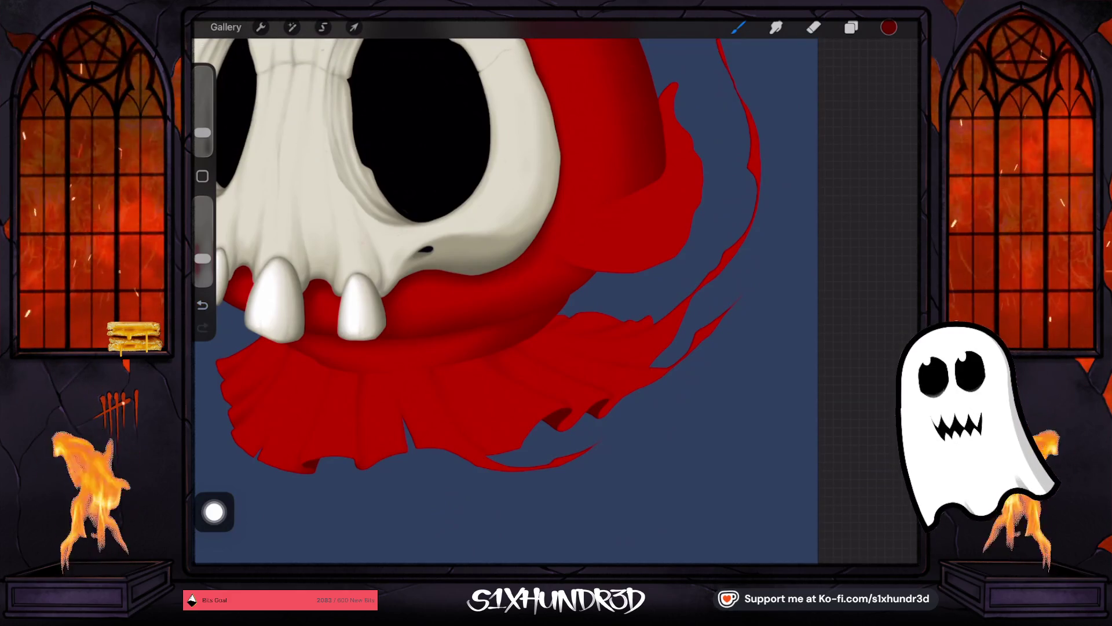
left_click_drag(203, 133, 203, 128)
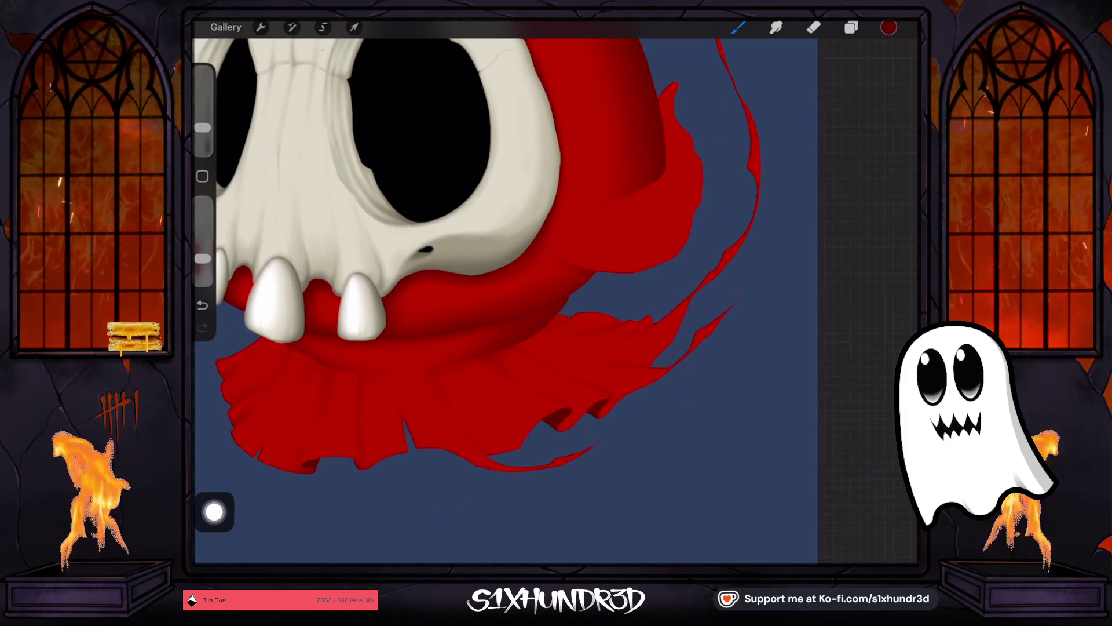
Step: Add finer shadows and highlights to the right cloak flaps at about 4-5% brush size
left_click_drag(202, 128, 202, 132)
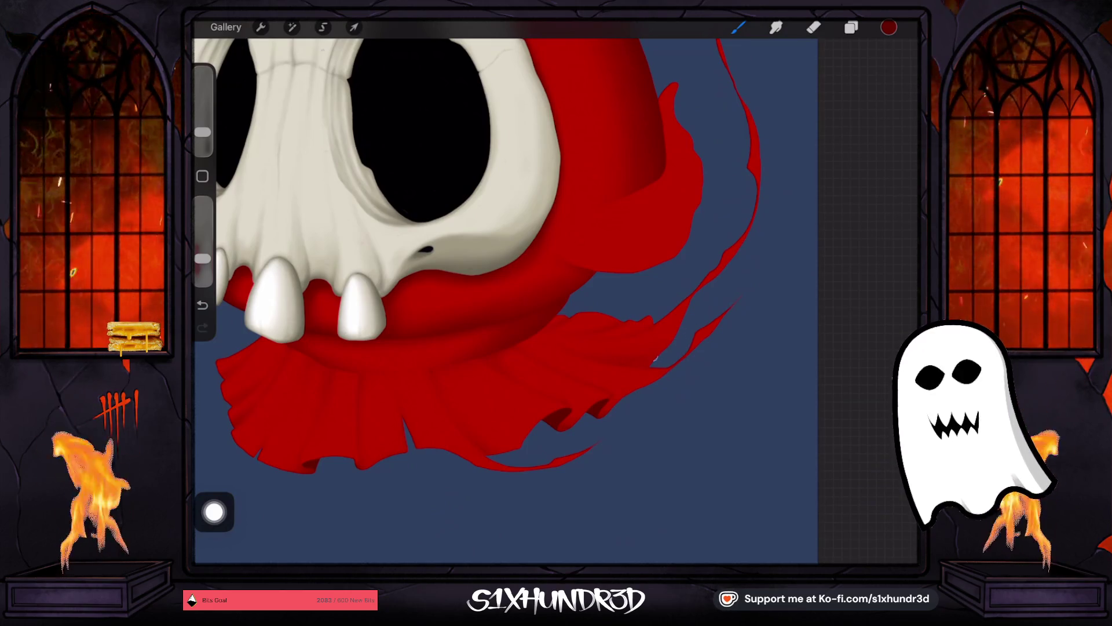
left_click_drag(202, 132, 202, 137)
scroll(620, 231, "up", 5)
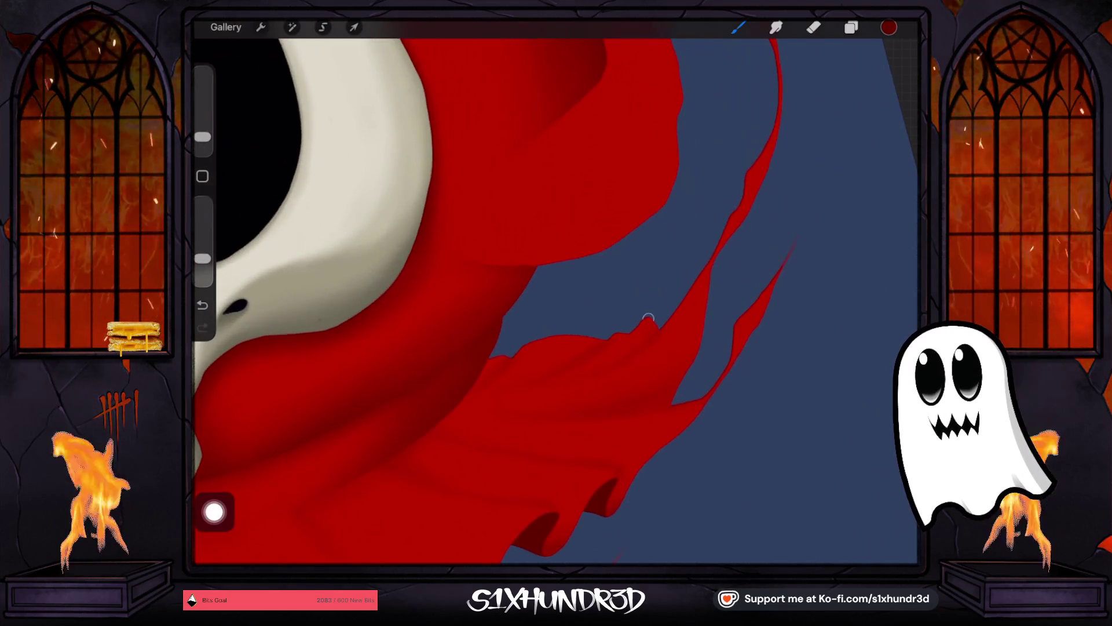
left_click_drag(202, 137, 202, 138)
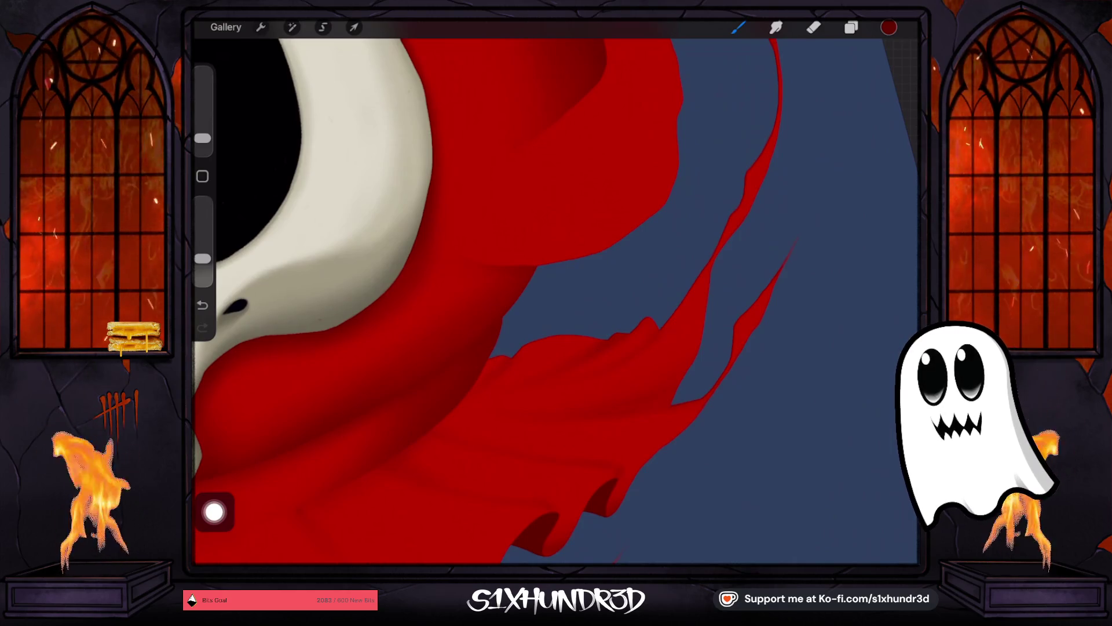
key("ctrl+z")
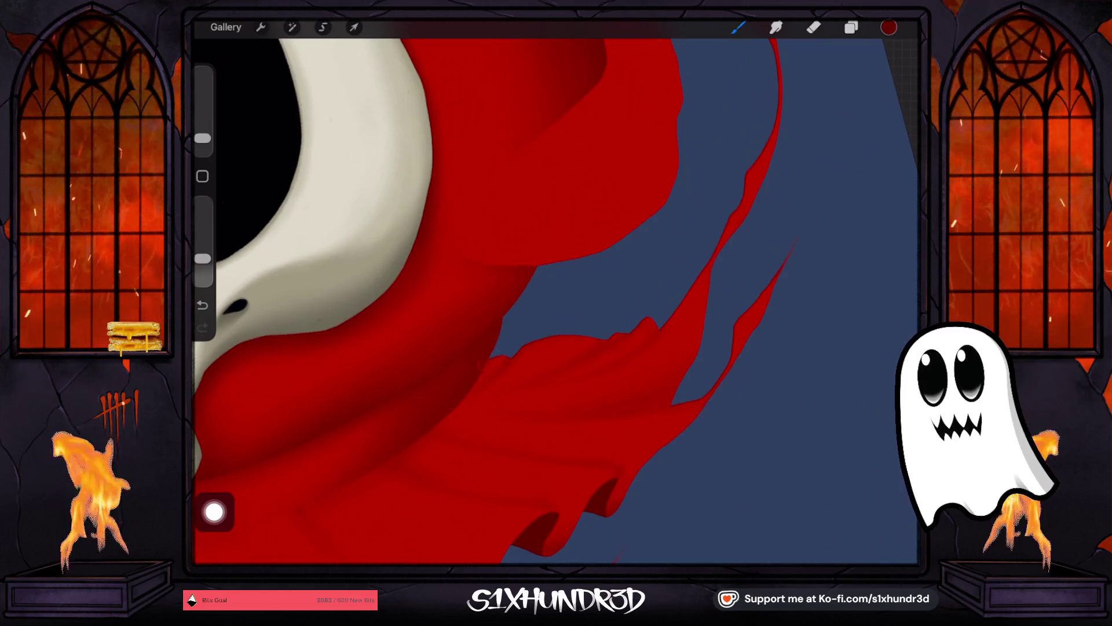
scroll(556, 302, "up", 3)
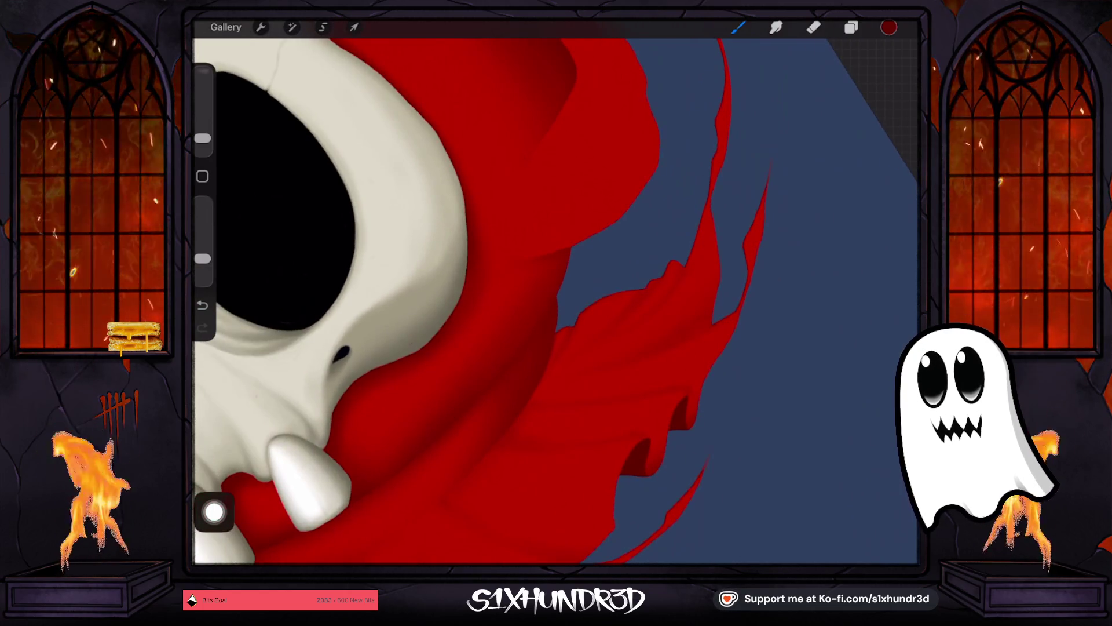
left_click_drag(203, 138, 203, 134)
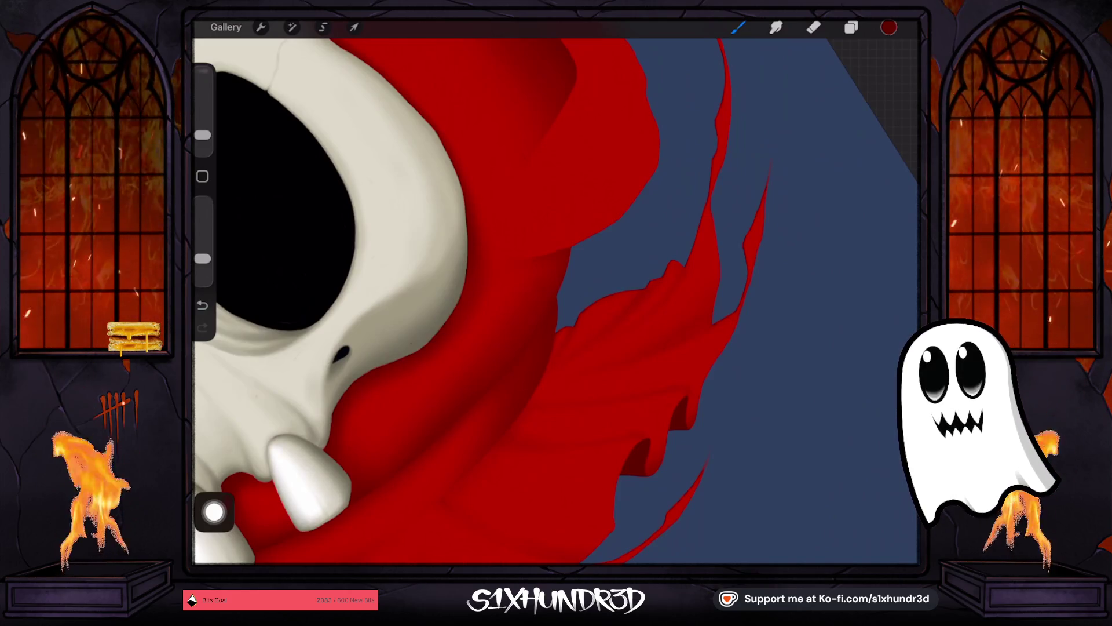
scroll(555, 302, "down", 3)
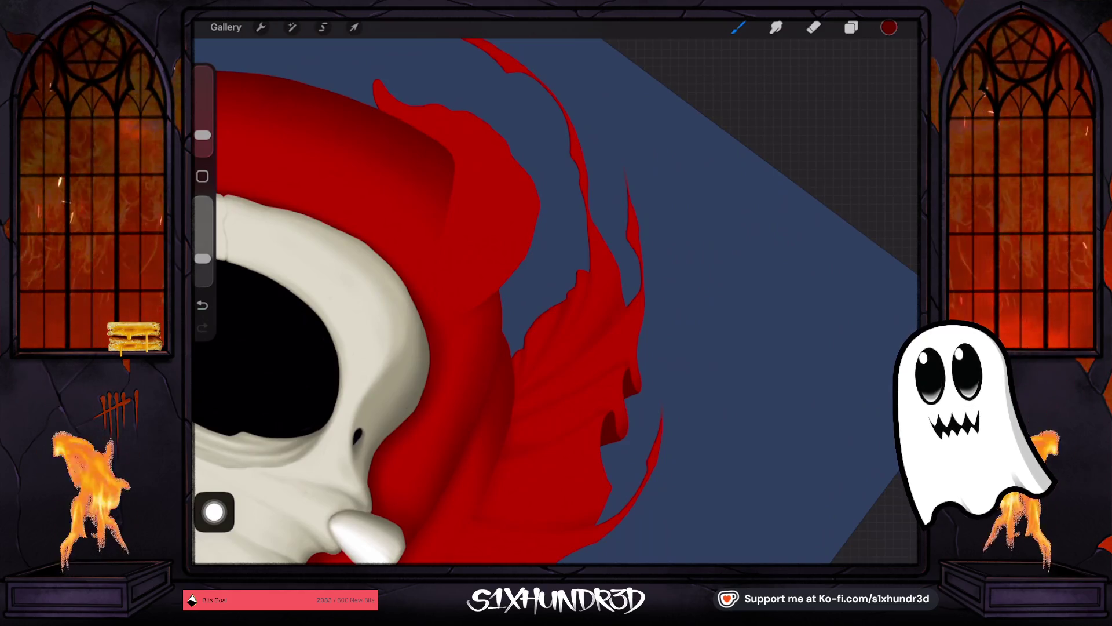
left_click_drag(202, 135, 202, 133)
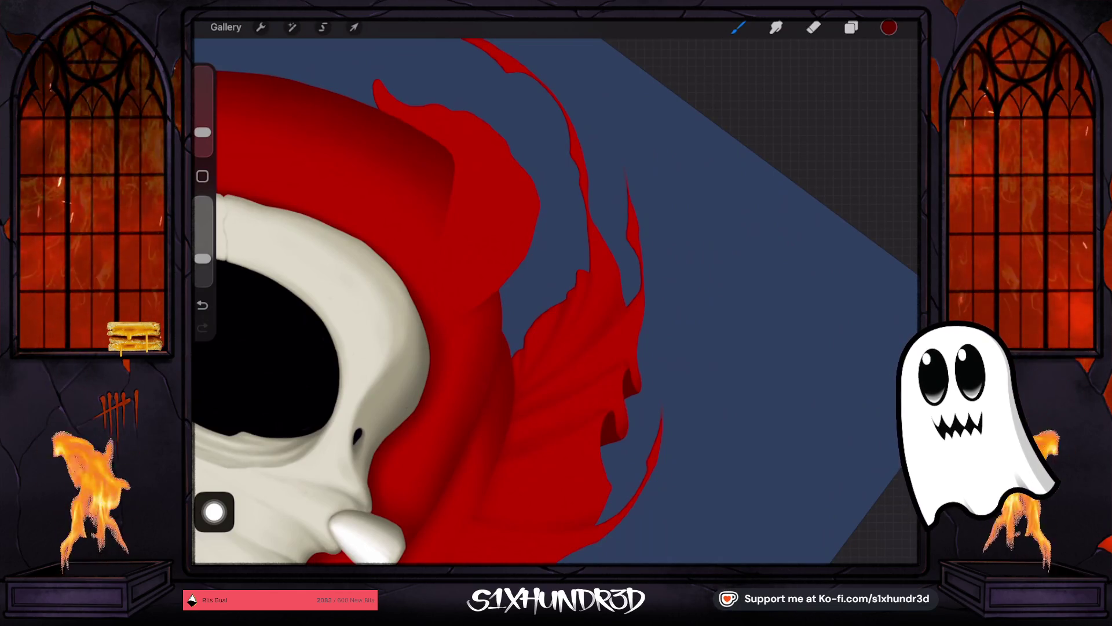
left_click_drag(202, 132, 202, 127)
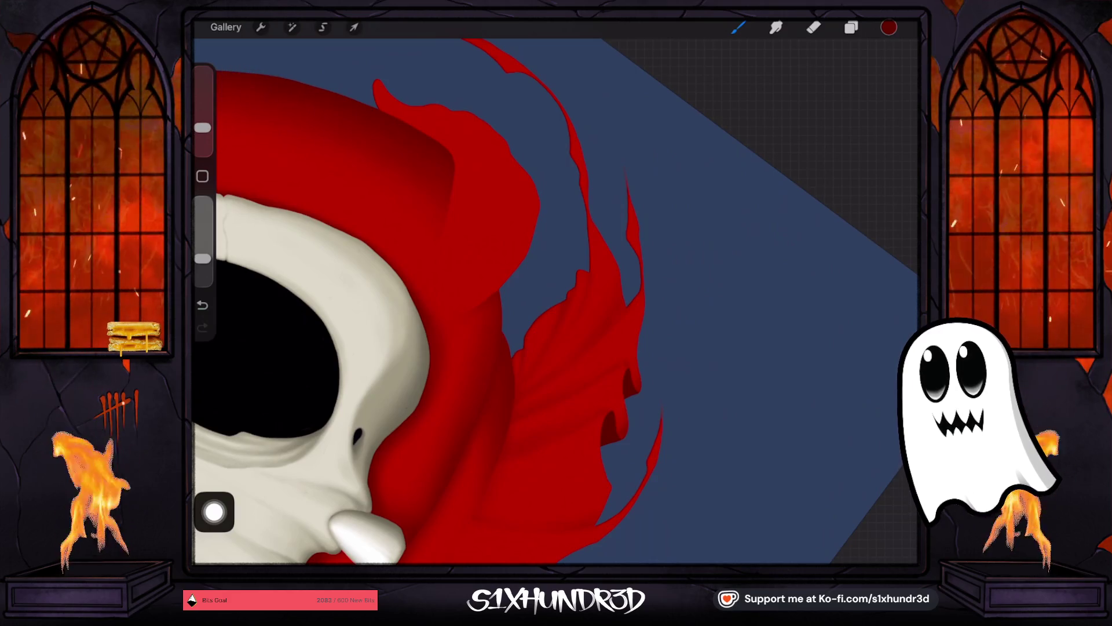
scroll(406, 319, "down", 3)
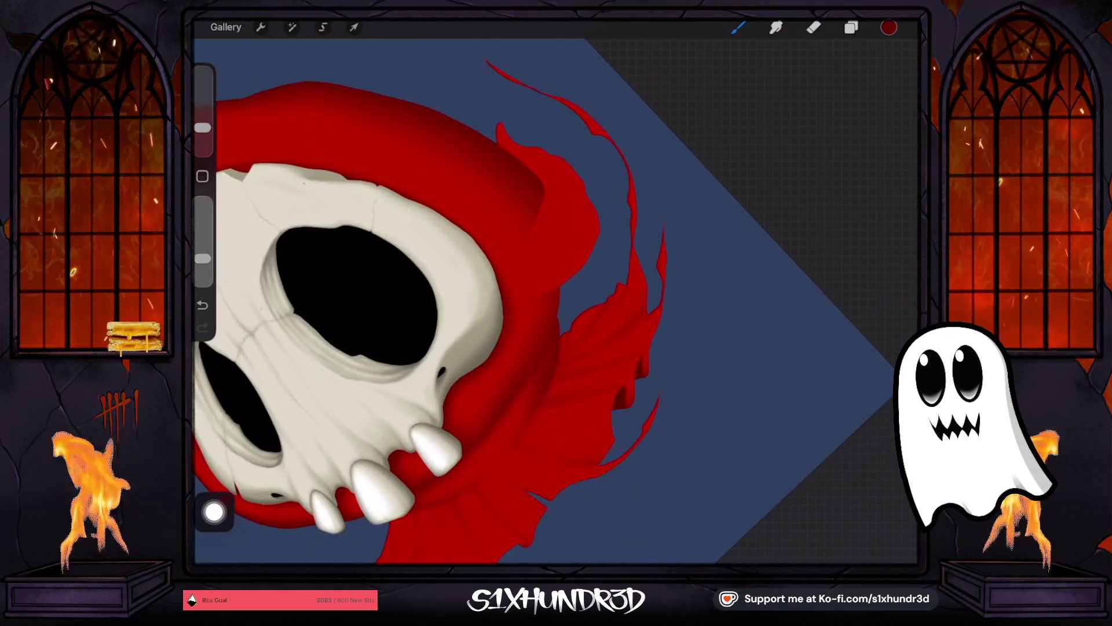
scroll(434, 301, "down", 3)
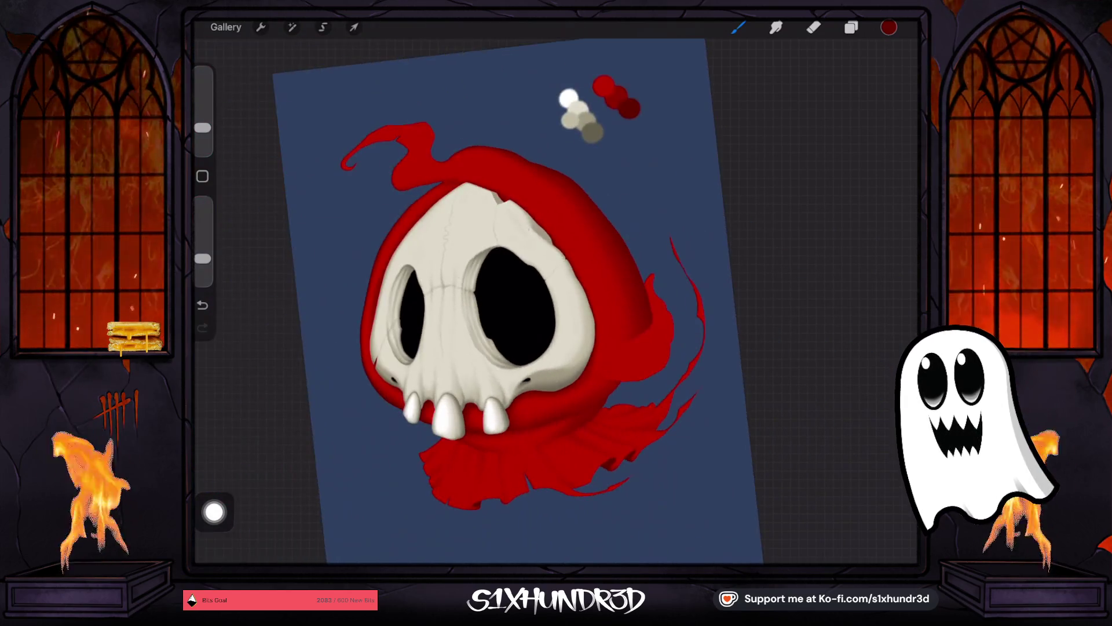
Step: Add Layer 20 above the cloak's Layer 7 and set it as a clipping mask
left_click(851, 27)
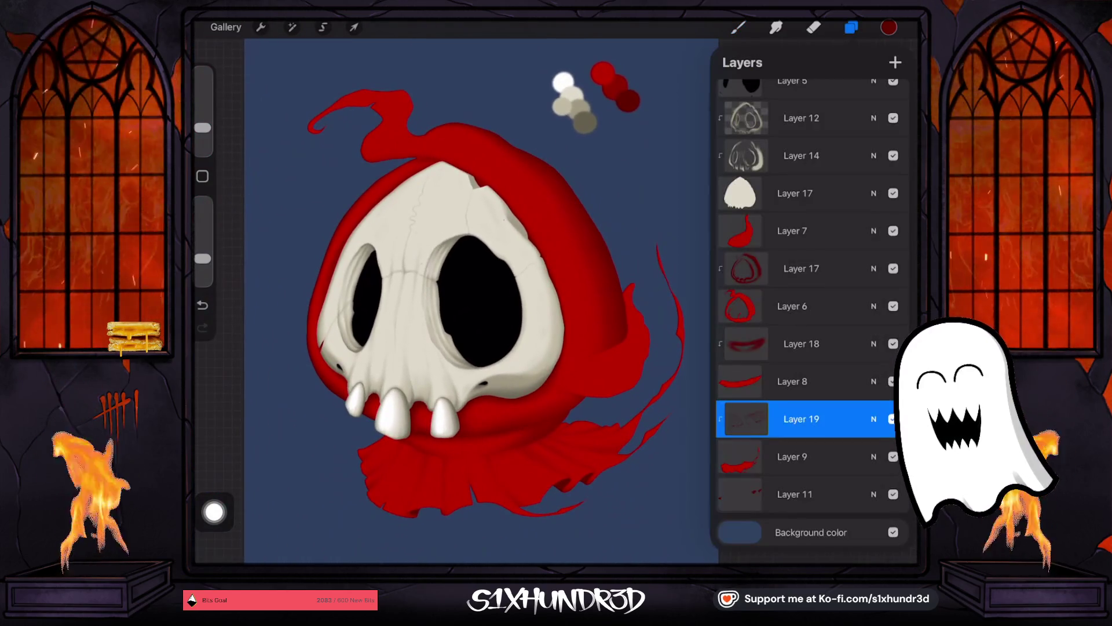
left_click(792, 231)
left_click(895, 62)
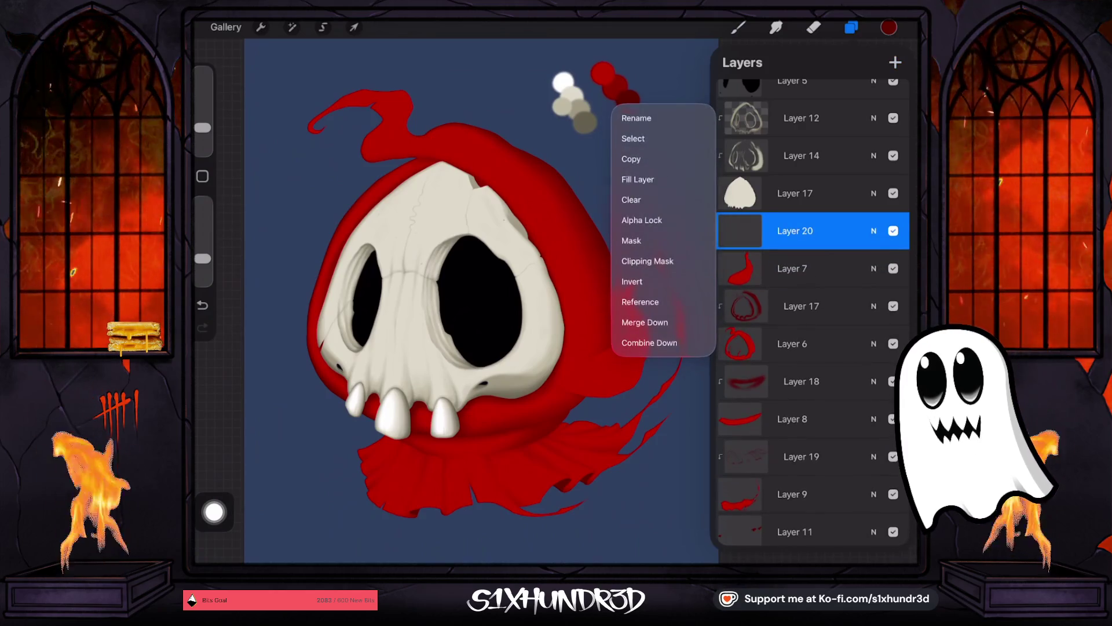
left_click(672, 263)
left_click(738, 27)
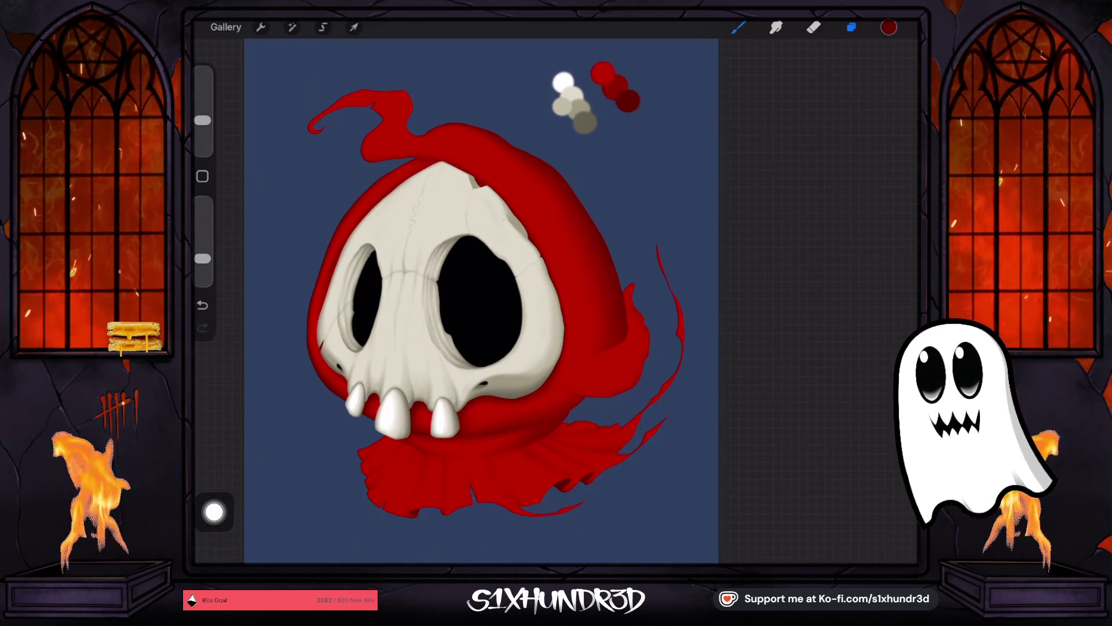
Step: Fine-tune the dark blue background colour and confirm Layer 20 is still the active layer
left_click(851, 27)
scroll(811, 289, "down", 5)
left_click(800, 530)
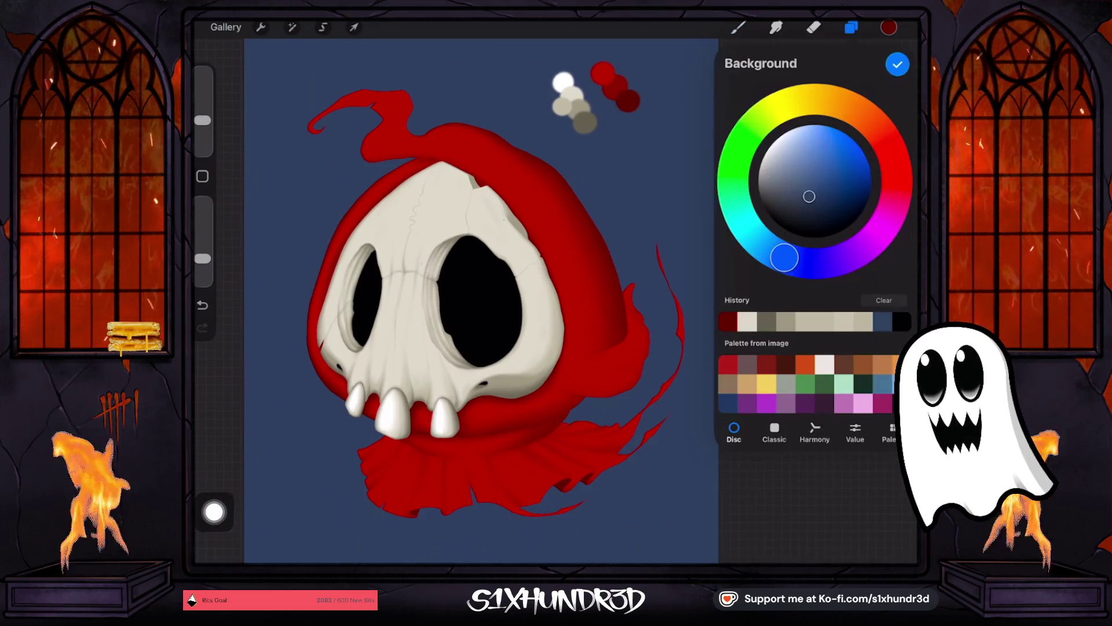
mouse_move(811, 223)
left_mouse_down()
mouse_move(826, 202)
mouse_move(817, 198)
left_mouse_up()
left_click(738, 27)
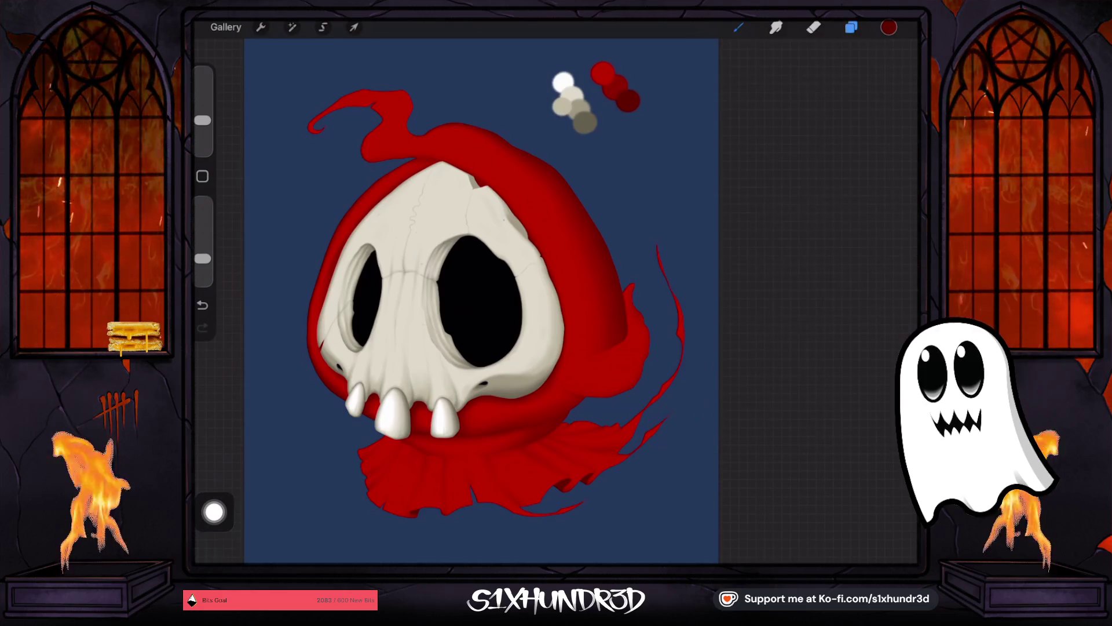
left_click(889, 27)
left_click(851, 27)
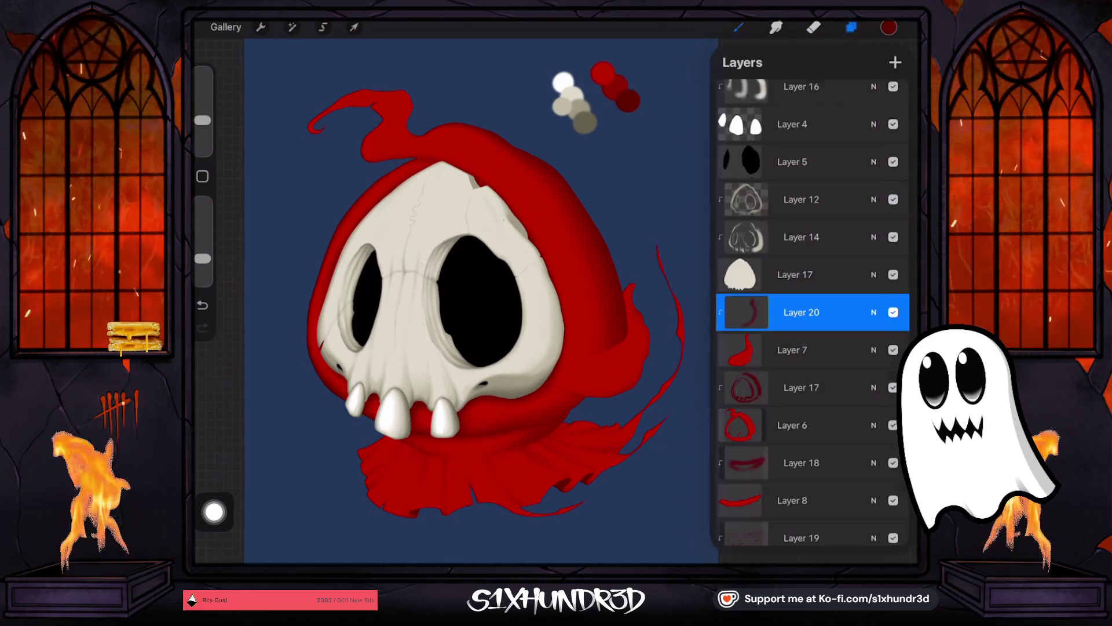
left_click(851, 27)
scroll(604, 381, "up", 5)
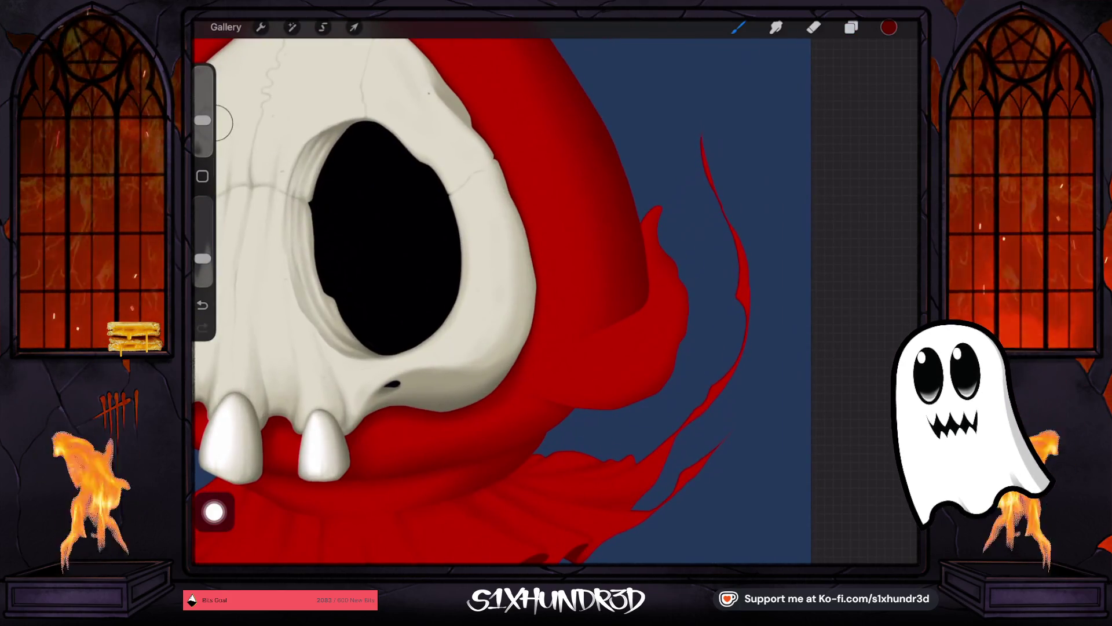
Step: Deepen the red shading along the hood's right edge beside the skull, then zoom out
left_click_drag(202, 120, 203, 125)
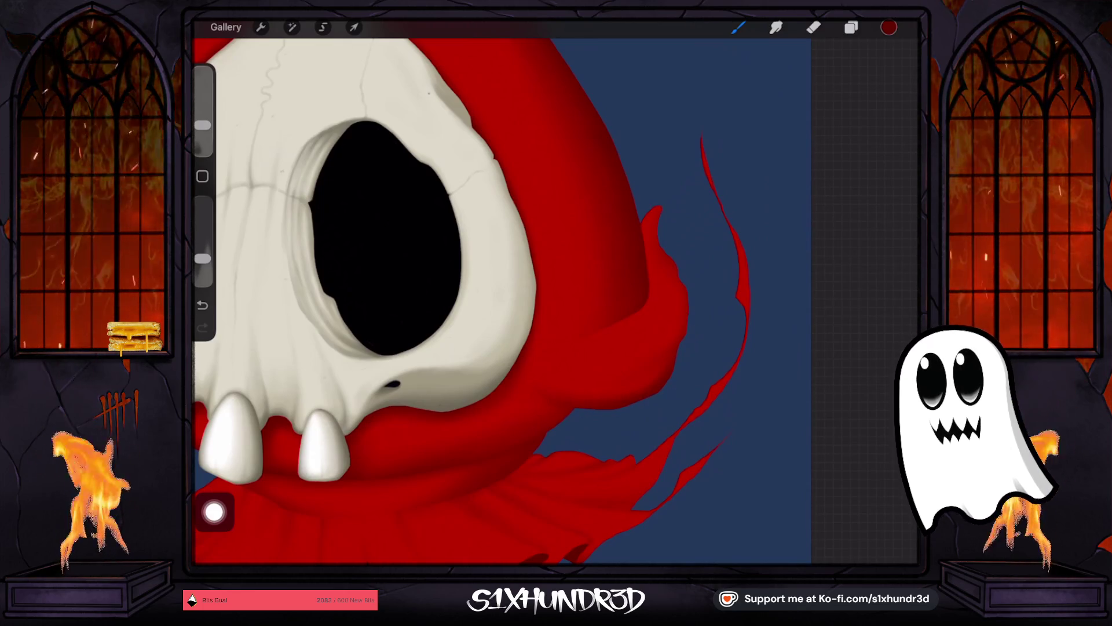
left_click_drag(202, 125, 202, 131)
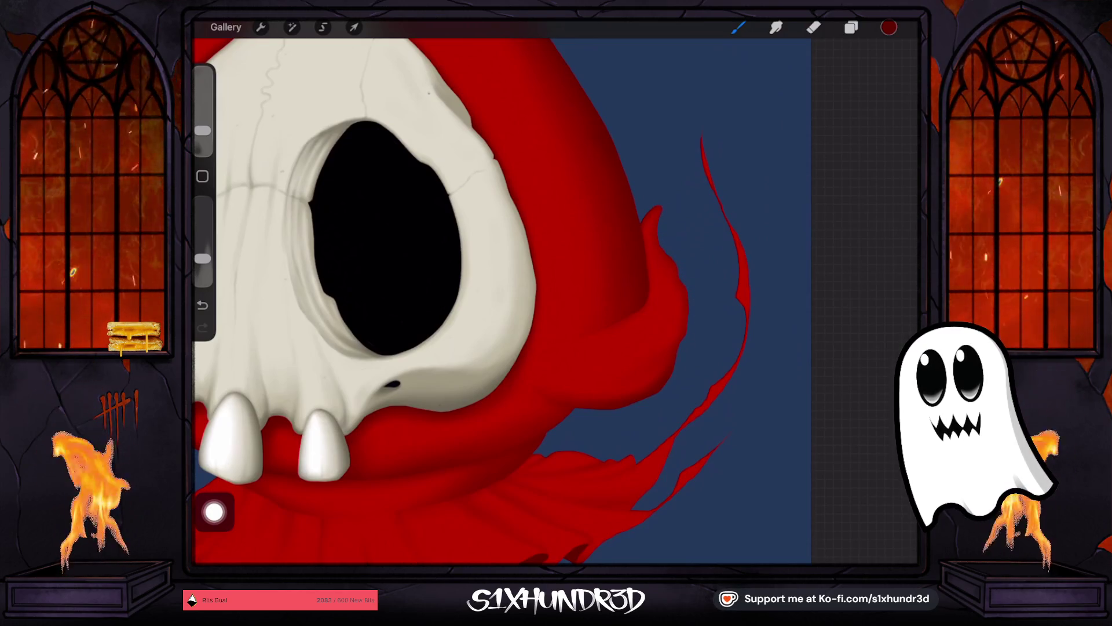
left_click_drag(202, 130, 202, 123)
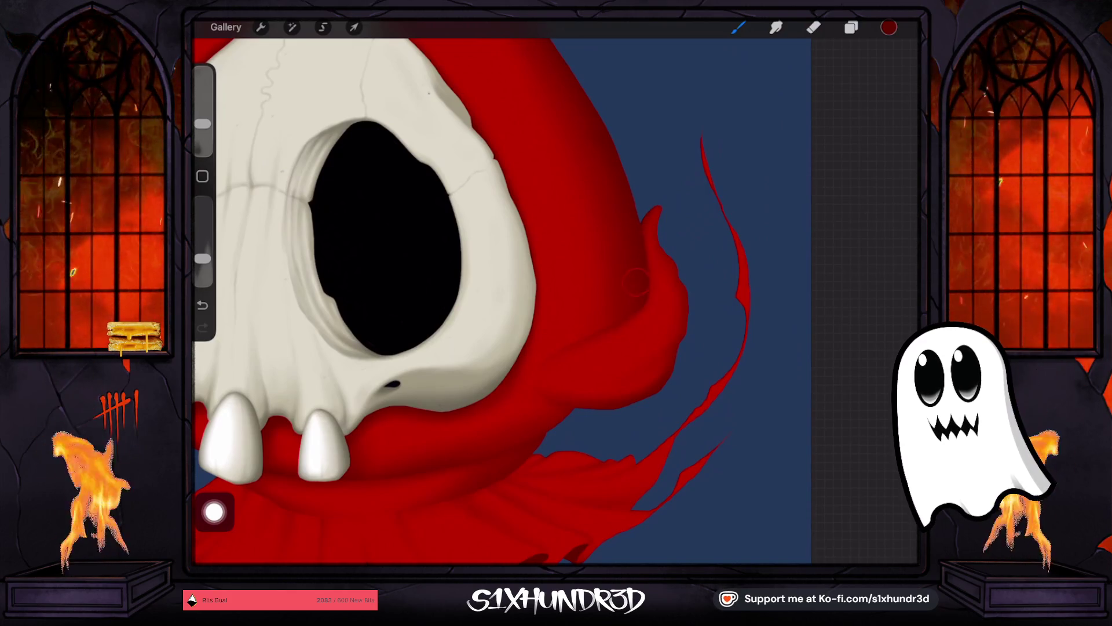
left_click_drag(202, 124, 203, 132)
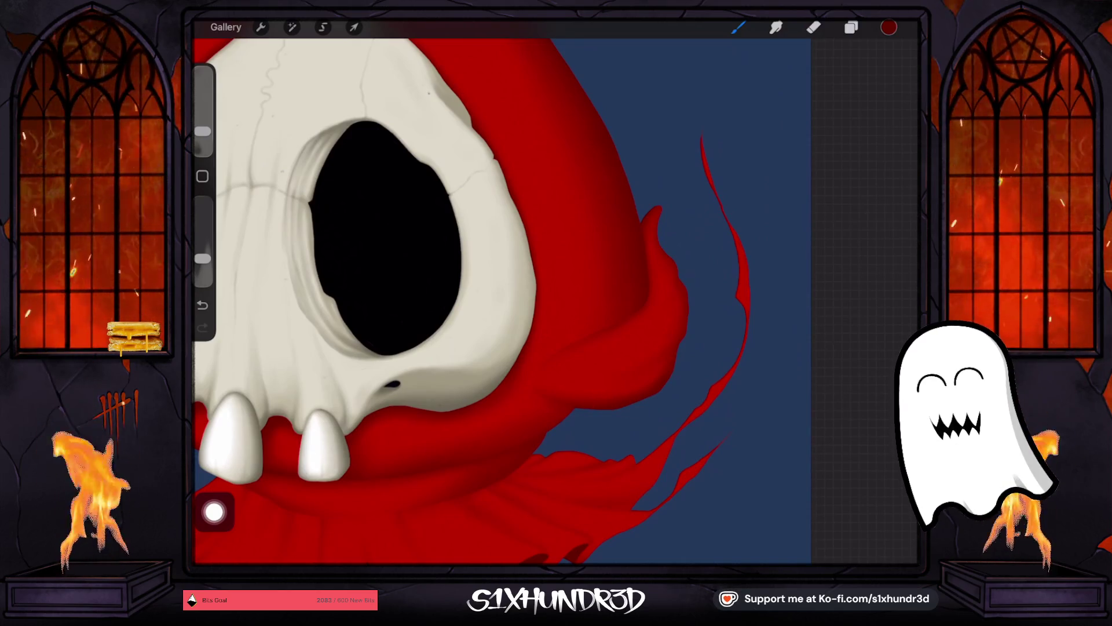
left_click_drag(202, 132, 202, 126)
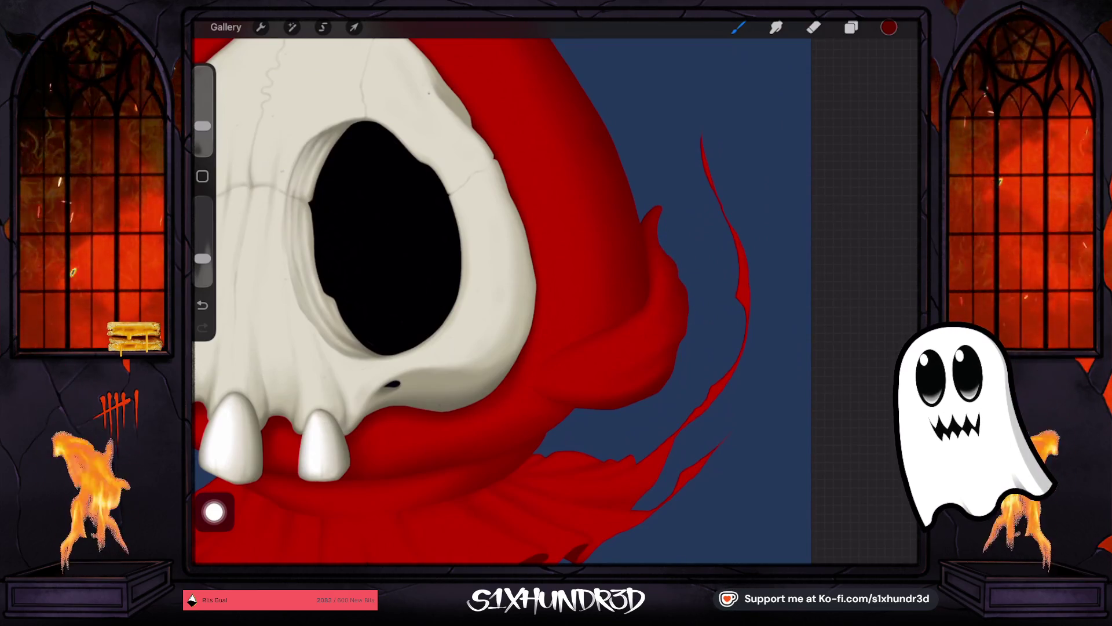
scroll(501, 290, "down", 5)
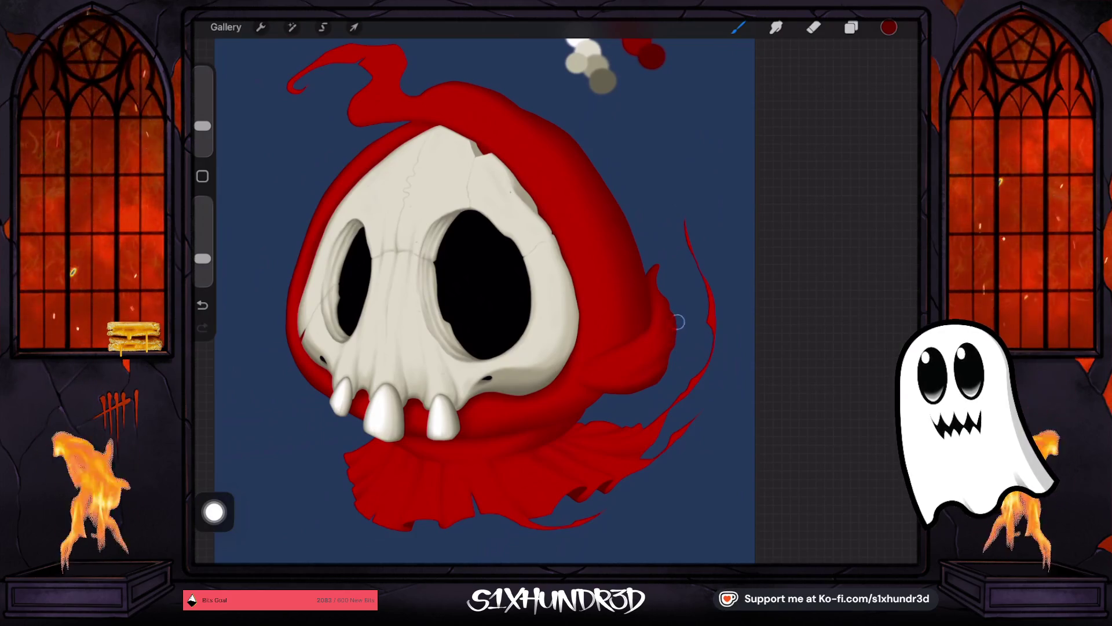
Step: Select Layer 7, which holds the hood's curled tip, and zoom in on the hood top
scroll(501, 301, "down", 3)
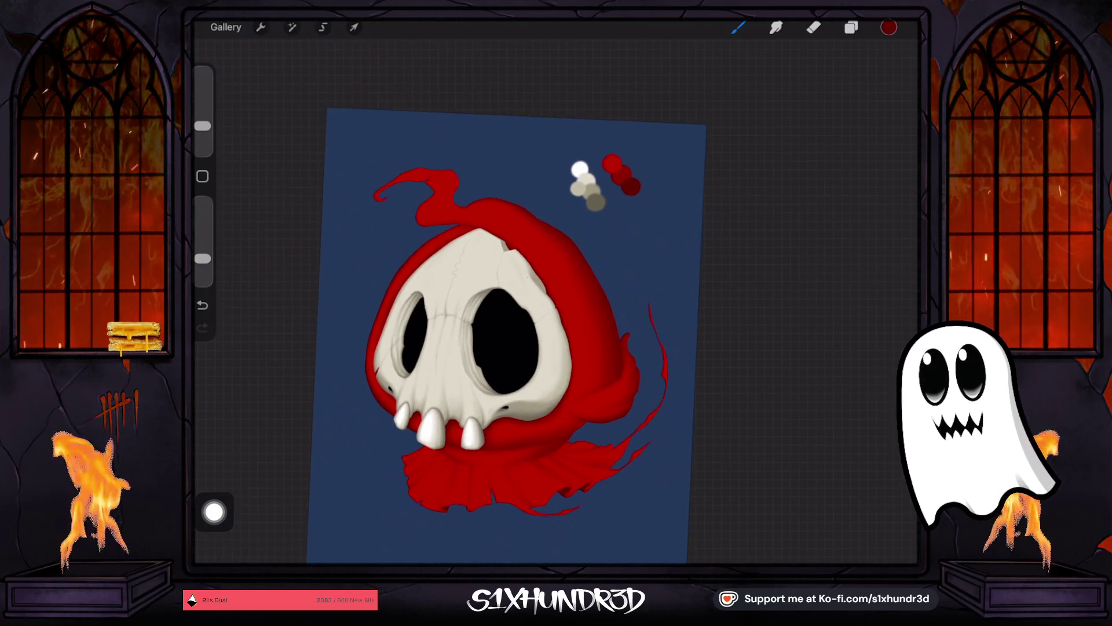
left_click(851, 27)
scroll(811, 313, "down", 3)
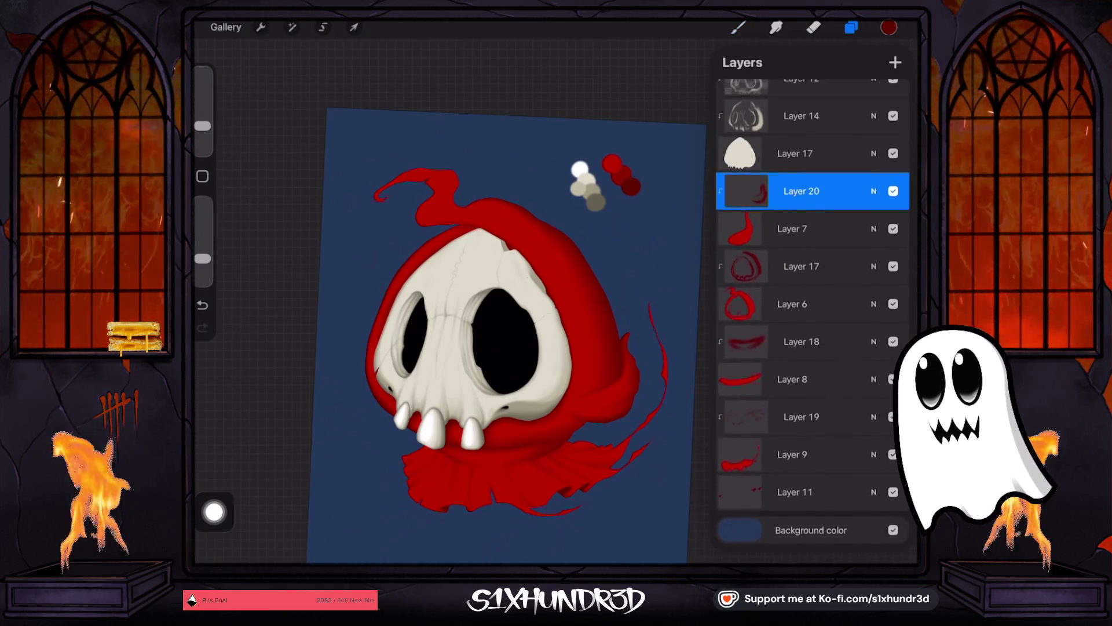
left_click(792, 230)
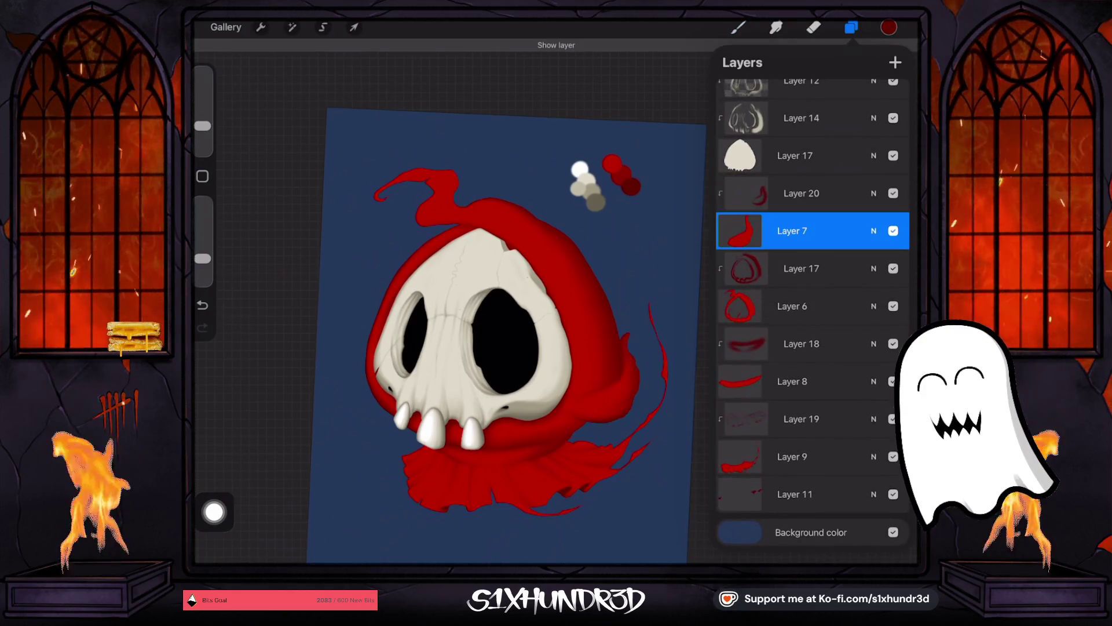
left_click(802, 269)
left_click(738, 28)
scroll(522, 261, "up", 5)
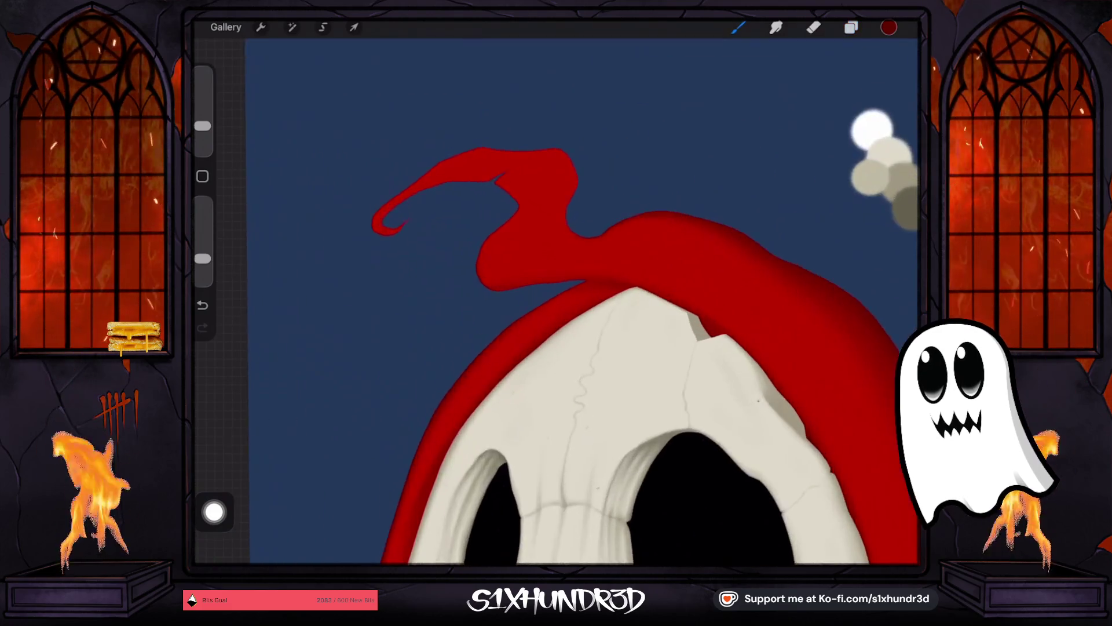
Step: Paint fine shading into the hood's hooked tip with a small brush, undoing two bad strokes
left_click_drag(202, 125, 202, 131)
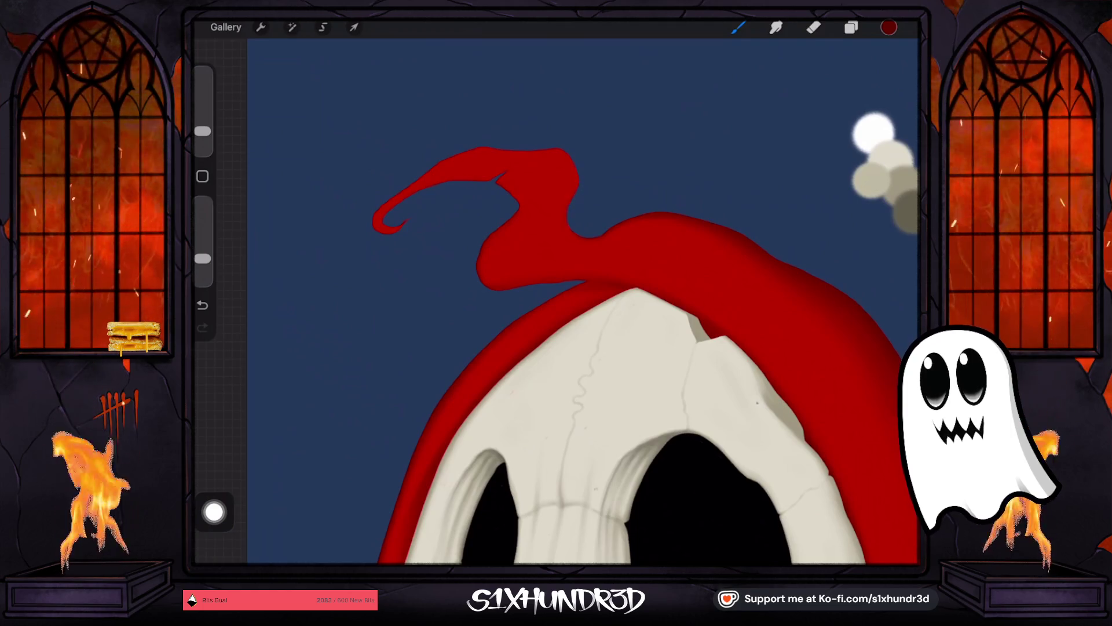
left_click_drag(202, 131, 202, 127)
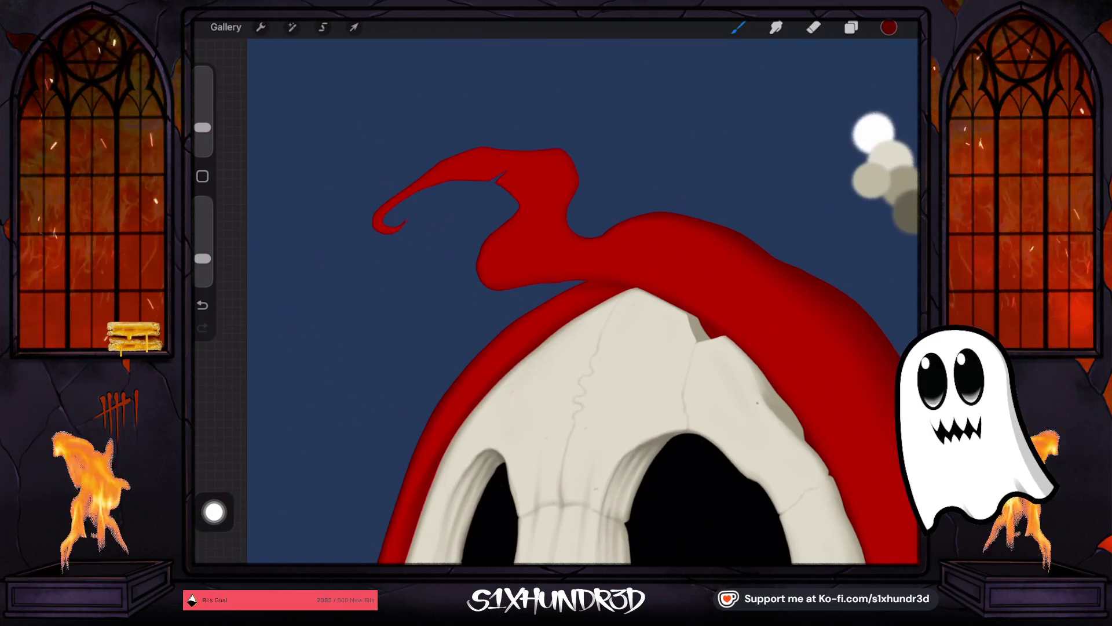
left_click_drag(202, 127, 202, 132)
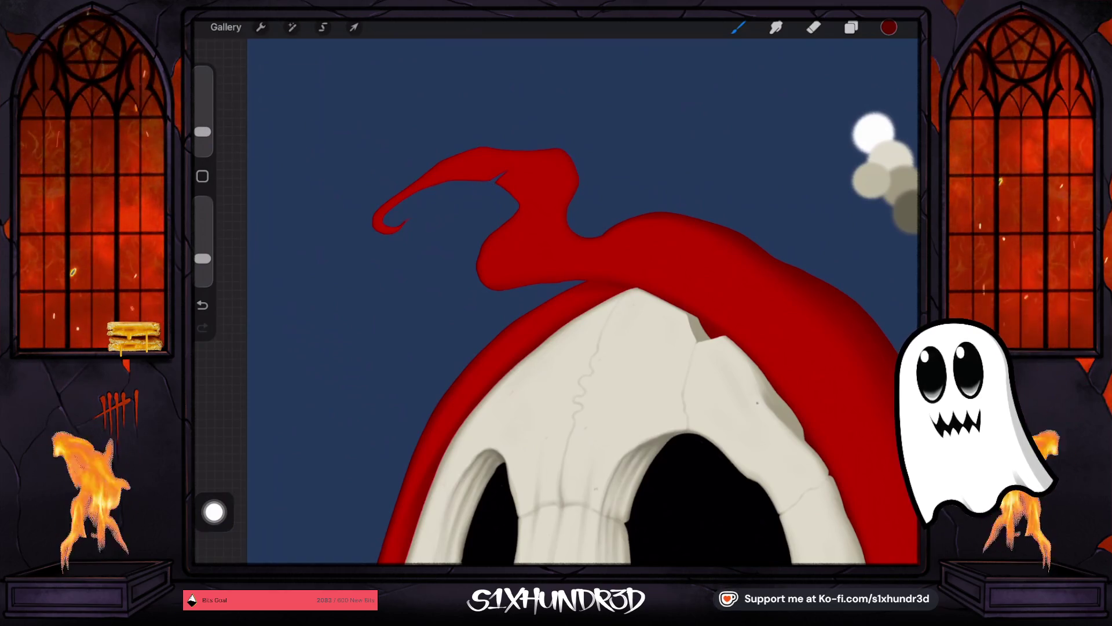
left_click(203, 305)
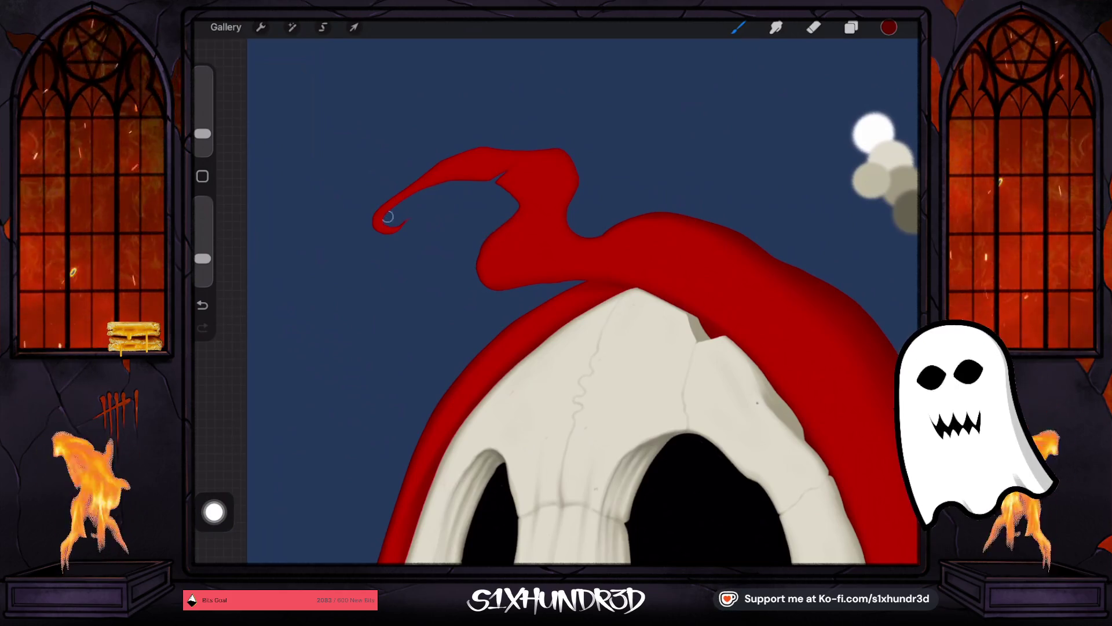
key("ctrl+z")
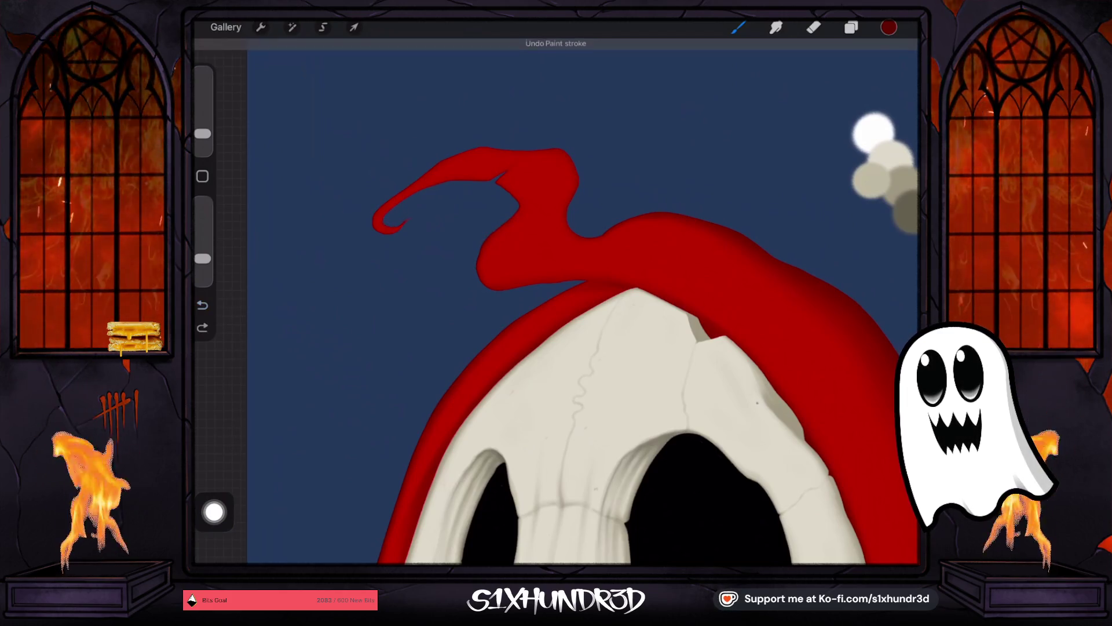
scroll(376, 232, "up", 3)
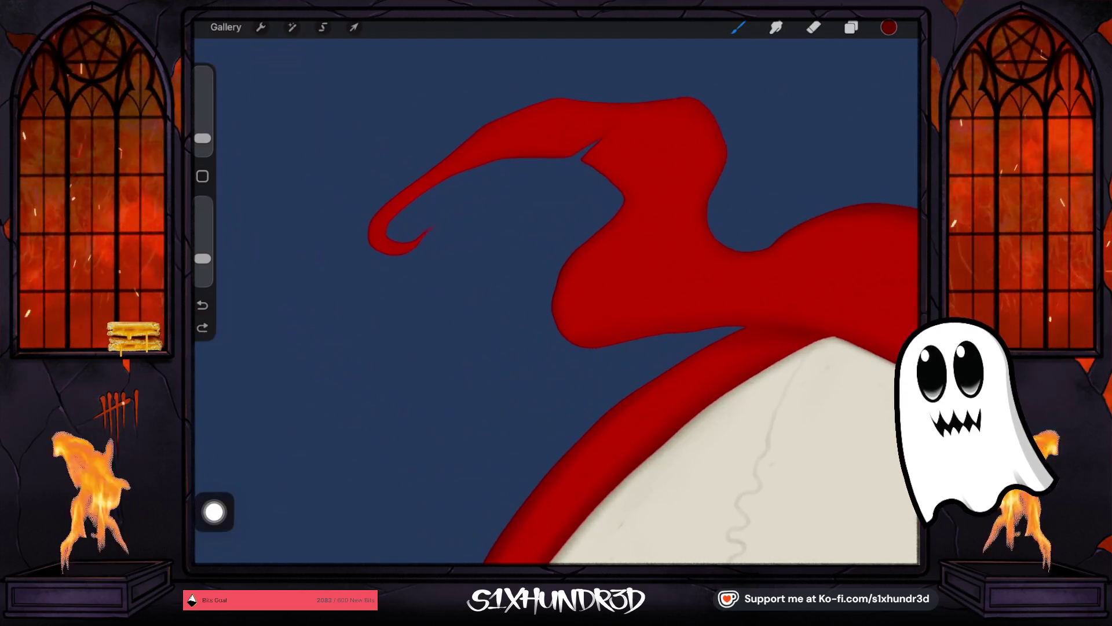
left_click_drag(392, 224, 402, 229)
Step: Lower opacity for softer shading on the hood tip, undo a stroke, and finish at 4% size
left_click_drag(203, 138, 203, 136)
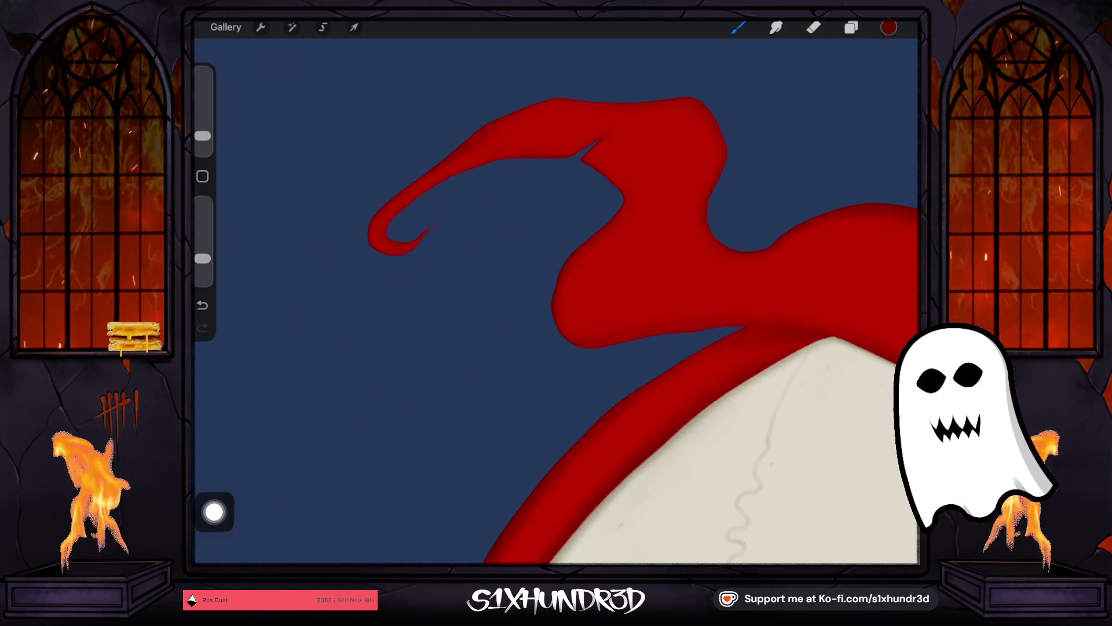
left_click_drag(203, 259, 203, 264)
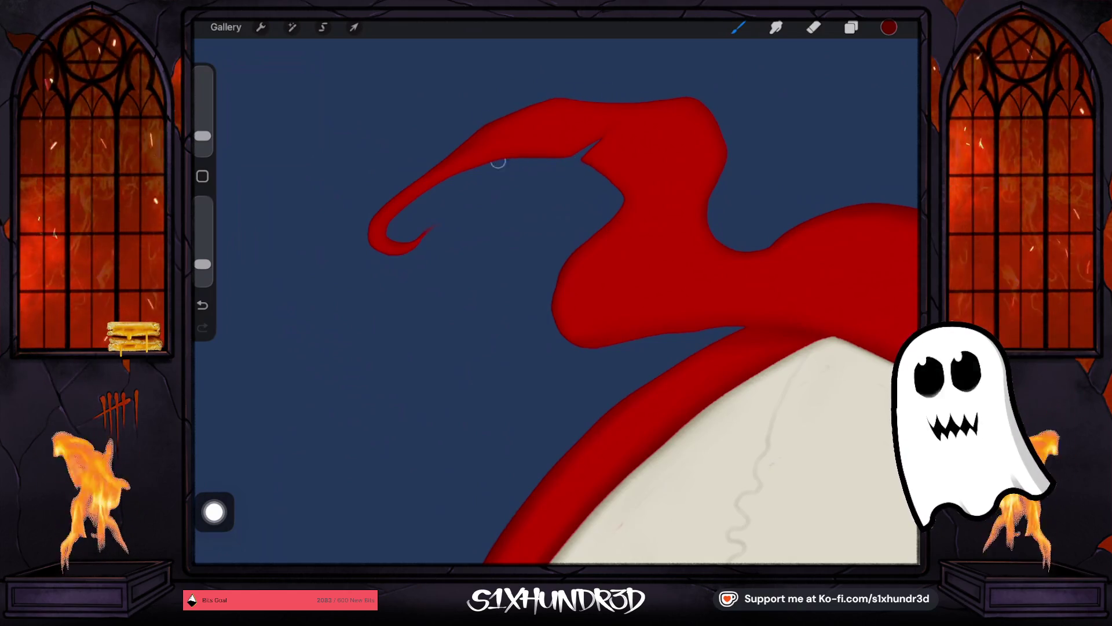
scroll(556, 302, "down", 3)
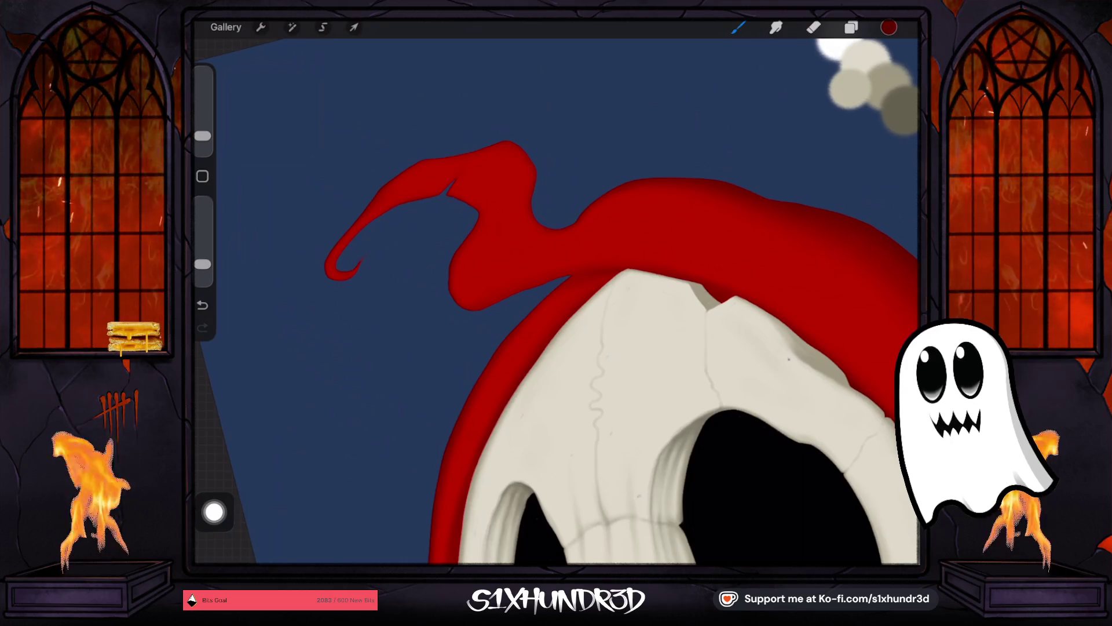
scroll(556, 301, "down", 3)
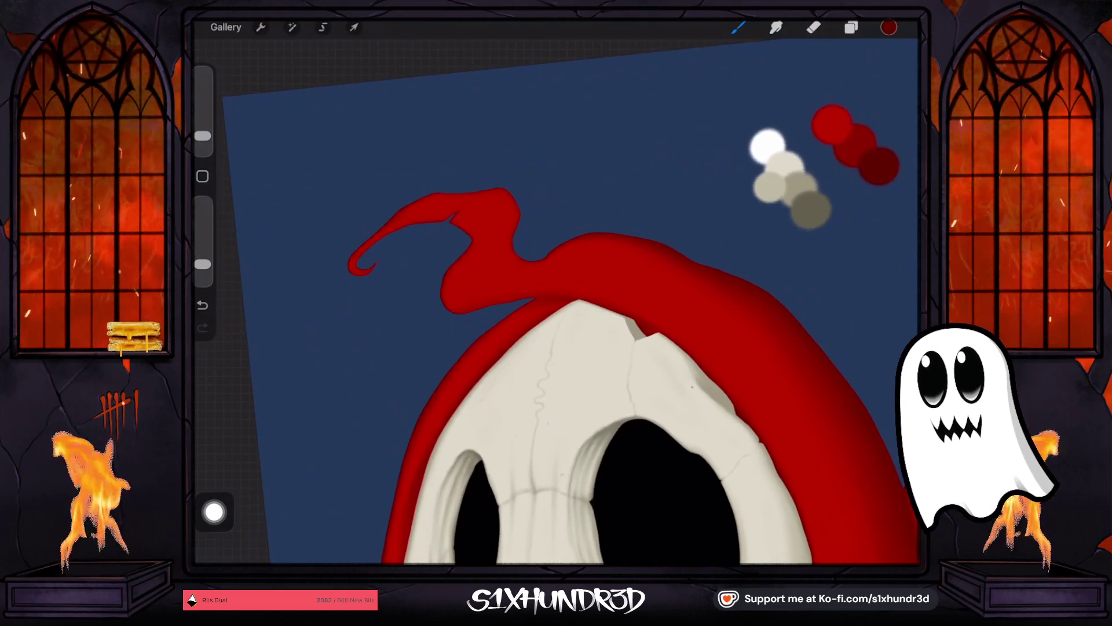
left_click_drag(202, 135, 202, 140)
scroll(579, 347, "up", 3)
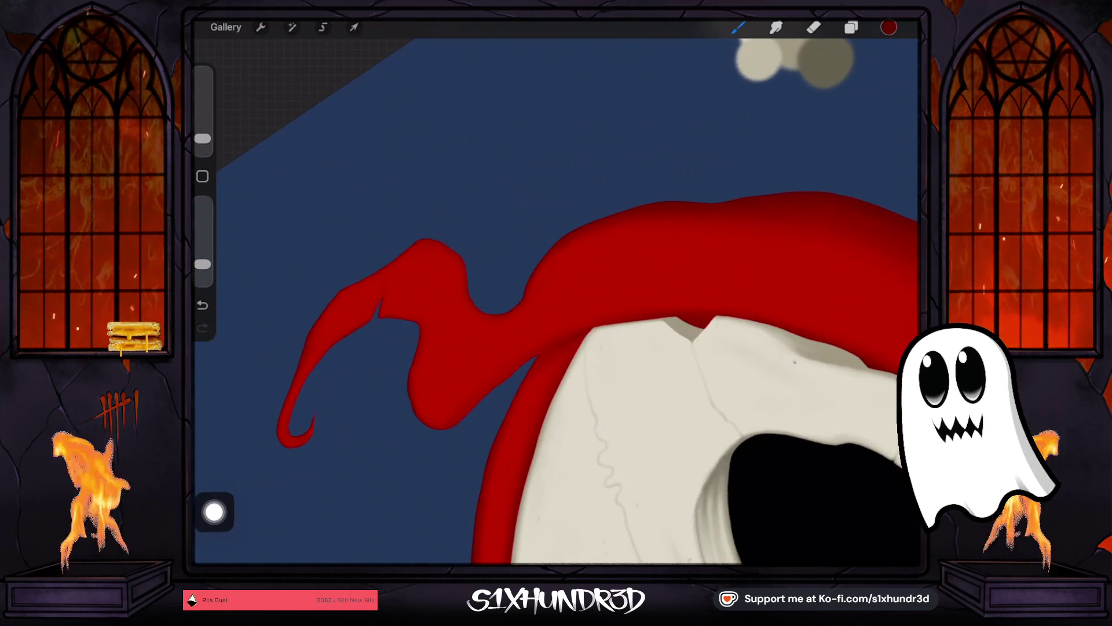
left_click_drag(202, 139, 202, 136)
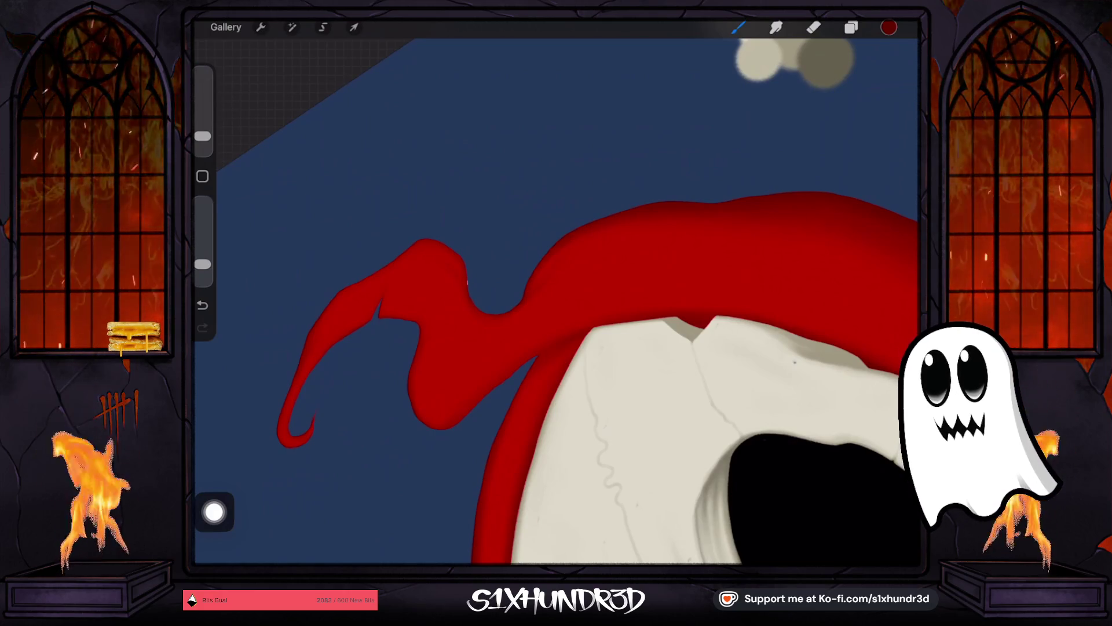
scroll(556, 301, "down", 3)
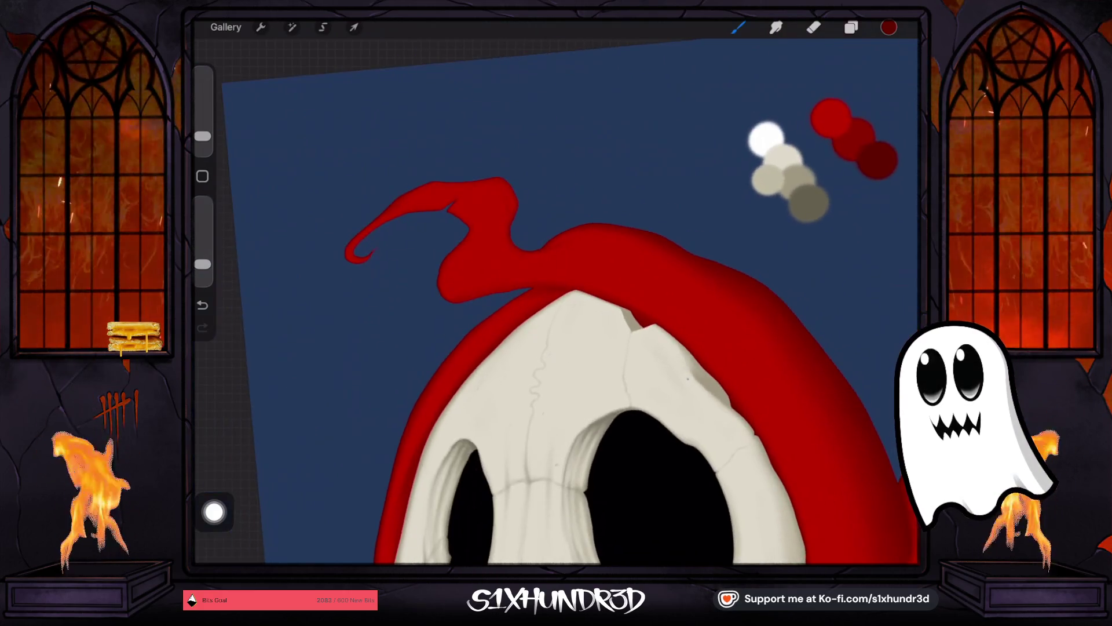
left_click(202, 305)
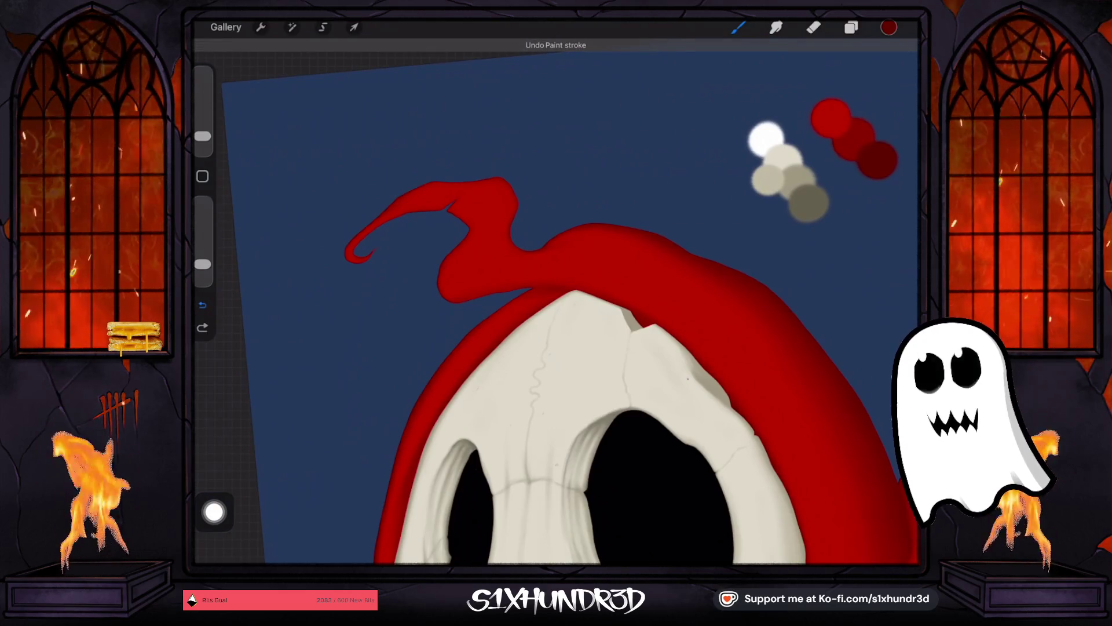
left_click_drag(202, 136, 202, 130)
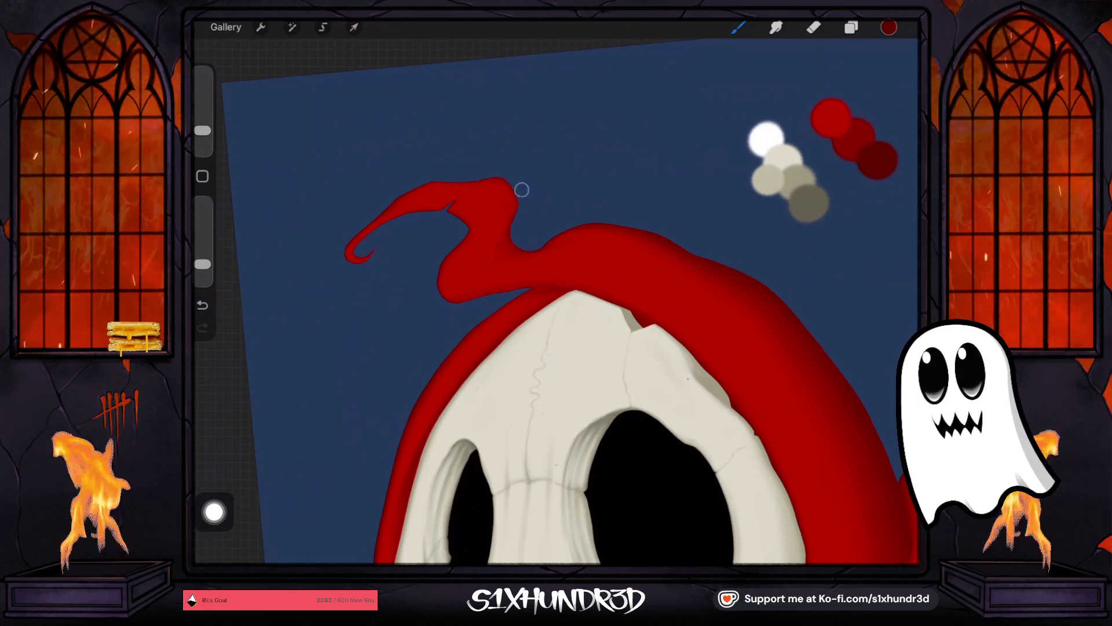
scroll(521, 190, "down", 5)
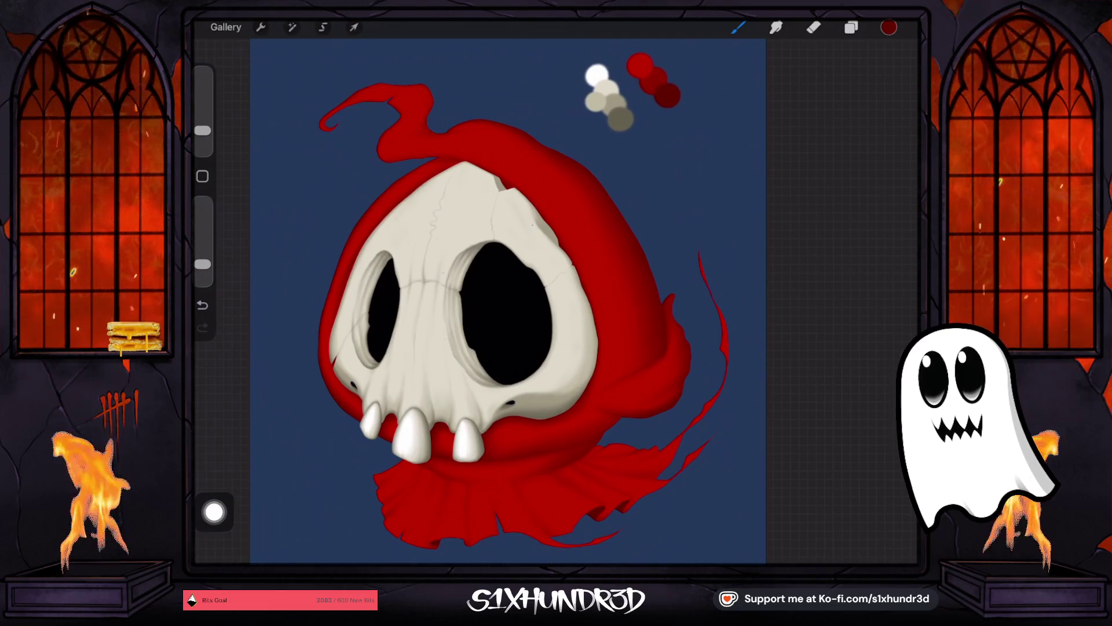
Step: Sample the dark red swatch, select Layer 20, and set brush opacity back to 100%
scroll(508, 301, "down", 1)
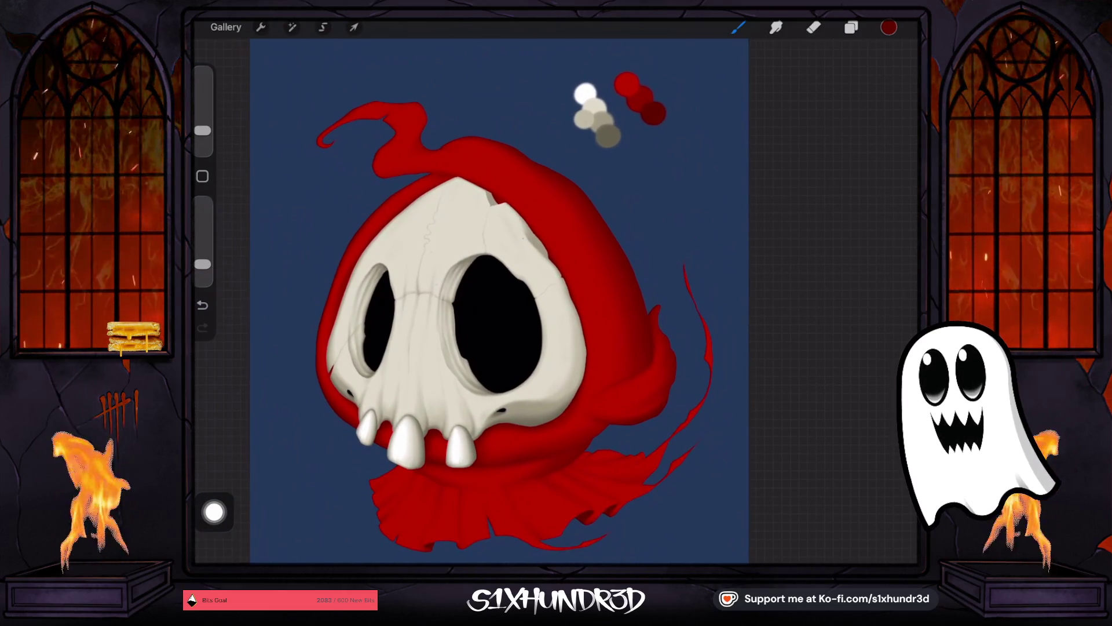
left_click(655, 94)
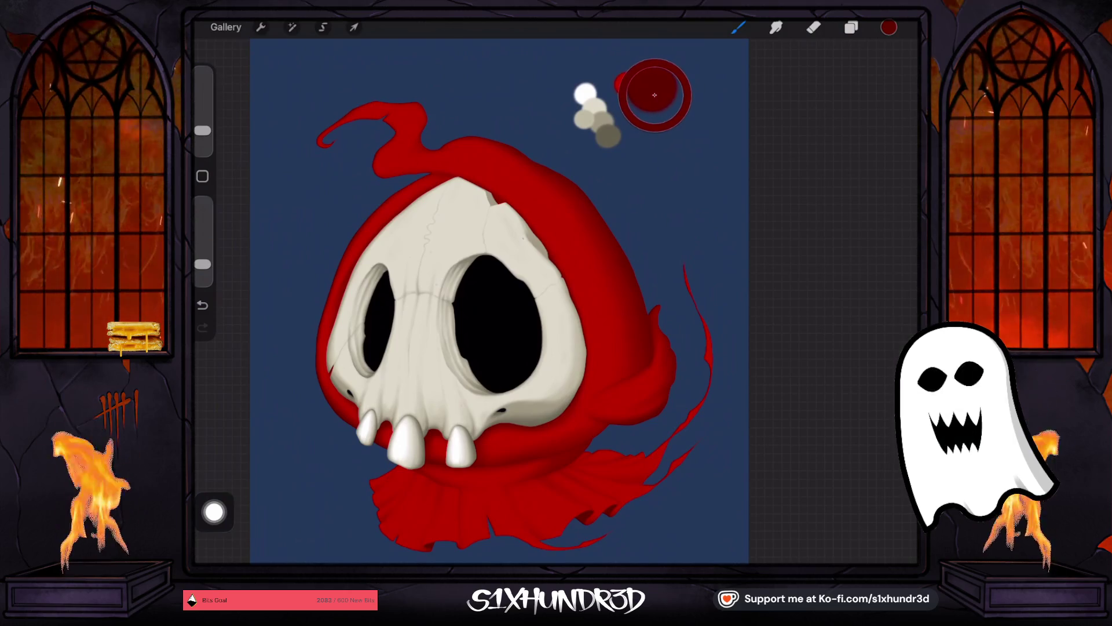
left_click(851, 27)
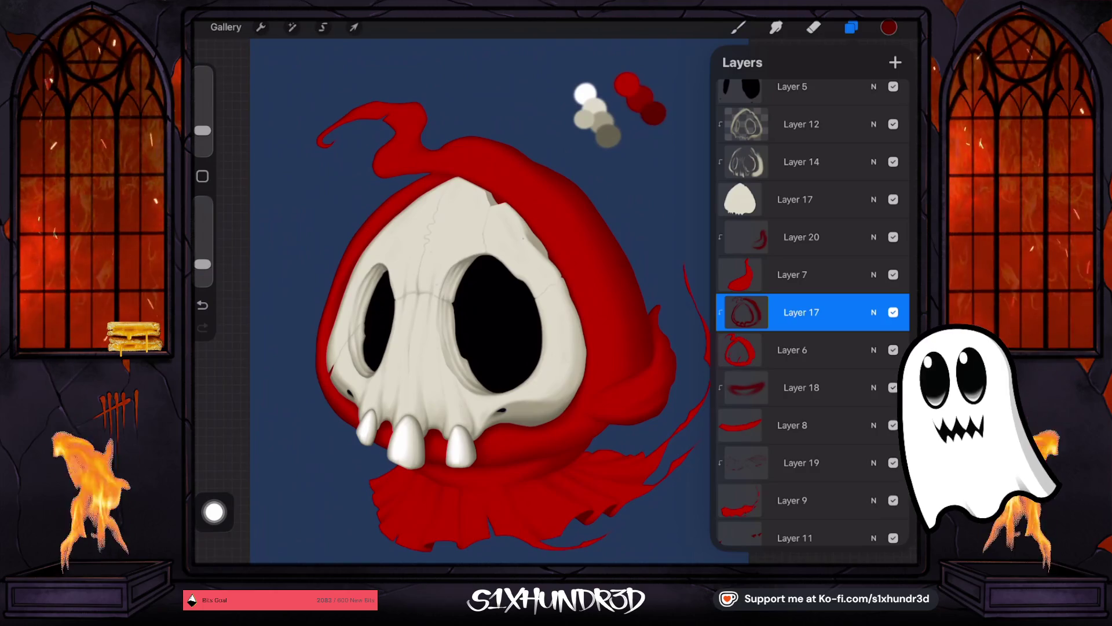
left_click(801, 237)
left_click(646, 266)
left_click(738, 27)
left_click_drag(203, 264, 203, 203)
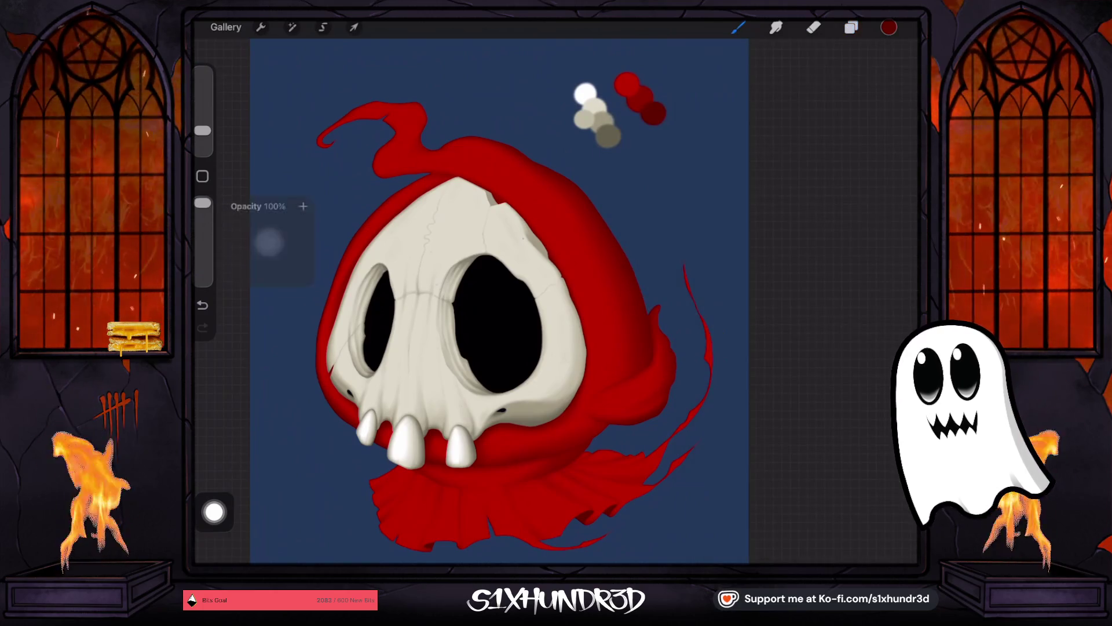